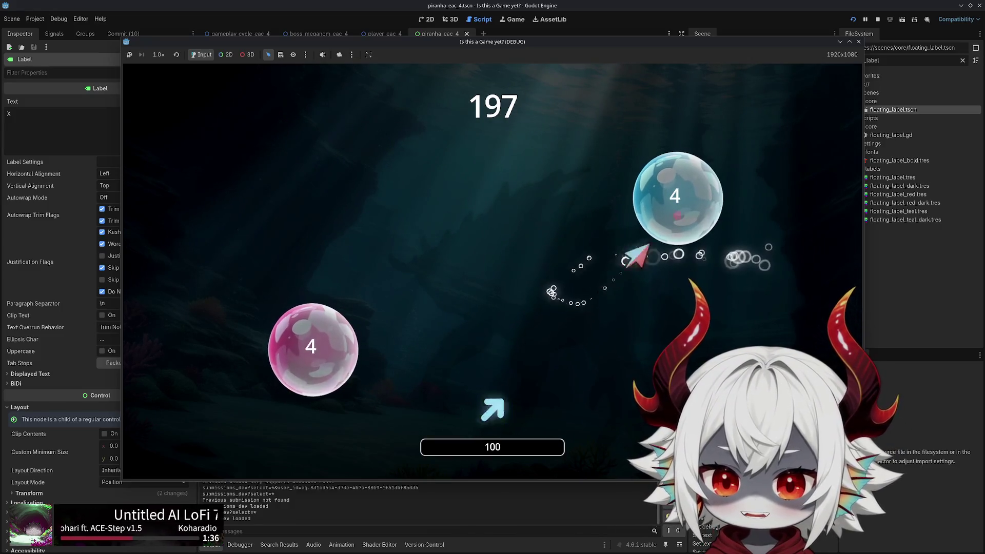
Steer the player fish through the bubbles following the arrow prompts
key("space")
key("space")
key("space")
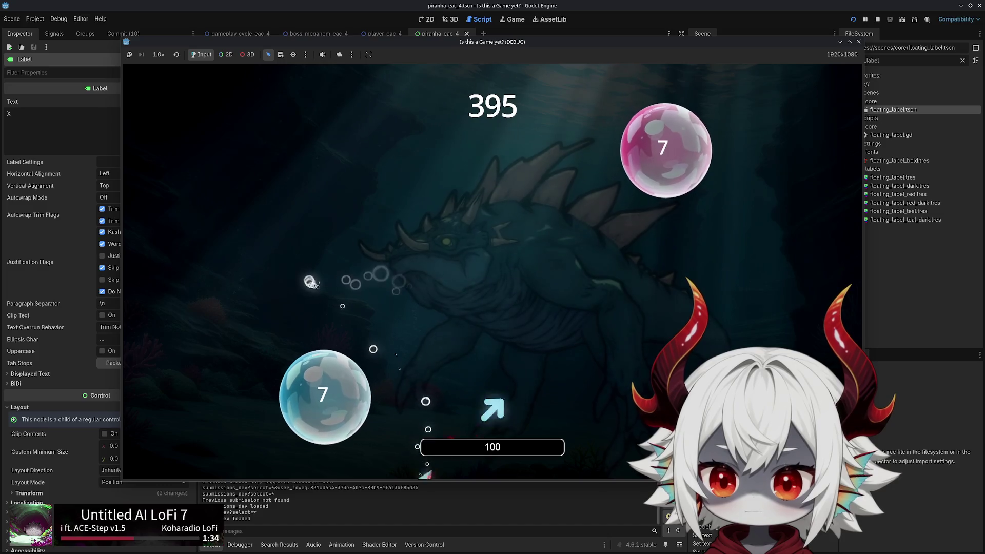
key("Up+Right")
key("Left")
key("Up")
key("Down+Left")
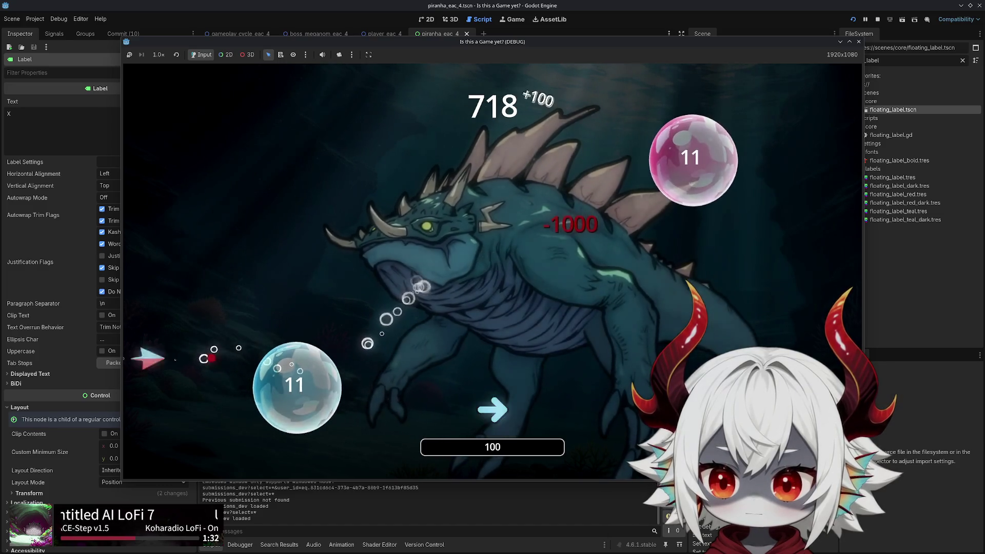
key("Right")
key("Up")
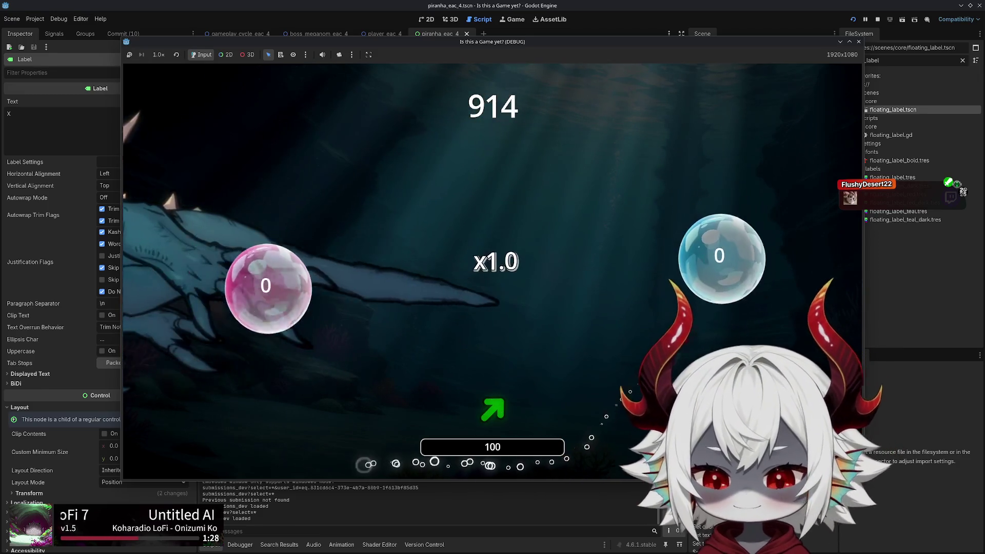
Answer the arrow prompts through the boss fight until piranhas swarm, then stop the game
key("Up+Right")
key("Down+Left")
key("Right")
key("Up+Right")
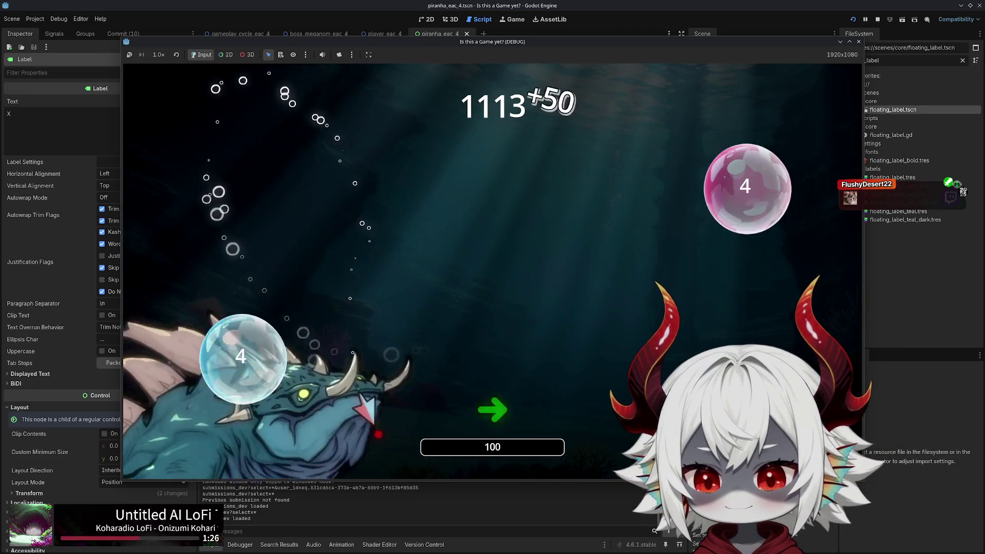
key("Up+Right")
key("Down+Left")
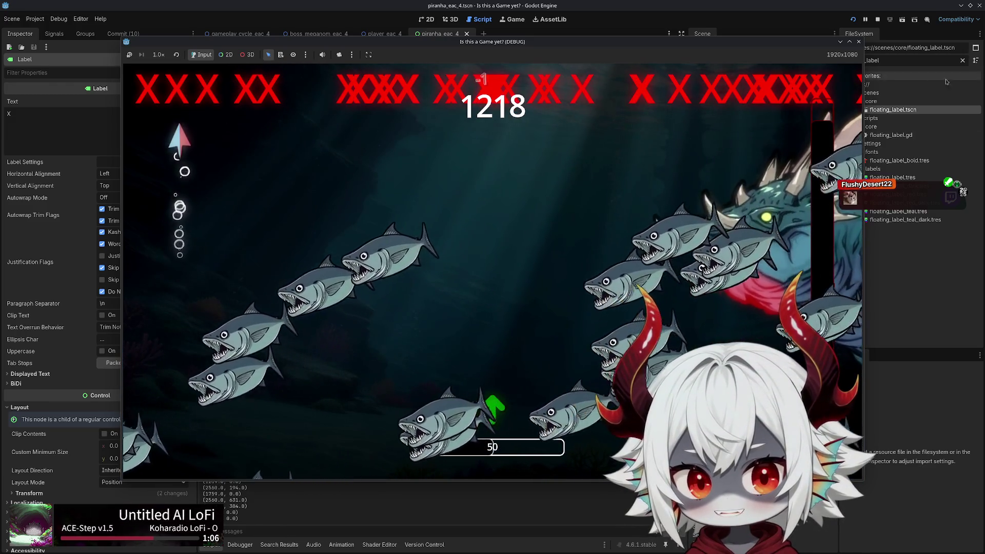
left_click(858, 42)
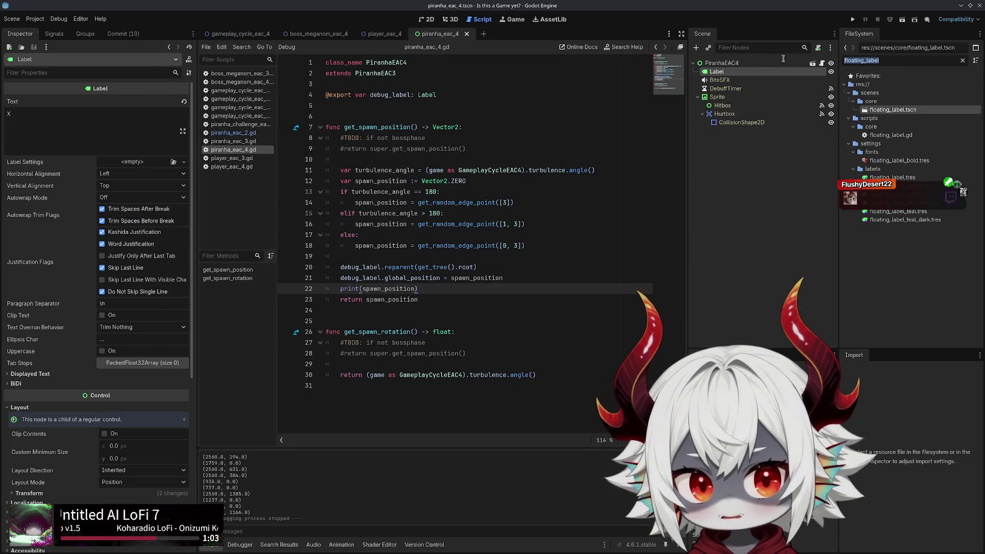
Delete the Label node from the PiranhaEAC4 scene
left_click(722, 73)
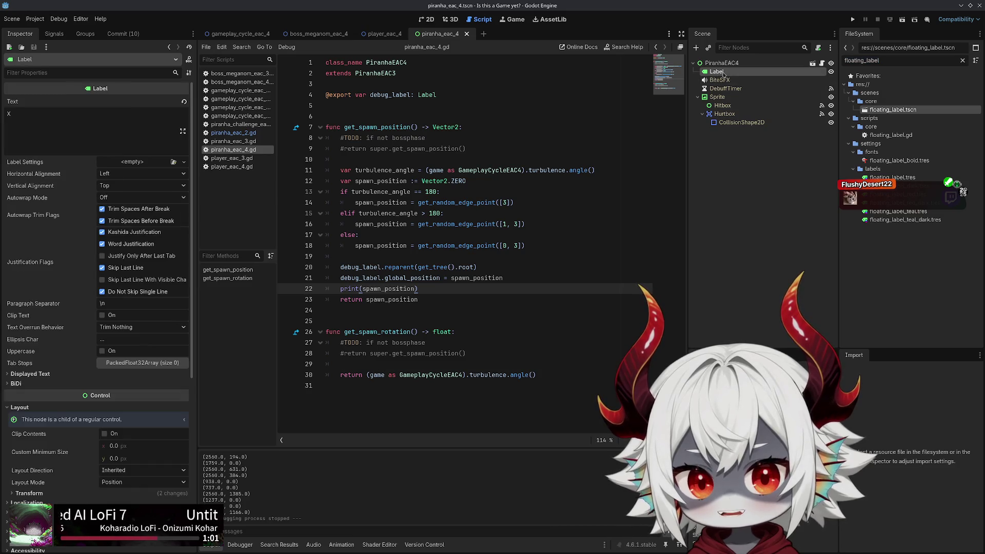
key("Delete")
key("Return")
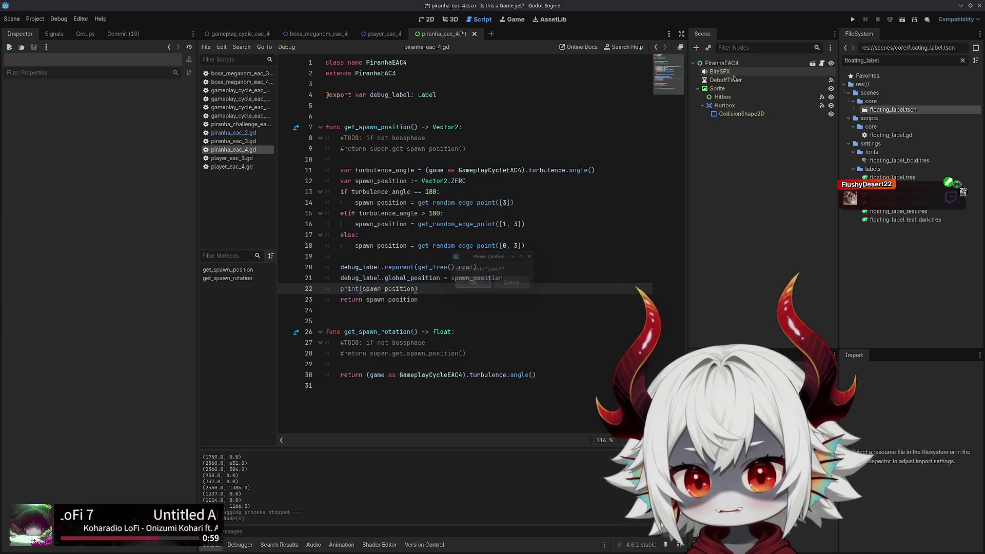
With the PiranhaEAC4 root selected, filter FileSystem for 'kohari', select fugu_kohari_mad.png, and add a node
left_click(722, 63)
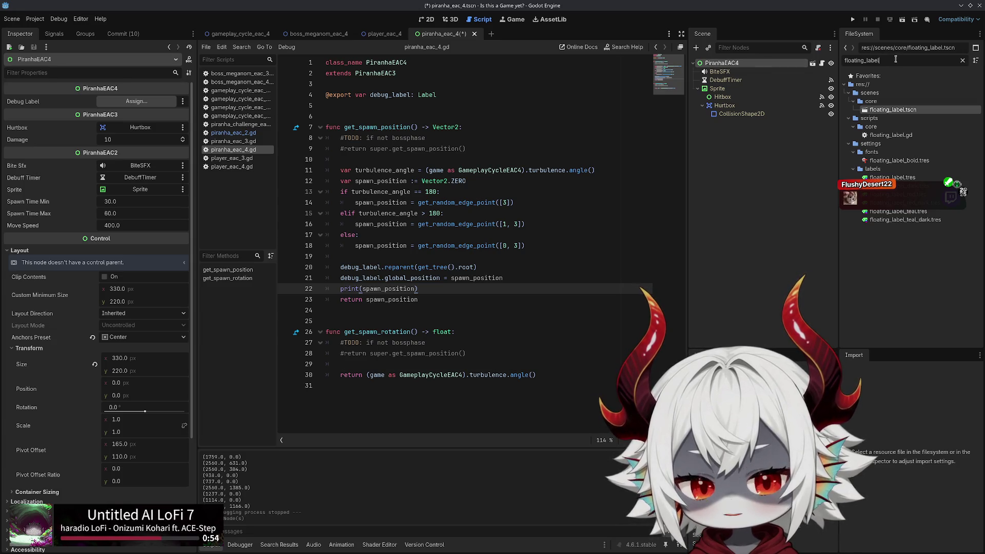
type("kohari")
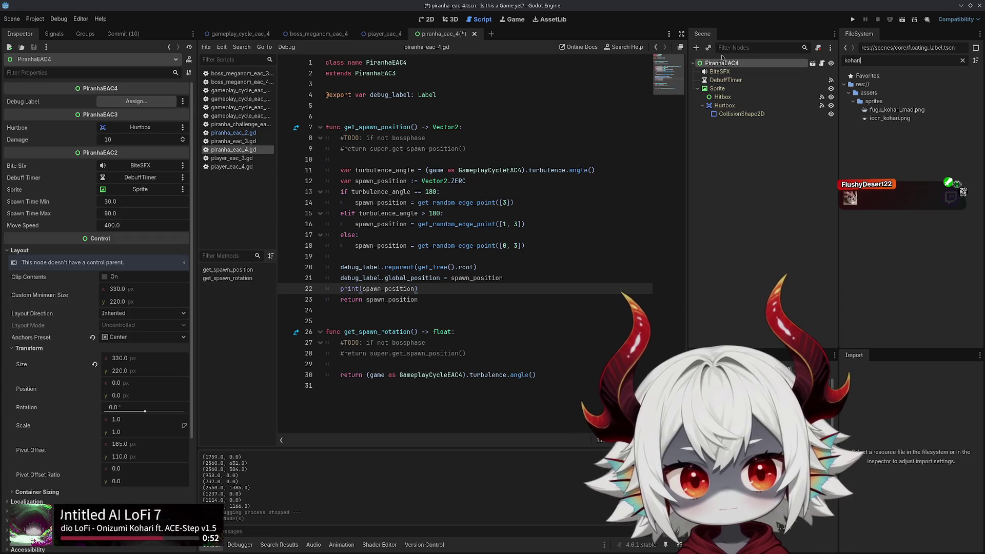
left_click(886, 110)
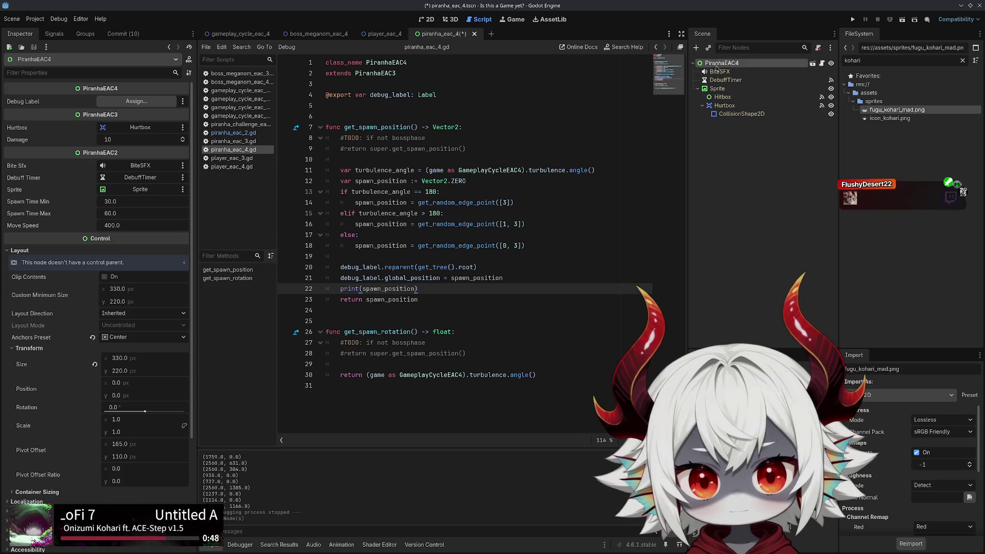
left_click(696, 48)
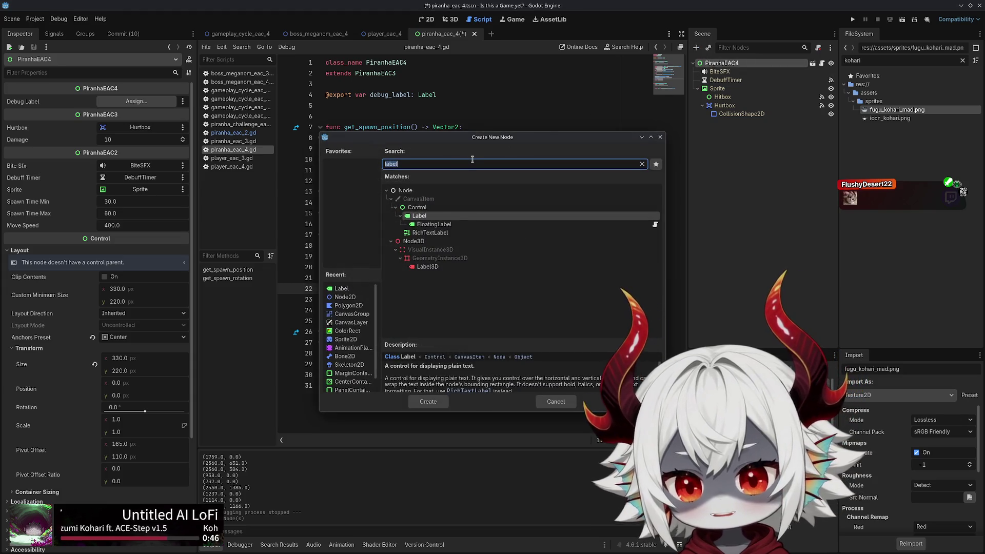
Create a Node2D and make it PiranhaEAC4's first child, above BiteSFX
type("node2d")
key("Return")
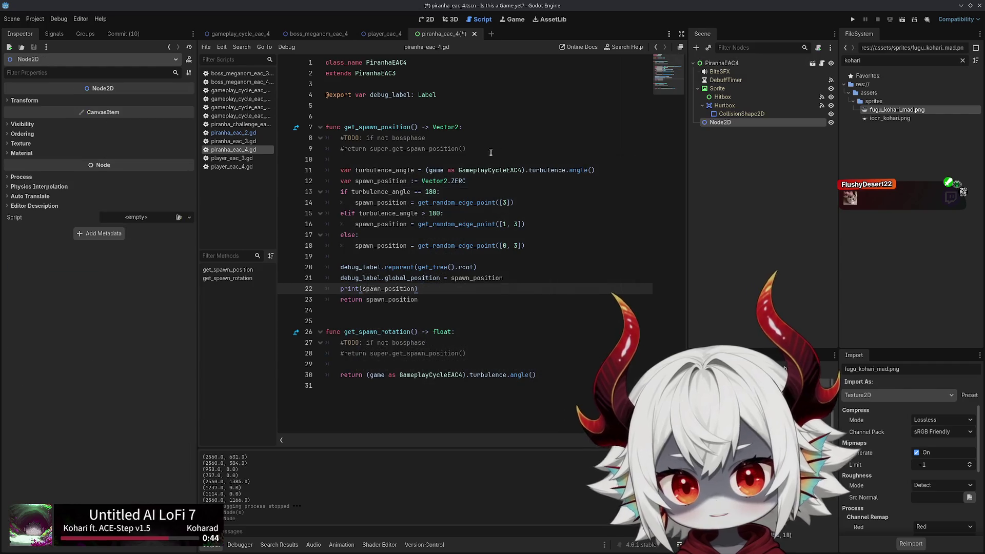
left_click_drag(717, 72, 718, 72)
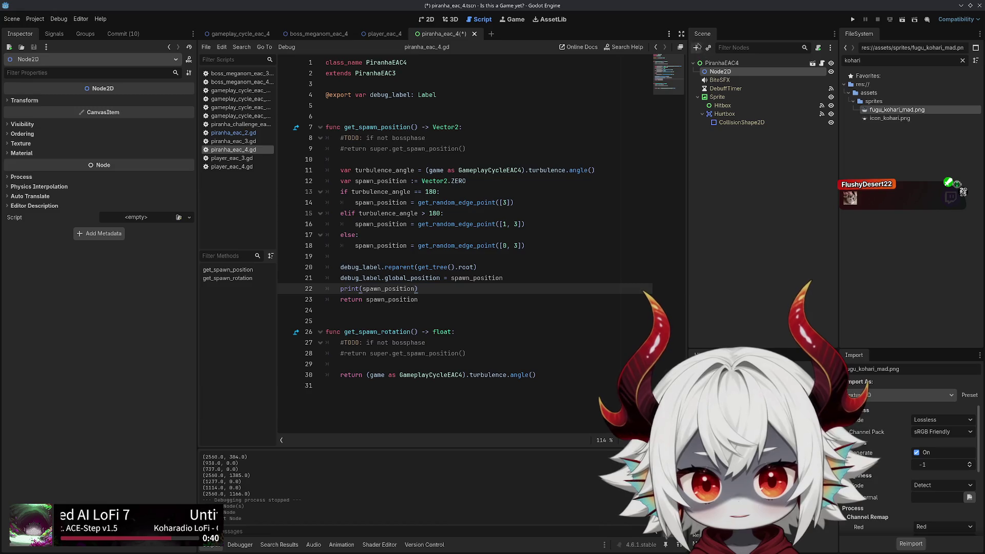
Add a Sprite2D under Node2D textured with fugu_kohari_mad.png
left_click(696, 48)
type("sprite")
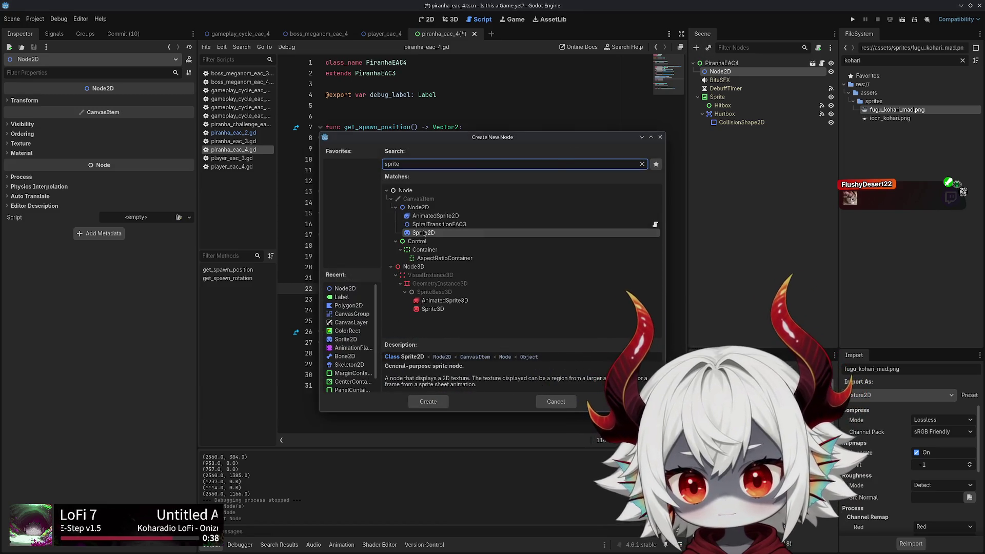
double_click(436, 231)
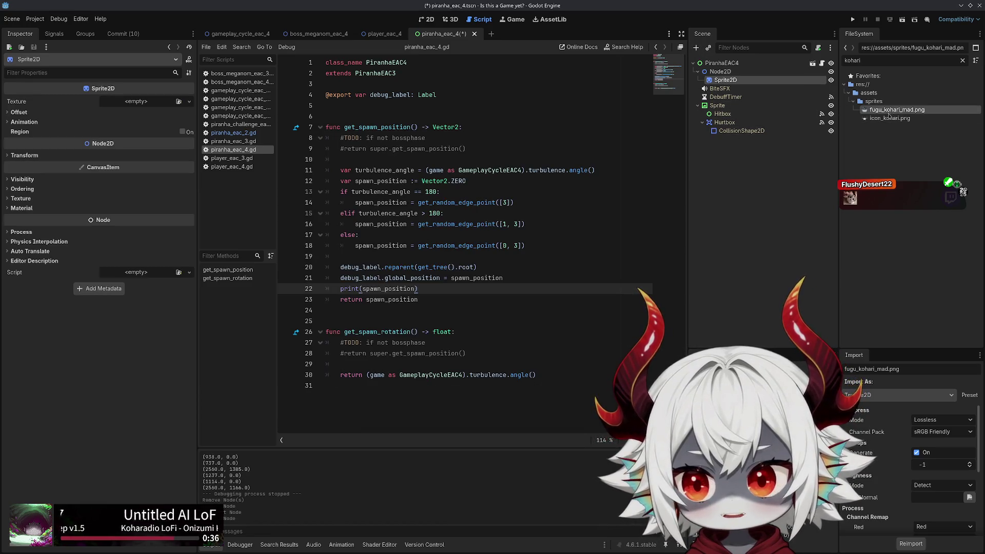
left_click_drag(889, 113, 137, 102)
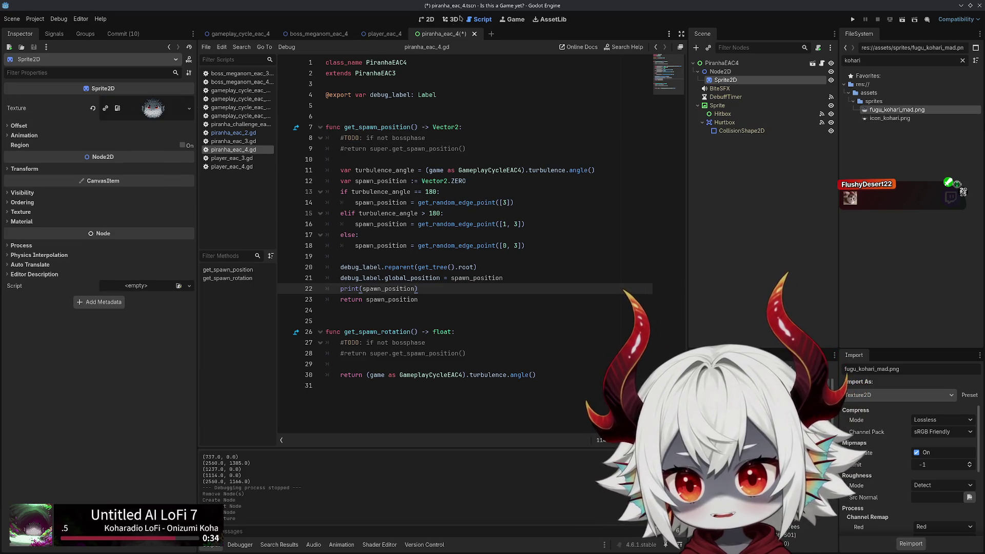
Shrink the fugu sprite to a small puffer in the 2D view and save the scene
left_click(433, 24)
scroll(328, 208, "down", 3)
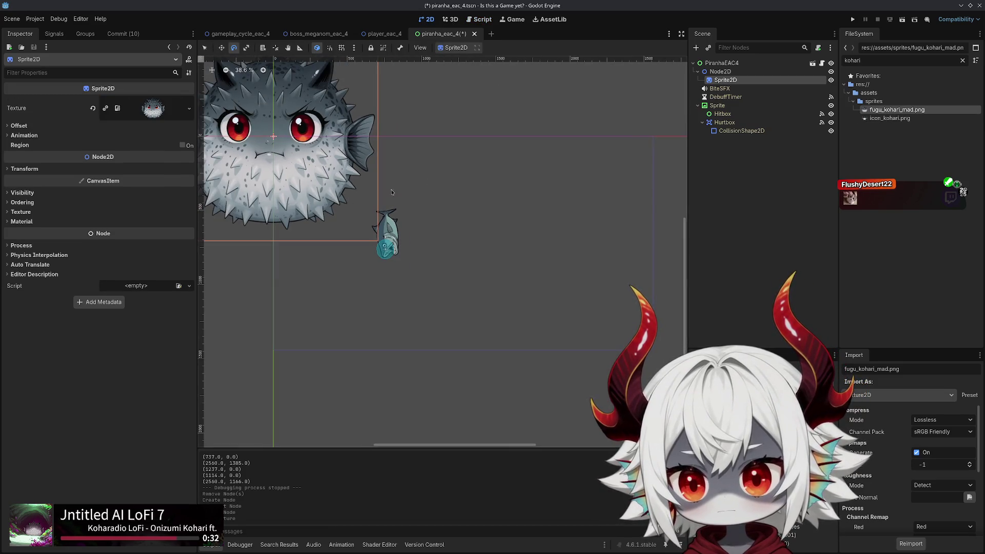
left_click(726, 80)
scroll(268, 129, "down", 1)
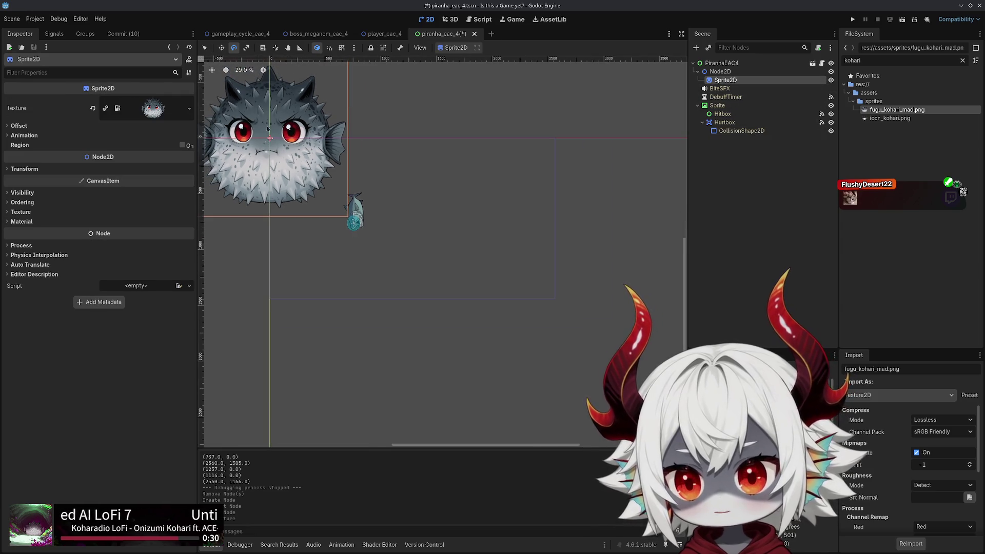
left_click_drag(391, 130, 517, 211)
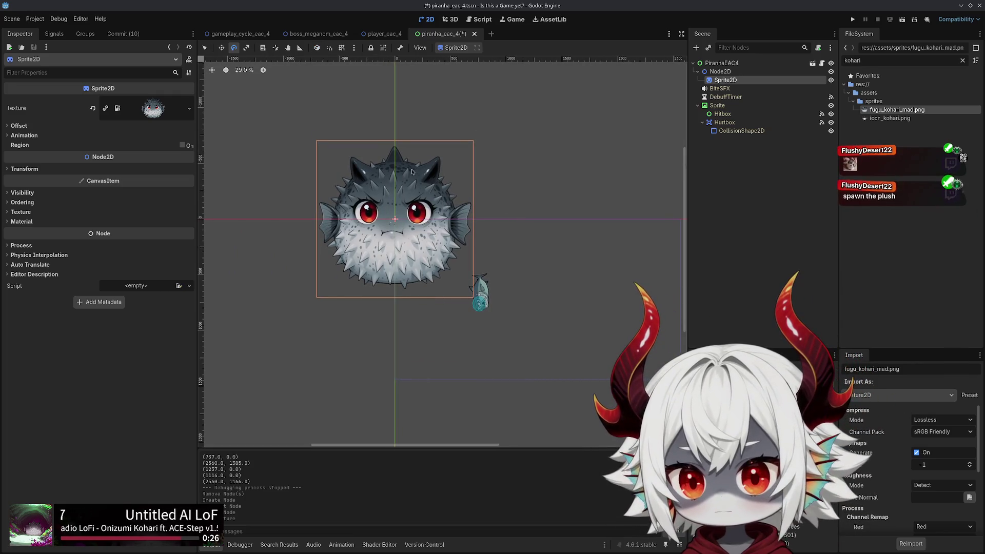
left_click_drag(476, 139, 409, 203)
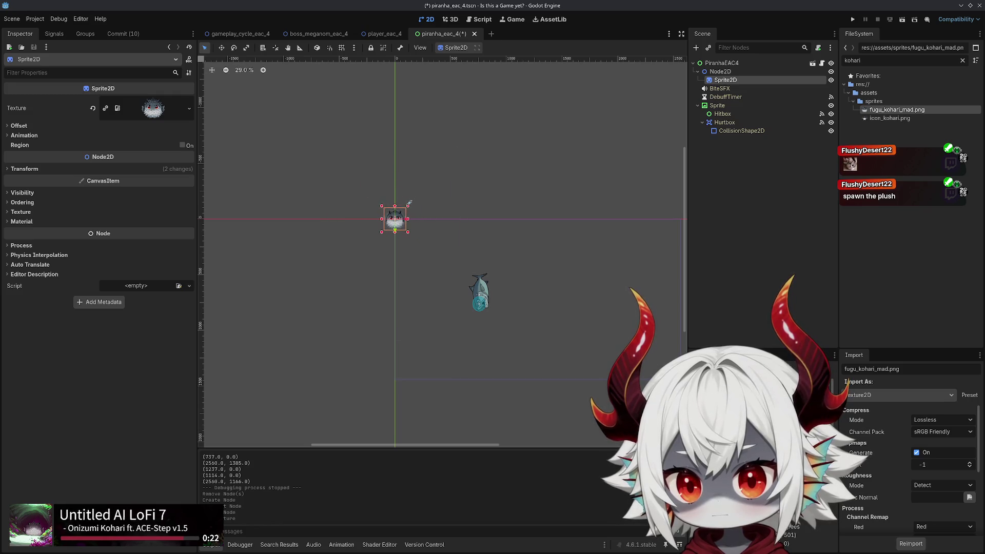
scroll(408, 221, "up", 5)
key("ctrl+s")
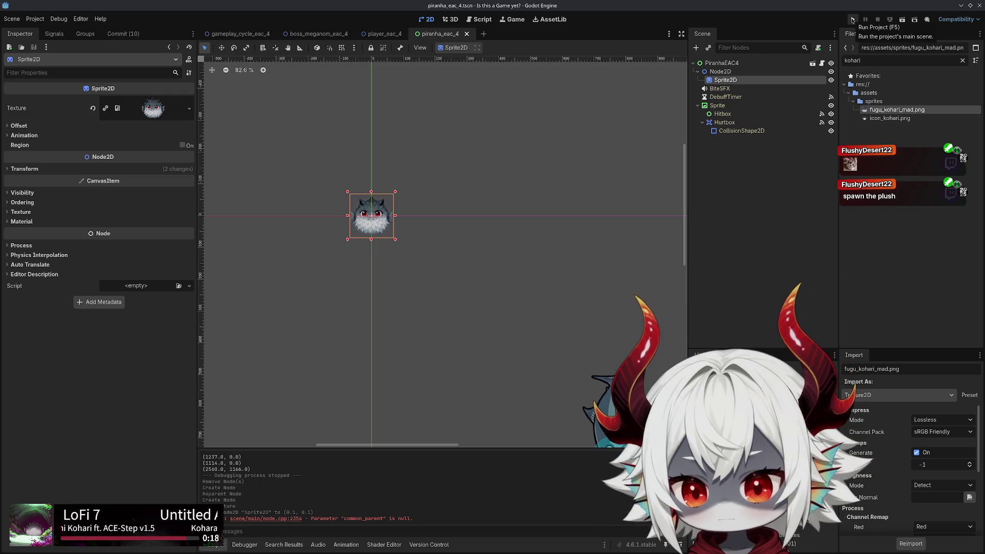
left_click(739, 72)
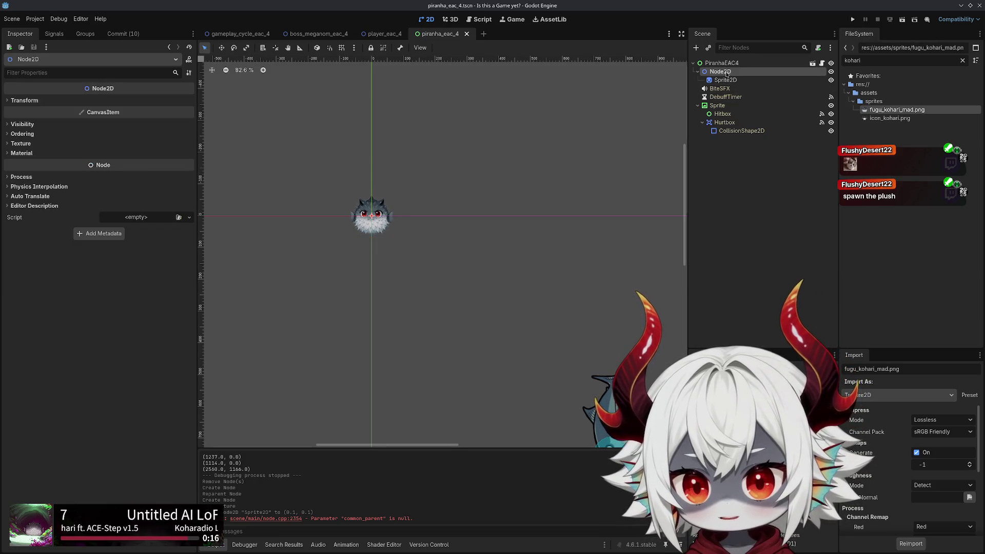
Run the game, answer No to the opening question, dismiss the welcome, and start the level
left_click(852, 19)
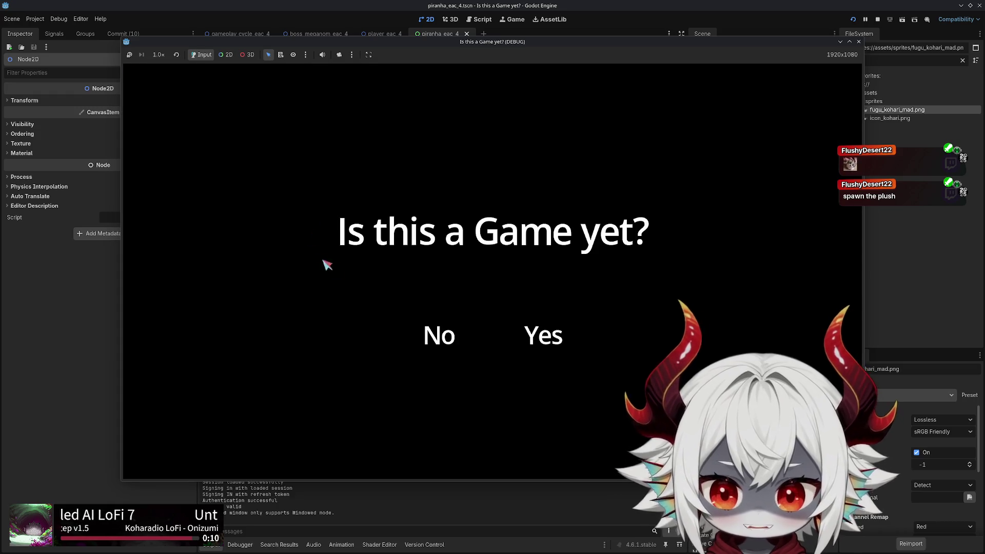
left_click(434, 329)
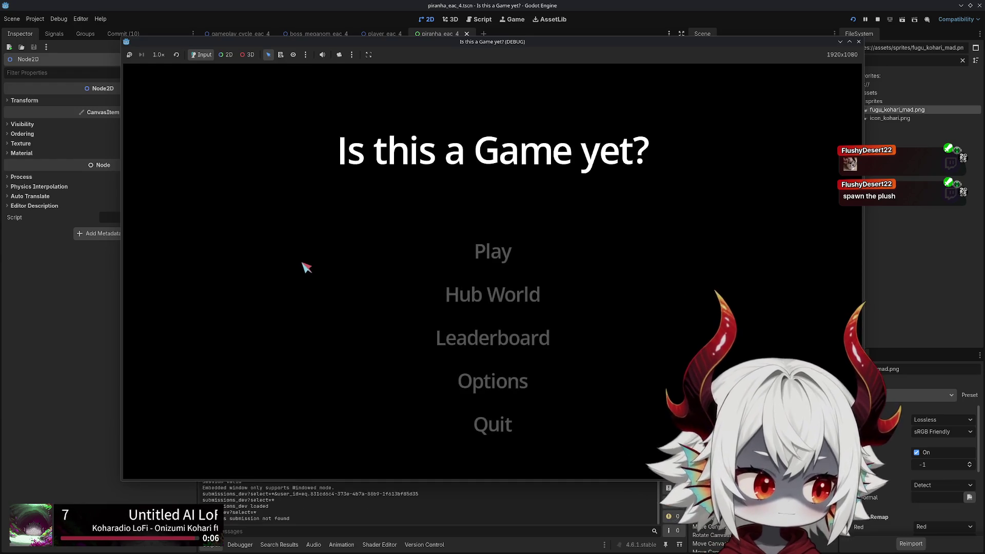
left_click(431, 378)
left_click(501, 413)
left_click(463, 262)
Steer the fish with WASD to pop bubbles and answer the direction prompts
key("w")
key("d")
key("s")
key("a")
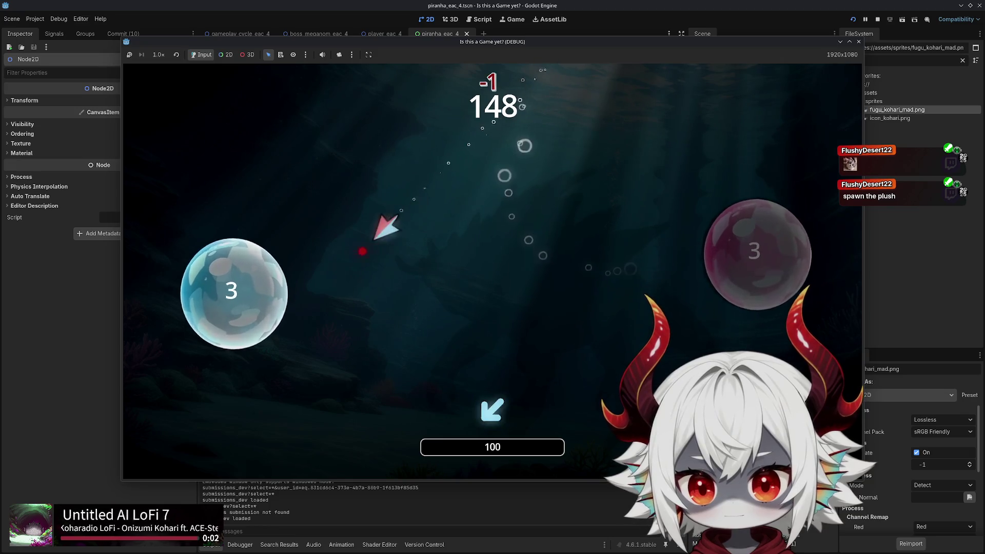
key("w")
key("d")
key("s")
key("a")
key("w")
key("d")
key("d")
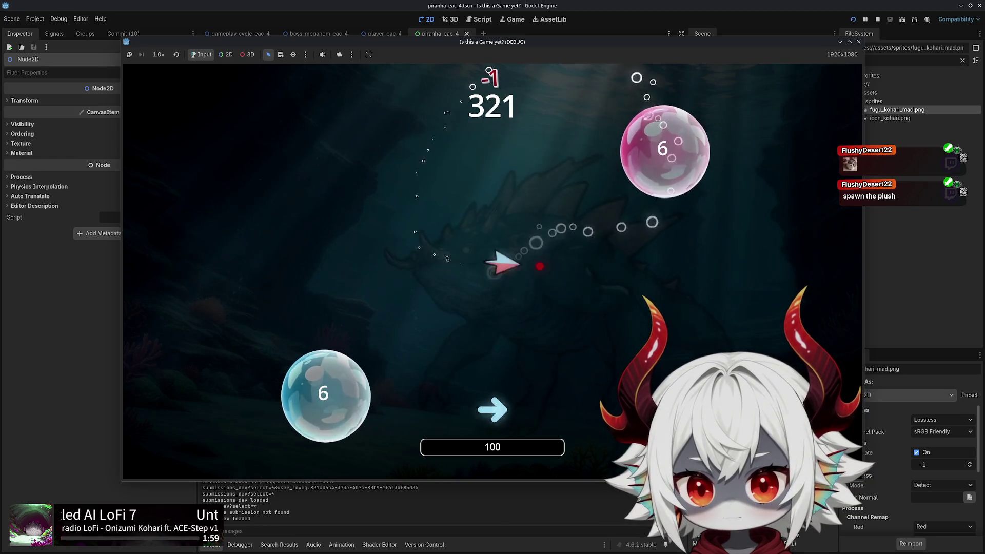
key("d")
key("s")
key("w")
key("d")
key("d")
key("a")
key("s")
key("w")
Steer through the boss fight to game over, then continue with the -10K score penalty
key("d")
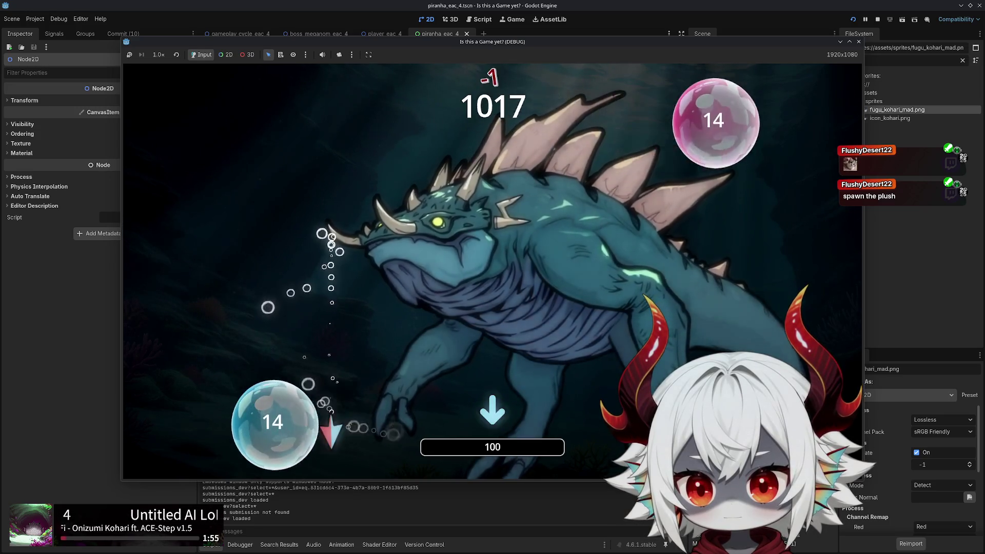
key("s")
key("s")
key("d")
key("w")
key("a")
key("d")
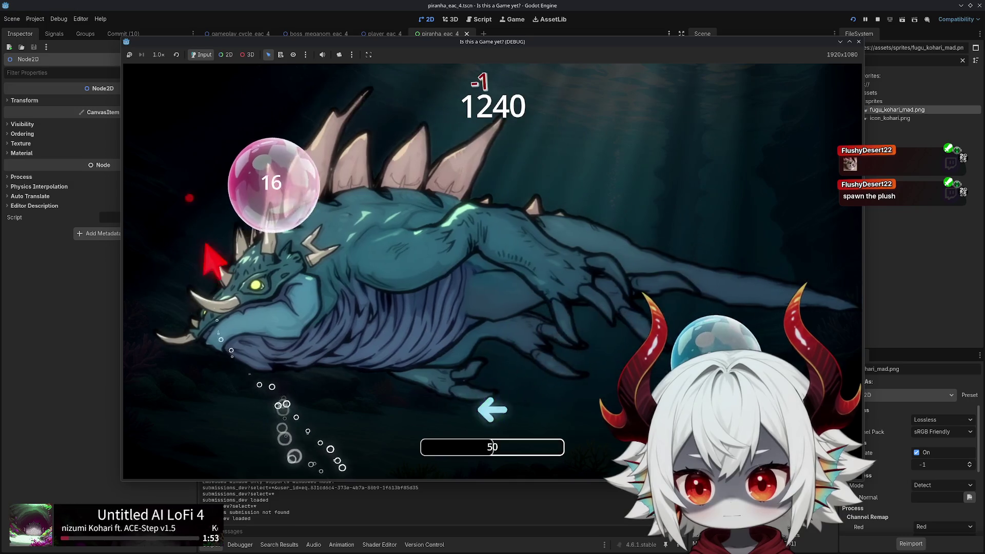
key("a")
key("s")
key("d")
key("d")
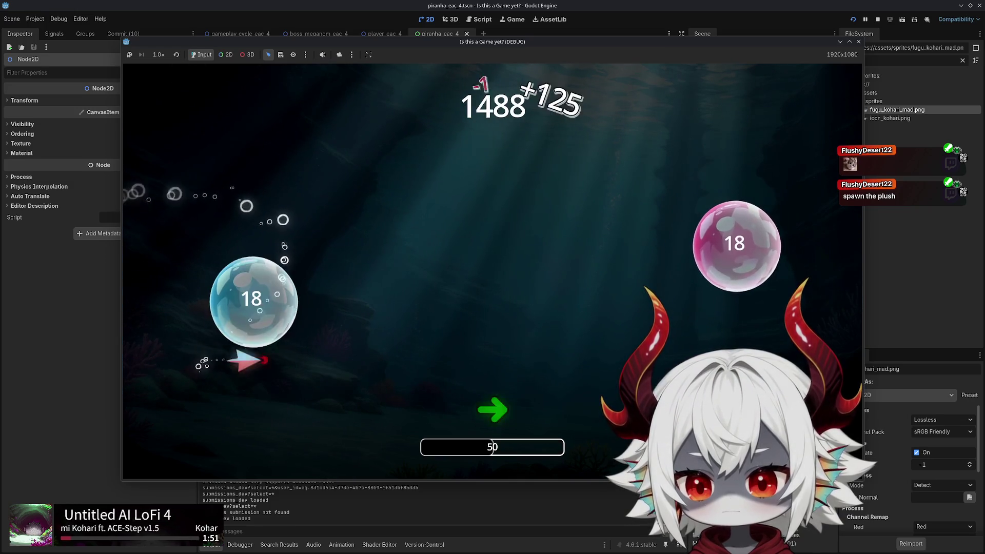
key("s")
key("a")
key("d")
key("d")
key("w")
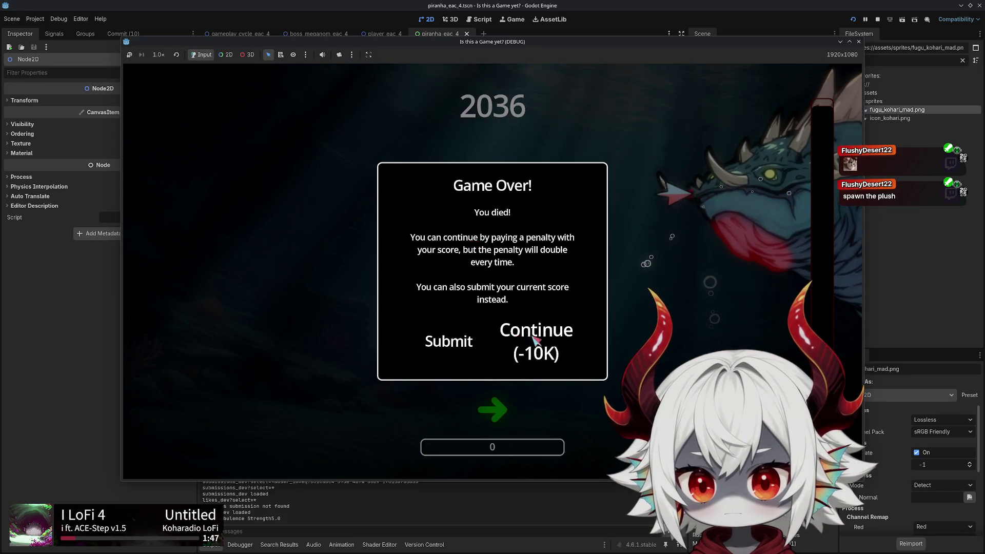
left_click(533, 339)
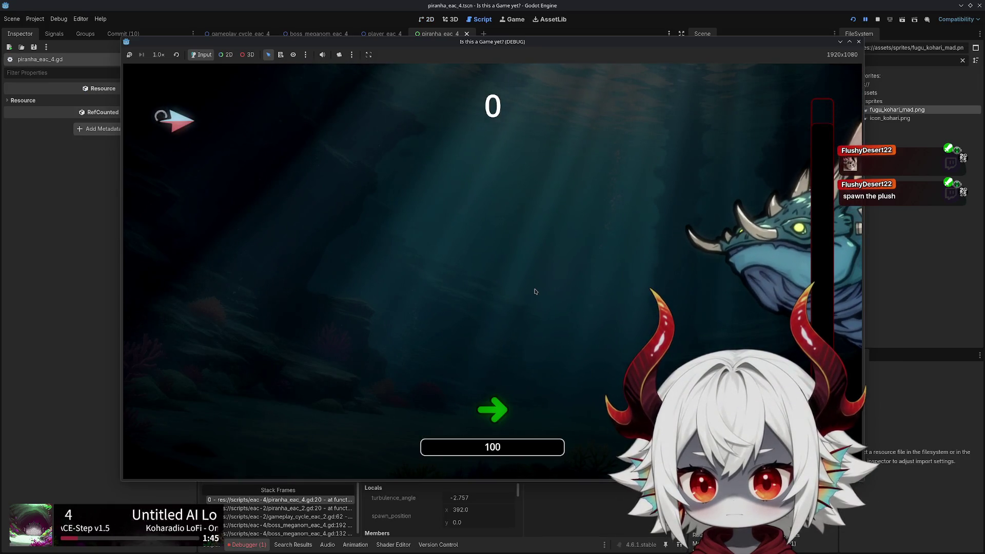
Stop the game and review the debugger's Errors list
left_click(859, 41)
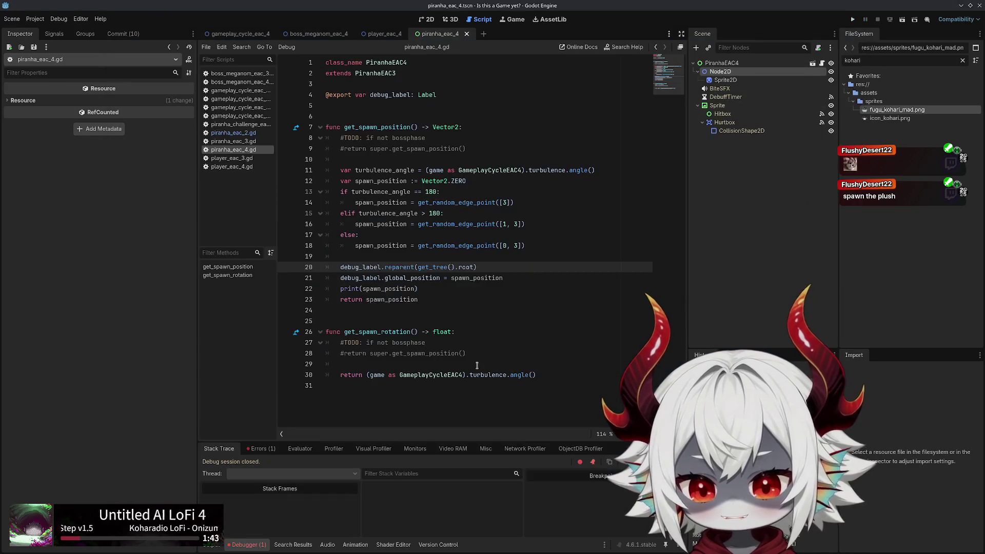
left_click(261, 448)
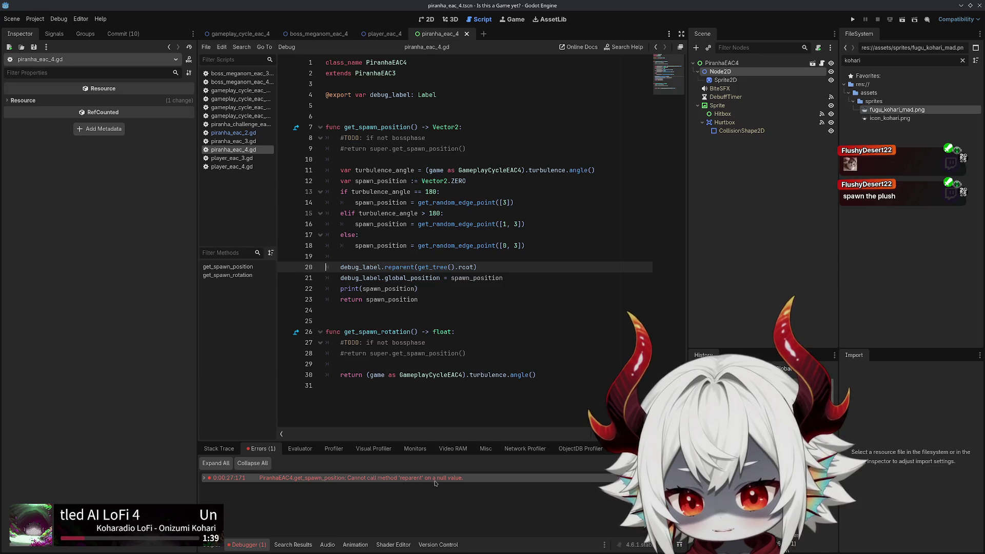
mouse_move(438, 482)
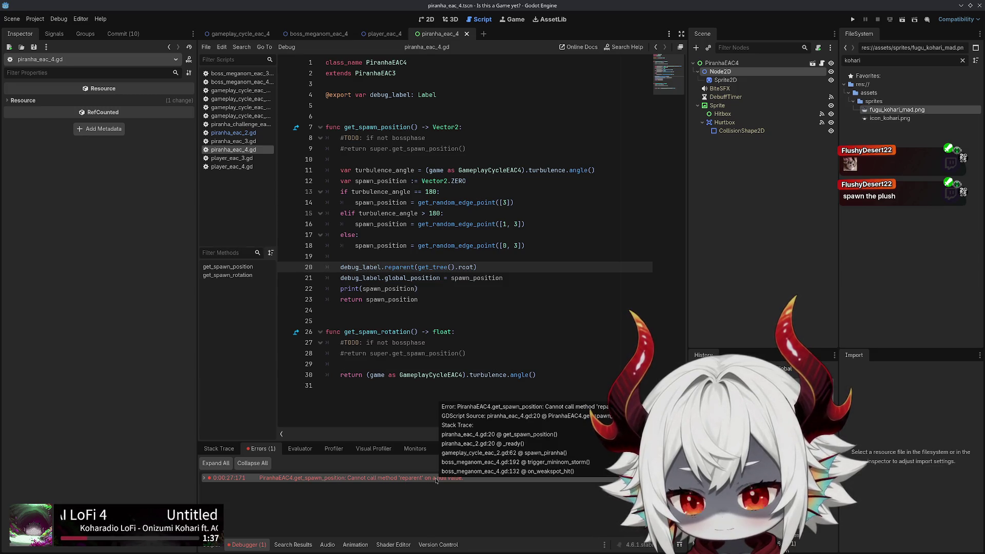
Retype debug_label from Label to Node2D on line 4, assign Node2D to Debug Label, and save
left_click_drag(720, 71, 410, 98)
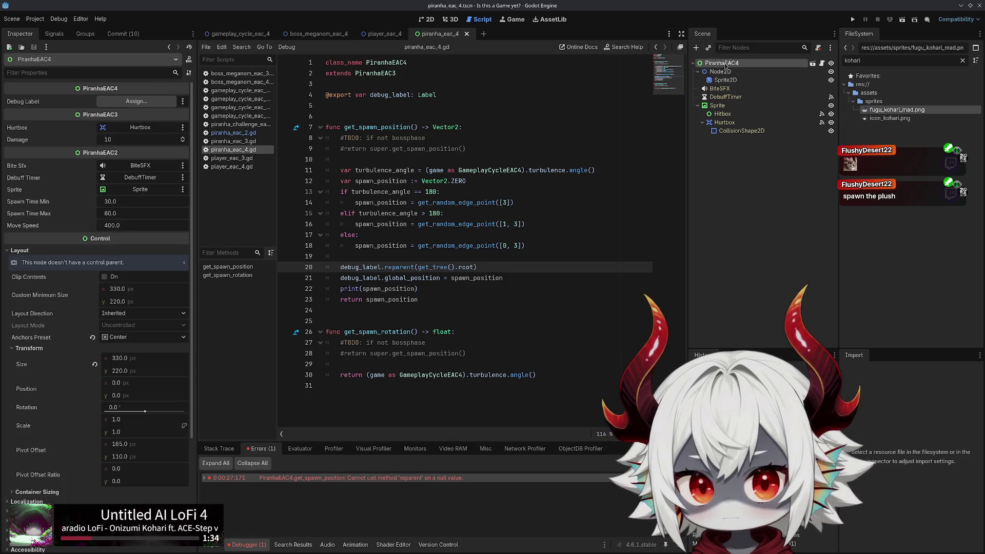
double_click(426, 95)
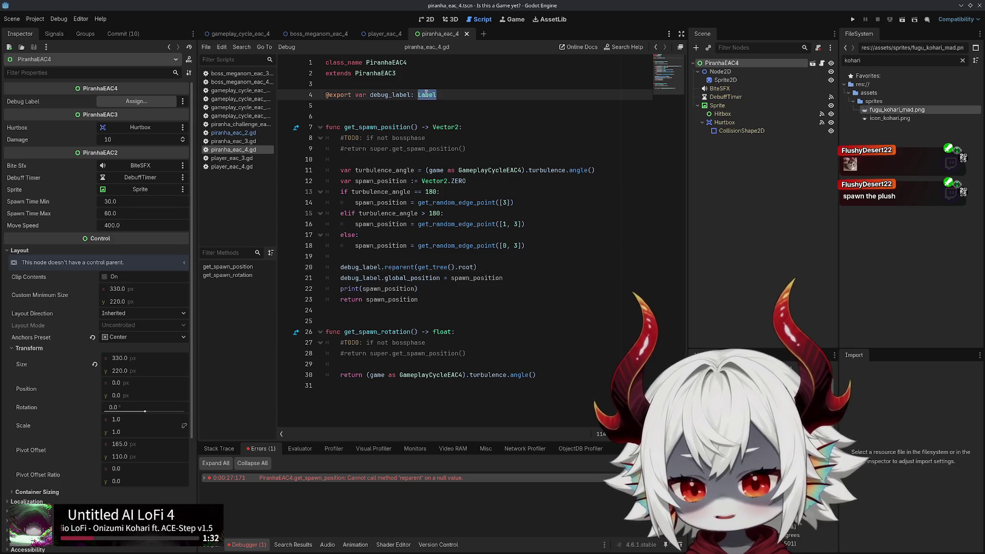
type("Nod2D")
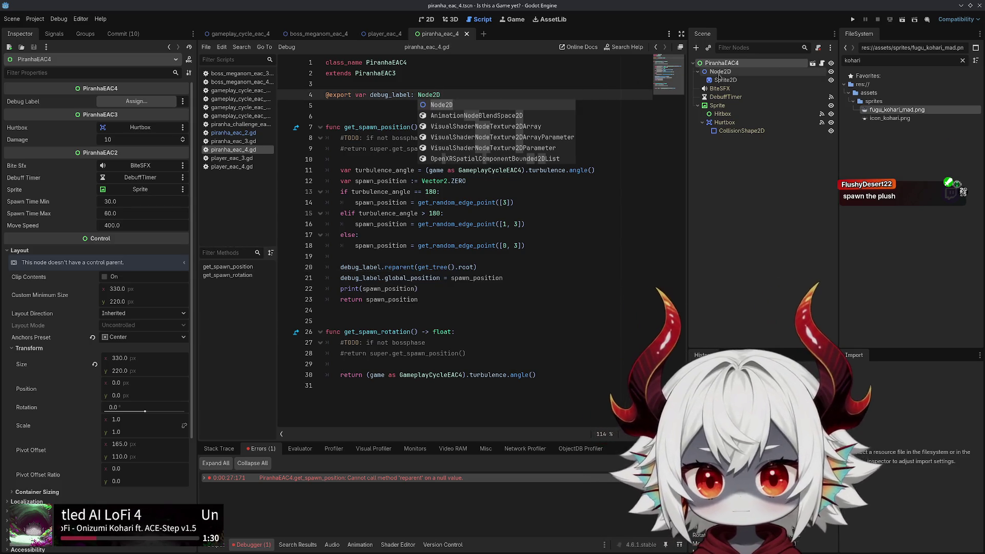
mouse_move(719, 71)
left_mouse_down()
mouse_move(308, 102)
mouse_move(138, 101)
left_mouse_up()
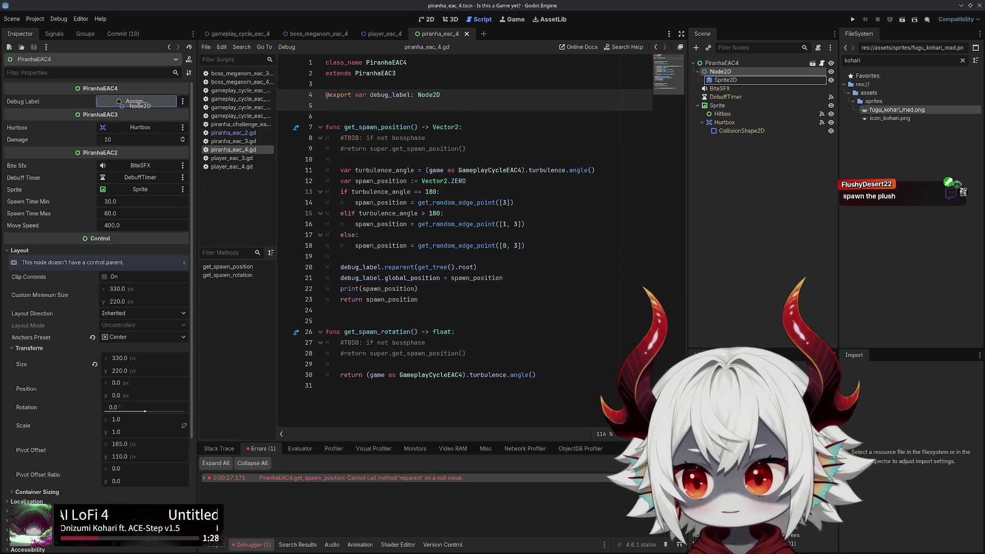
left_click(567, 127)
key("ctrl+s")
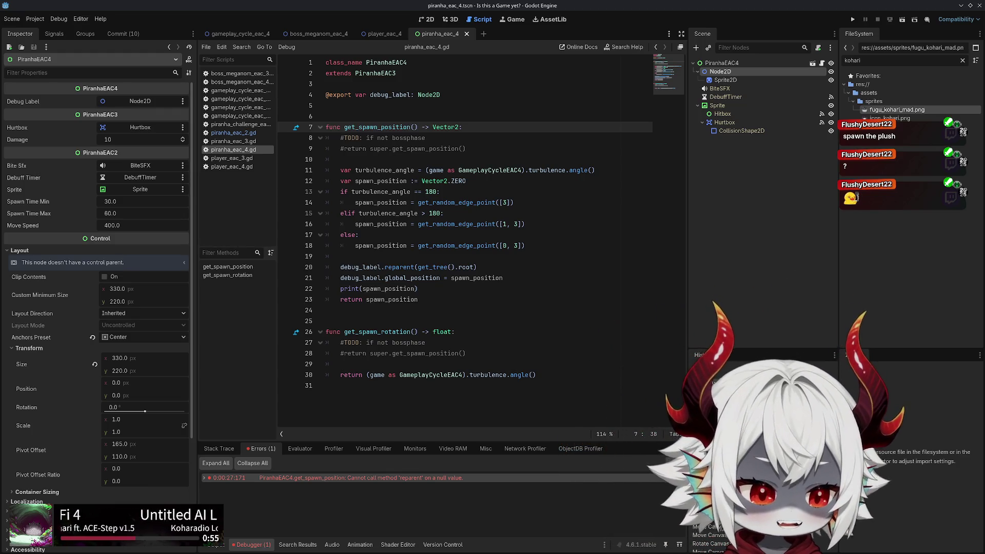
Check the else branch and the reparent call on line 20, then relaunch the game past its splash
left_click(556, 256)
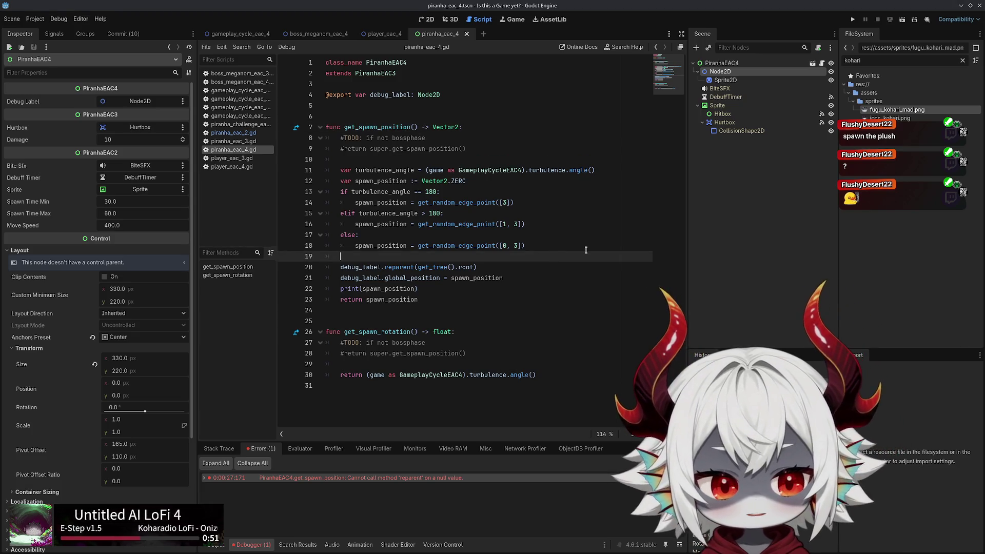
left_click(603, 236)
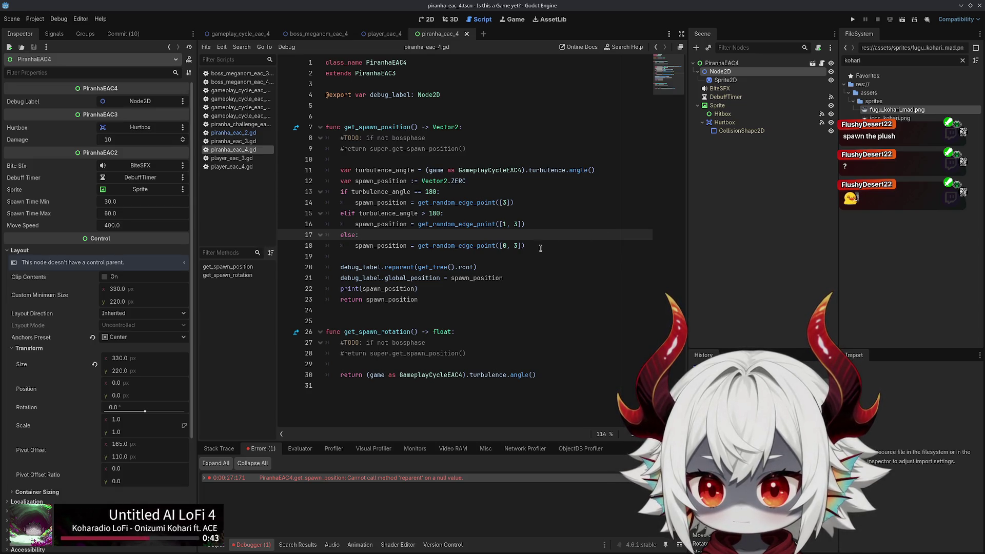
double_click(404, 262)
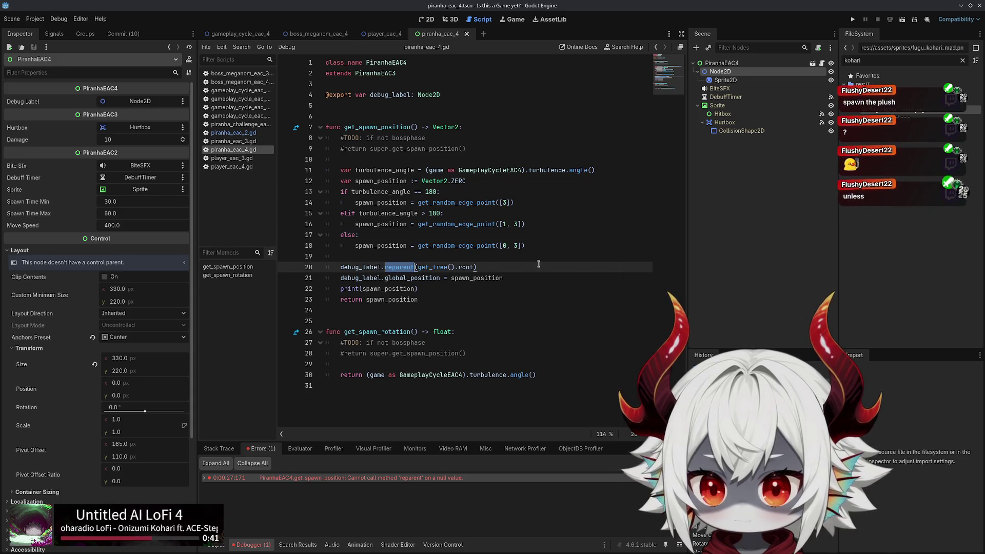
left_click(850, 20)
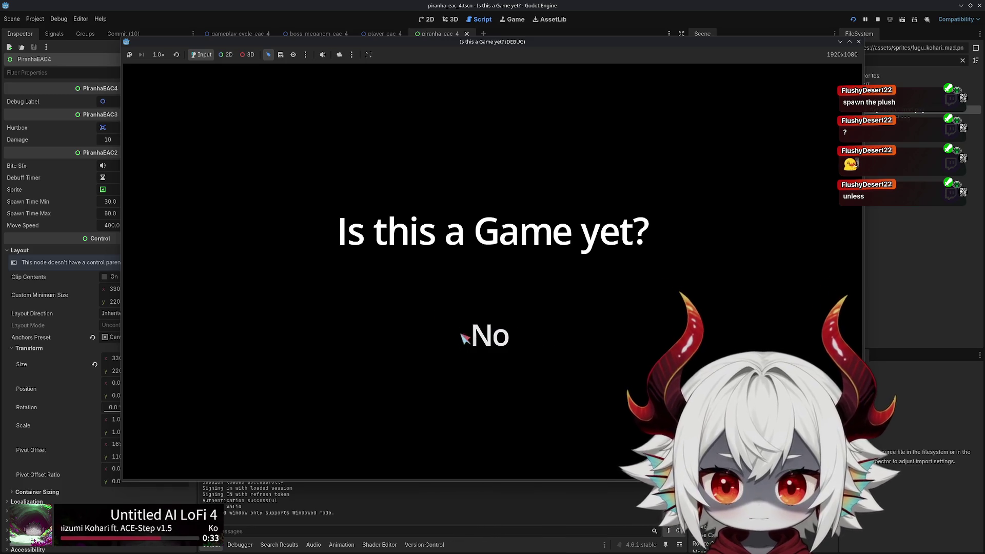
left_click(454, 342)
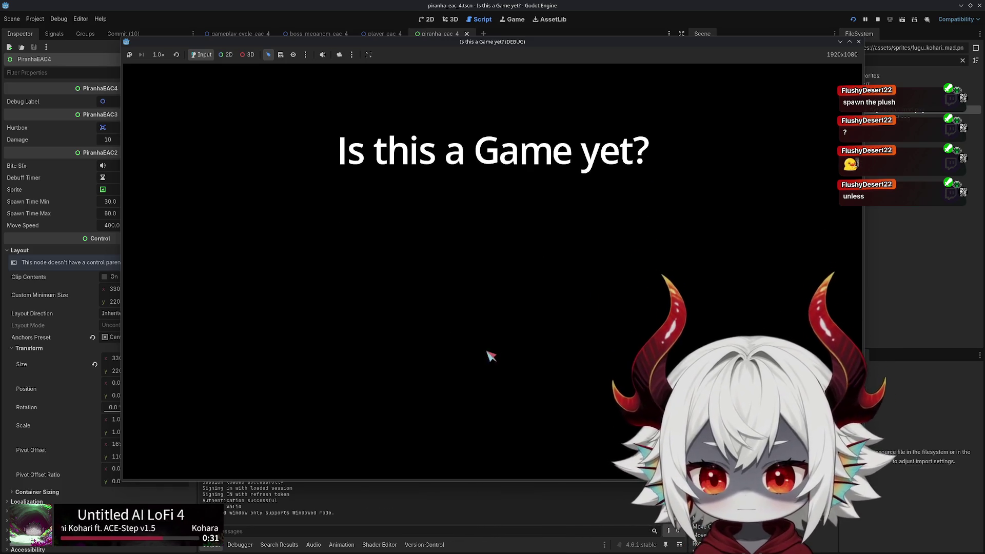
Dismiss the welcome message, start playing, and steer the fish with WASD to pop bubbles
left_click(492, 403)
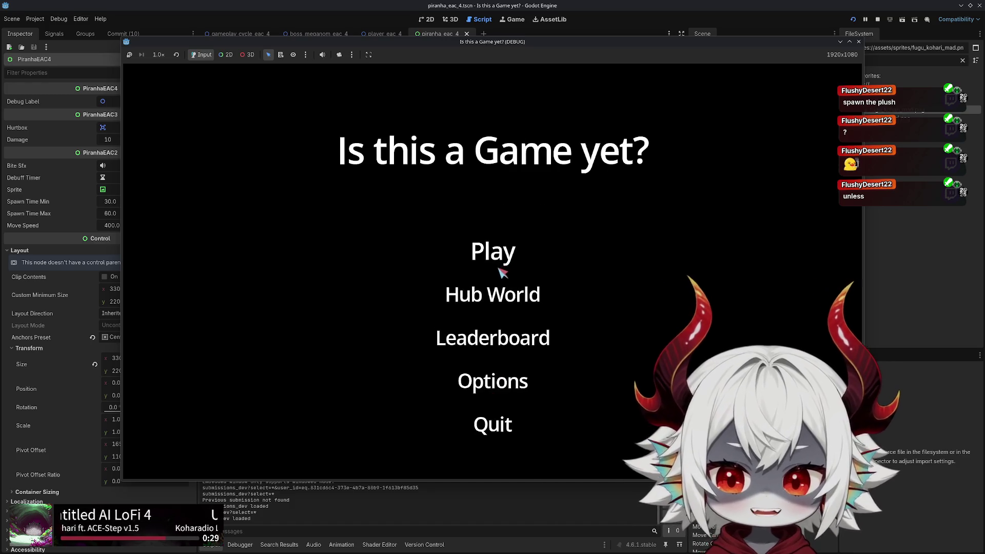
left_click(492, 257)
key("w")
key("a")
key("s")
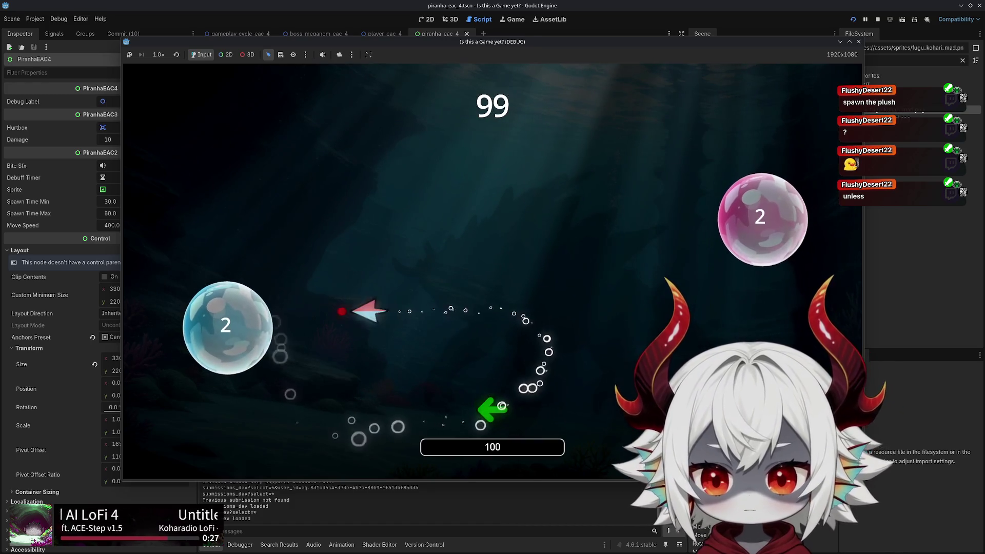
key("d")
key("w")
key("d")
key("a")
key("d")
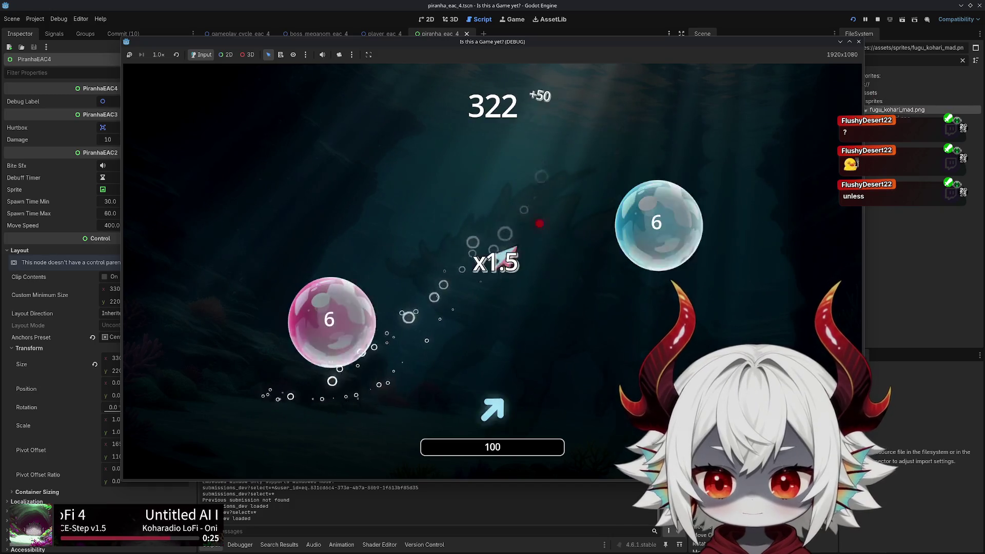
key("w")
key("d")
key("s")
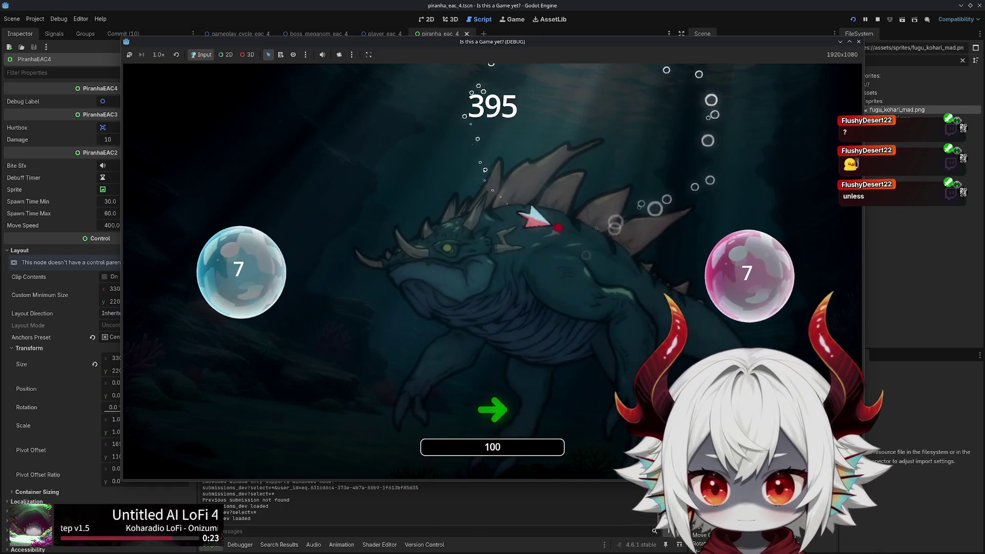
key("a")
Steer around the boss to watch where piranhas spawn, then continue after game over with the score penalty
key("w")
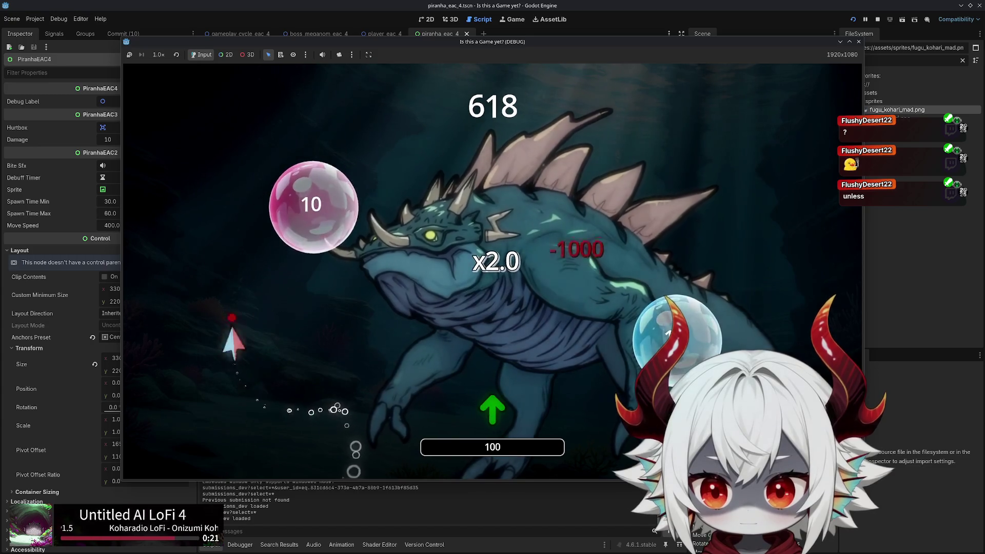
key("a")
key("s")
key("w")
key("s")
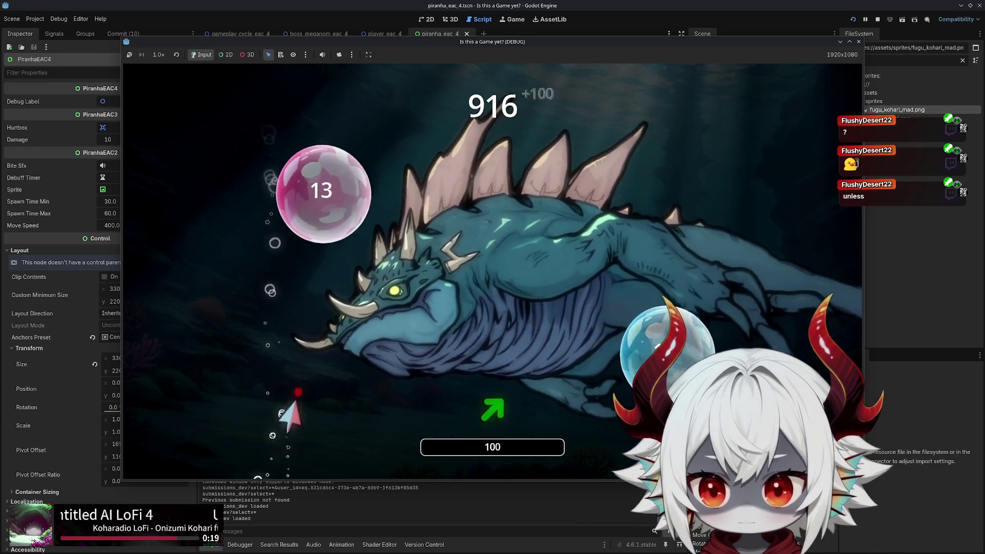
key("d")
key("w")
key("a")
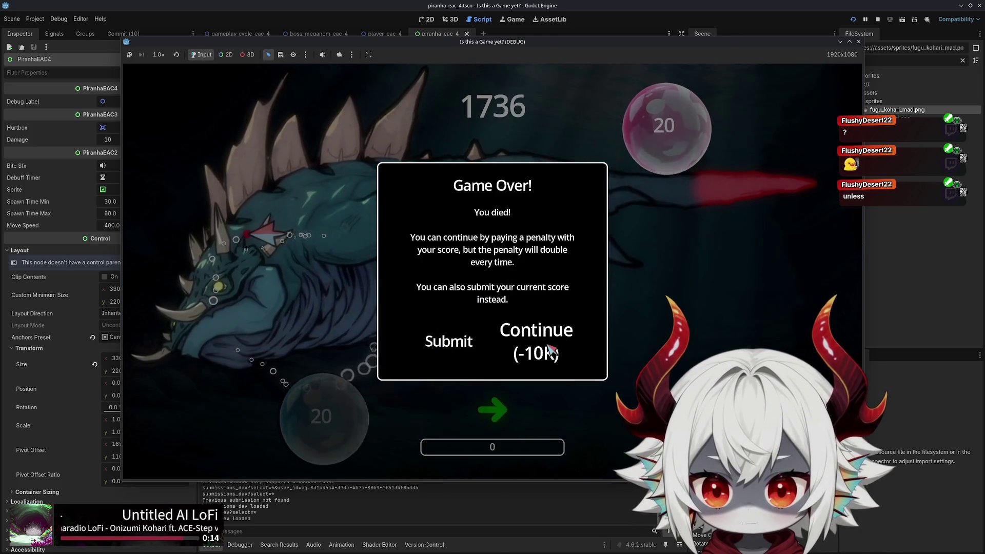
left_click(551, 352)
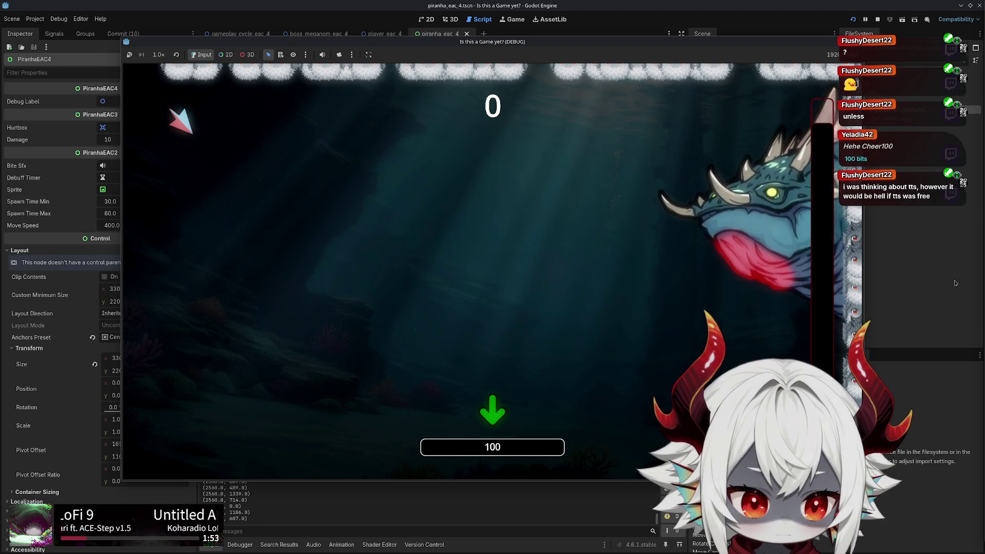
Steer the fish toward the boss past the bubbles, then restart the run from the pause menu
key("Down")
key("Right")
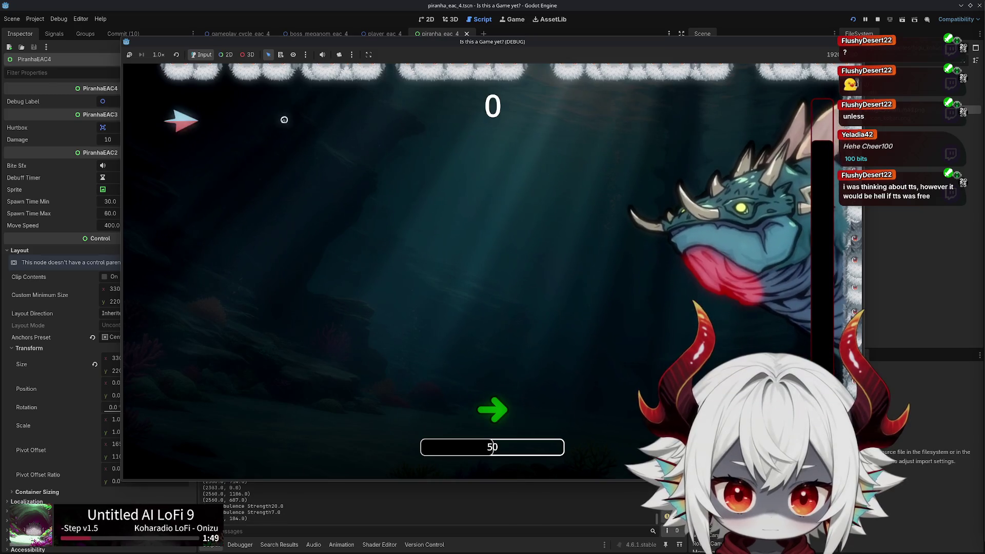
key("Down")
key("Right")
key("Right")
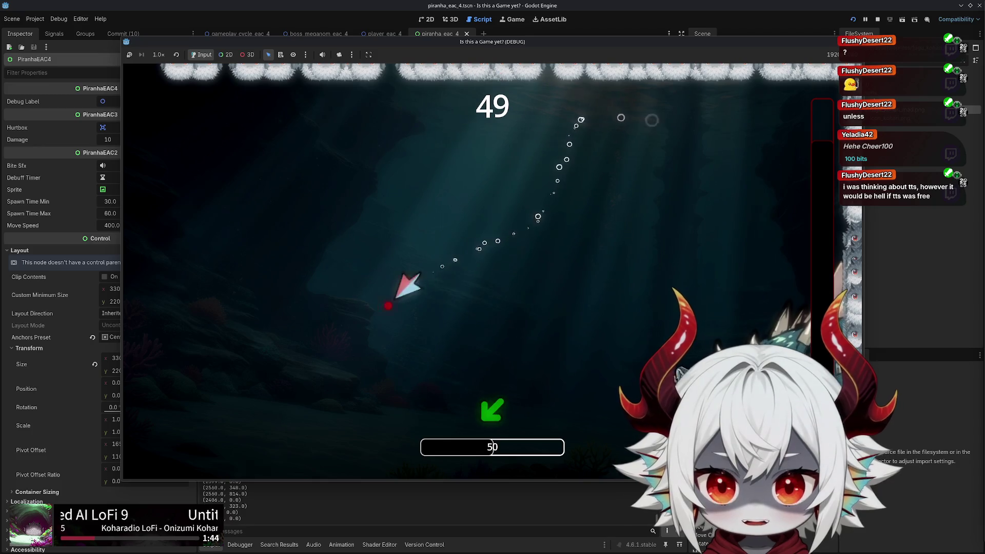
key("Escape")
key("Down")
key("Return")
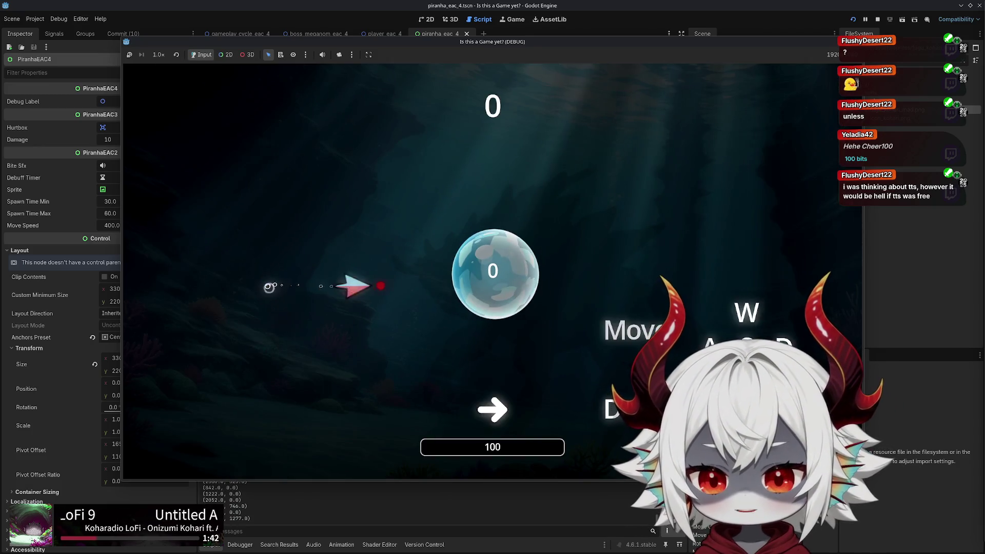
Swim the fish around the arena popping bubbles
key("Left")
key("Down")
key("Right")
key("Left")
key("Up")
key("Right")
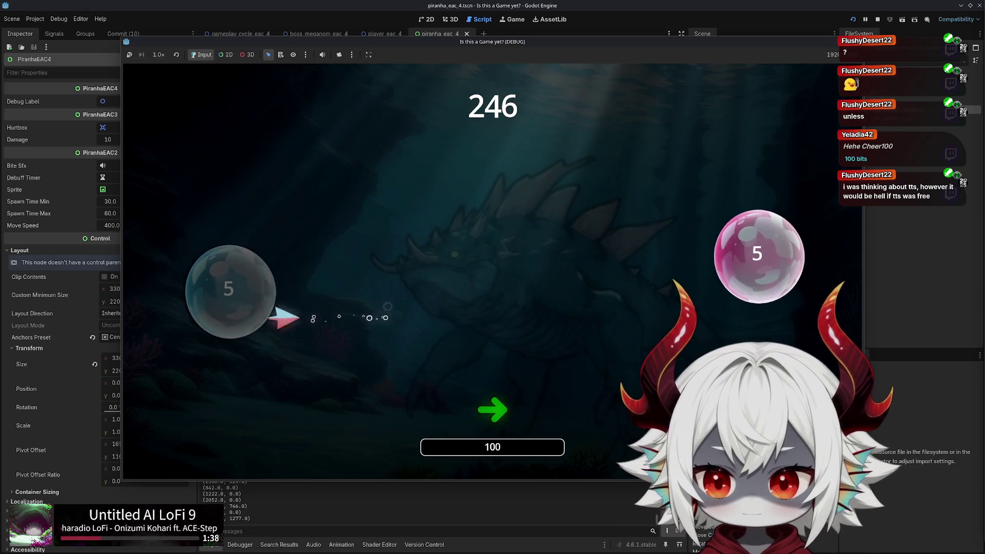
key("Up")
key("Right")
key("Left")
key("Down")
key("Left")
key("Up")
key("Down")
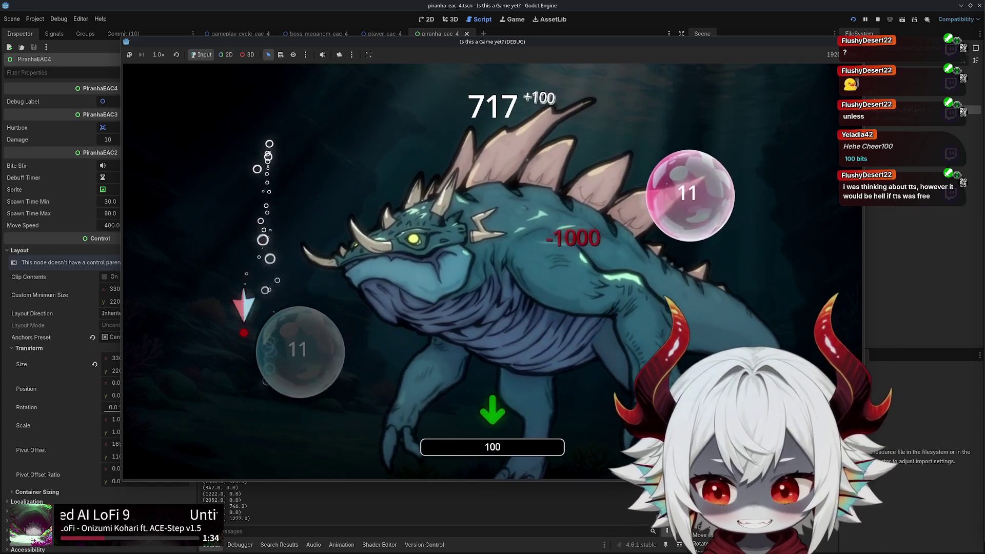
Keep popping bubbles while dodging the boss as it sweeps past
key("Left")
key("Right")
key("Up")
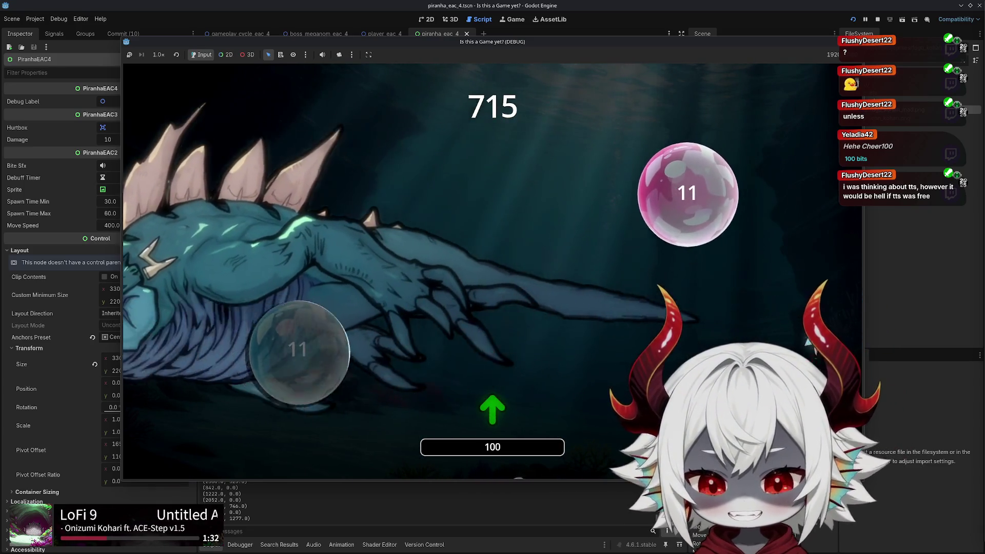
key("Right")
key("Down")
key("Left")
key("Down")
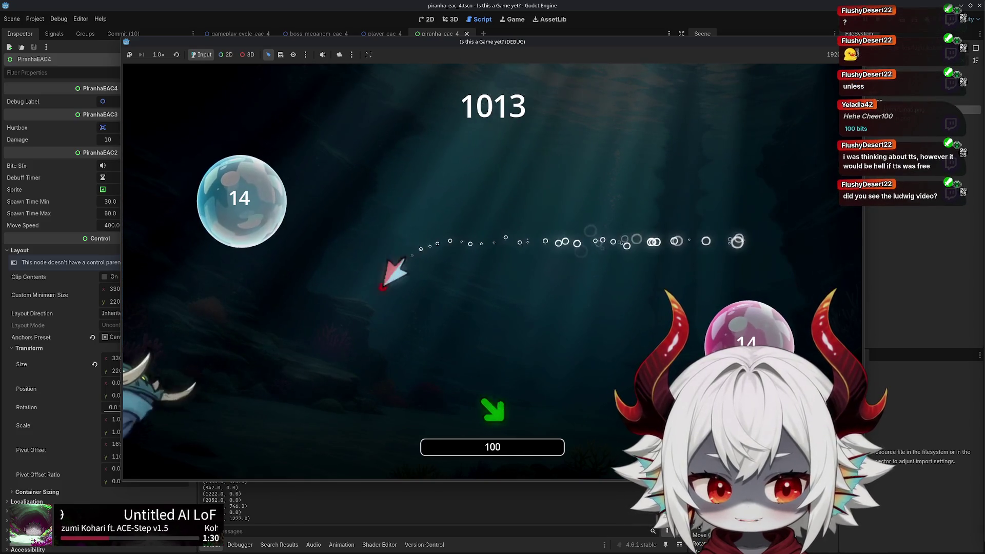
key("Right")
key("Down")
key("Up")
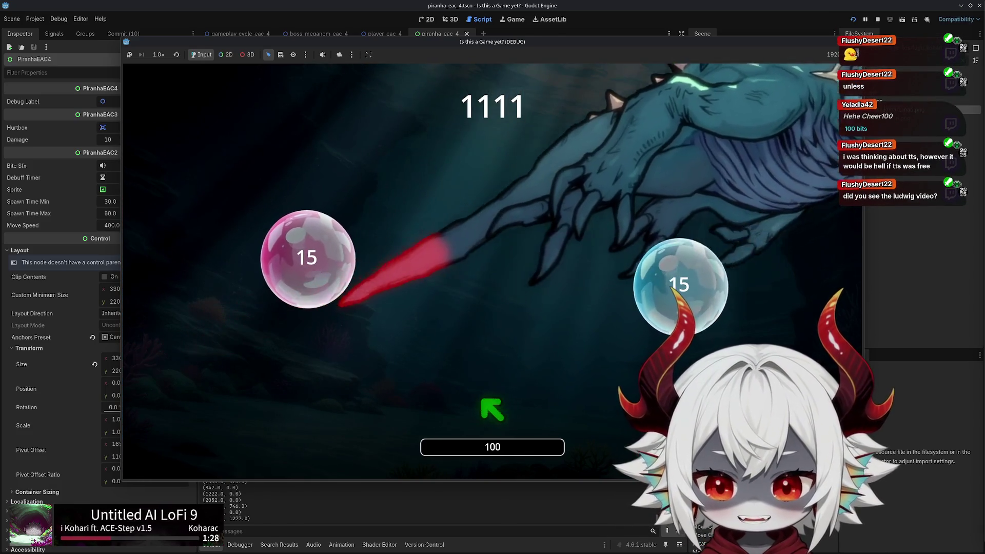
key("Down")
key("Right")
key("Up")
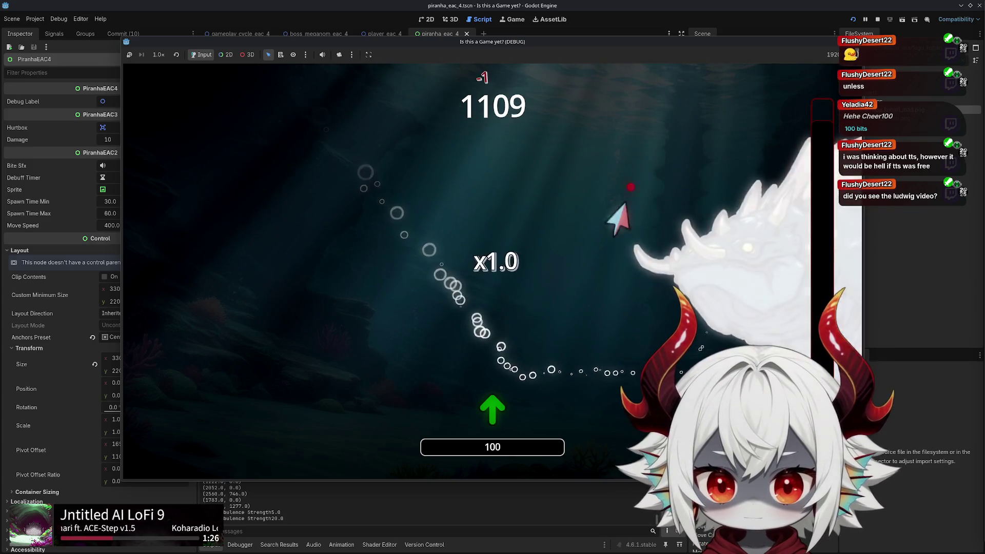
key("Down")
key("Right")
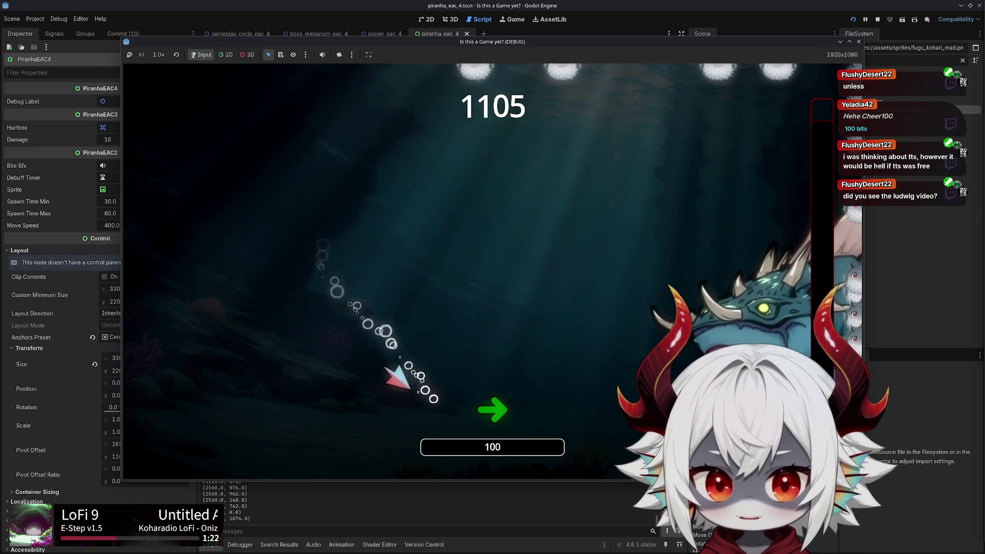
Pause with Esc, restart the run from zero, and swerve around the fresh arena
key("Escape")
left_click(501, 229)
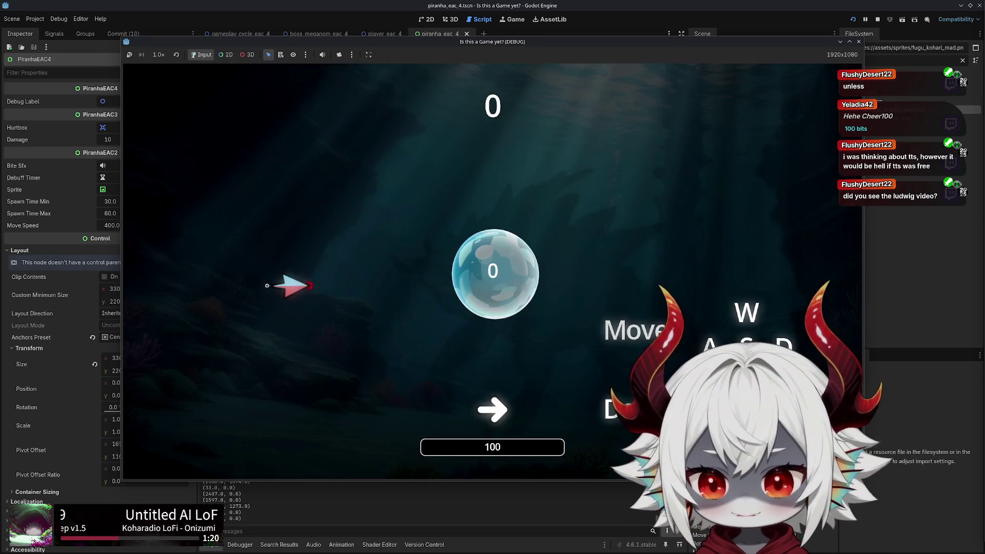
key("Left")
key("Up")
key("Right")
key("Down")
key("Left")
key("Right")
key("Left")
Follow the direction prompts and pop bubbles to build the score multiplier
key("Right")
key("Up+Left")
key("Down+Right")
key("Up")
key("Down")
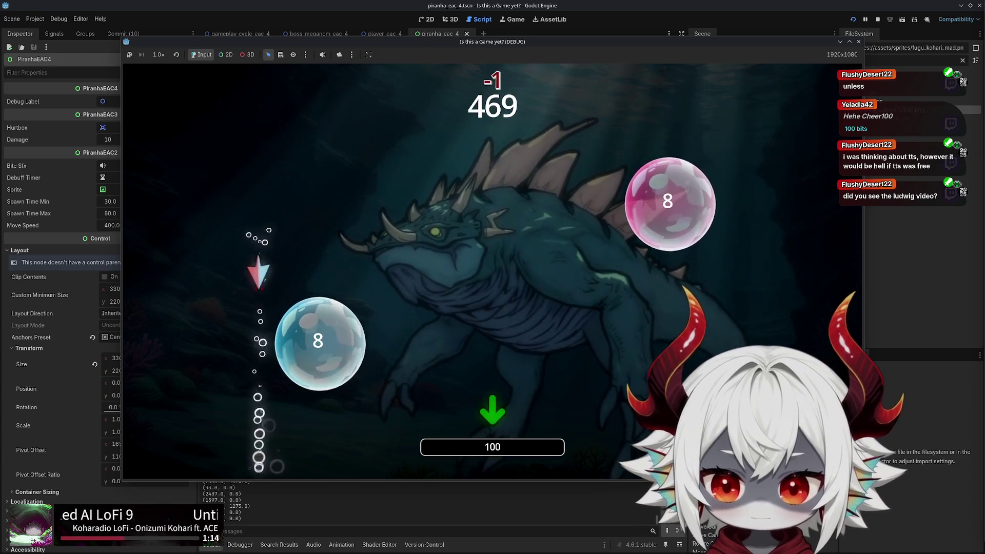
key("Up+Left")
key("Down")
key("Up")
key("Down")
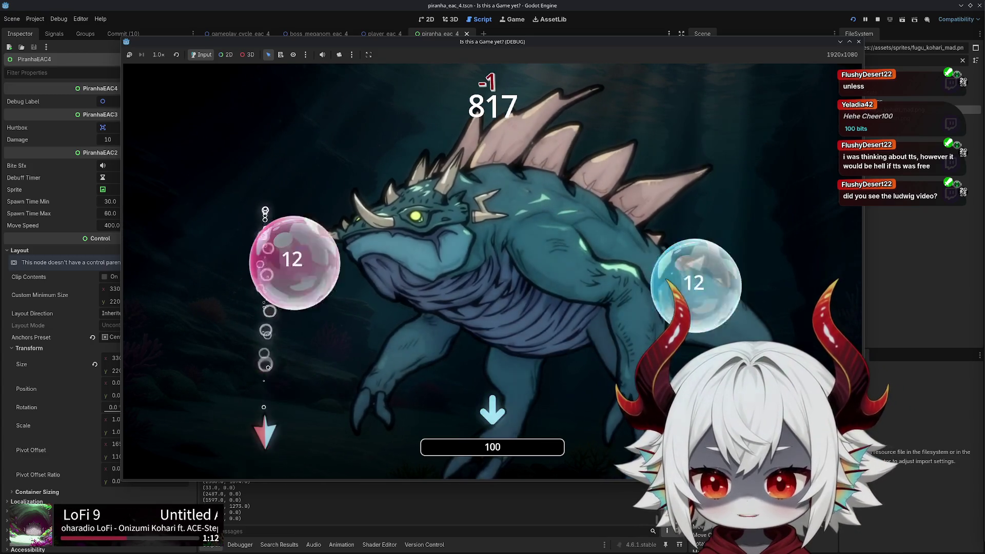
key("Up")
key("Down")
key("Right")
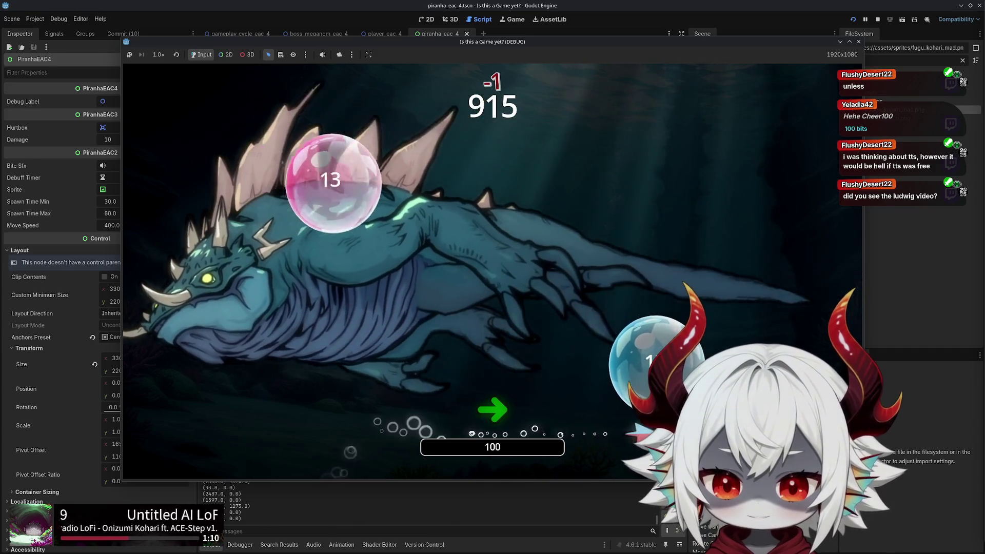
key("Up")
key("Left")
key("Right")
key("Down")
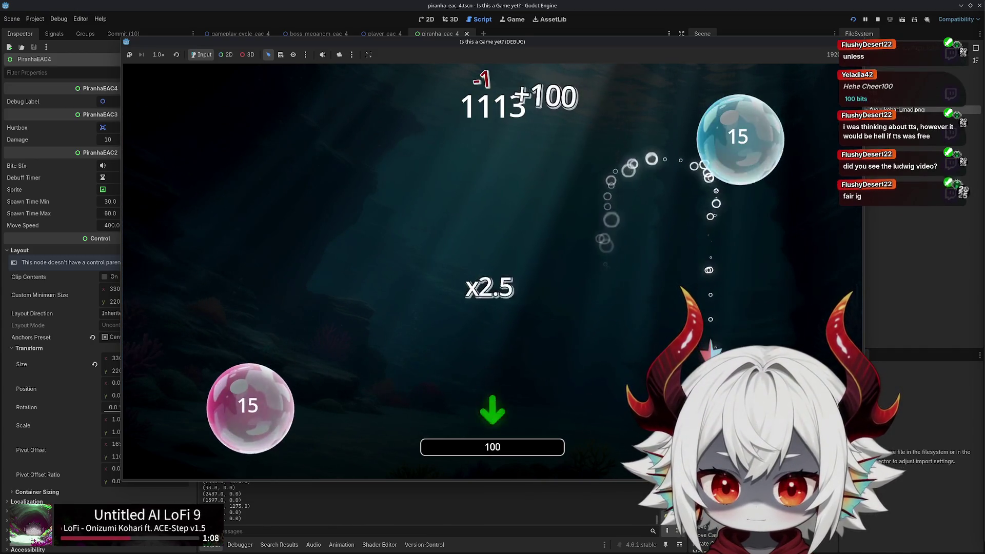
key("Up+Right")
key("Left")
Steer around the boss until piranhas swim in from the edges, then dodge them
key("Down+Right")
key("Down")
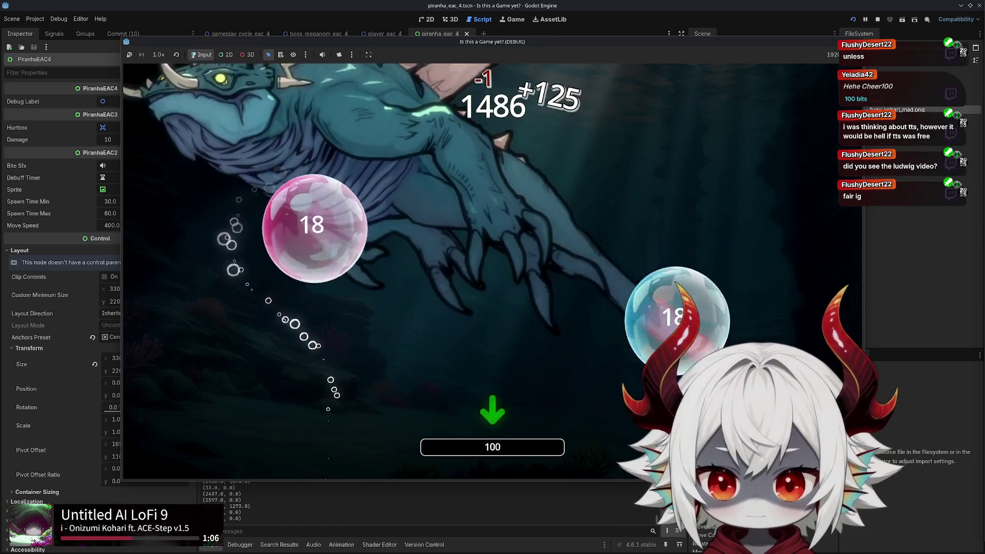
key("Up")
key("Down+Right")
key("Down")
key("Right")
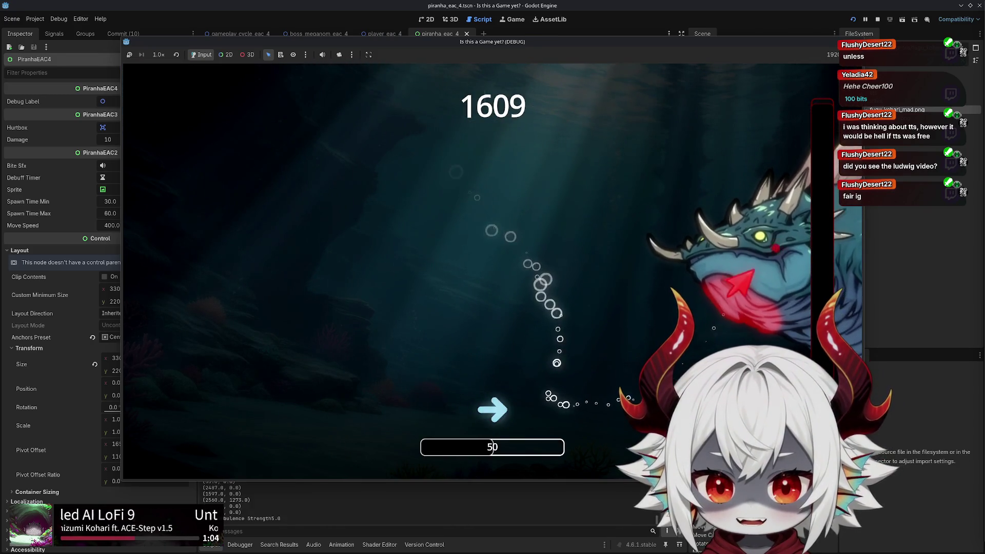
key("Down+Right")
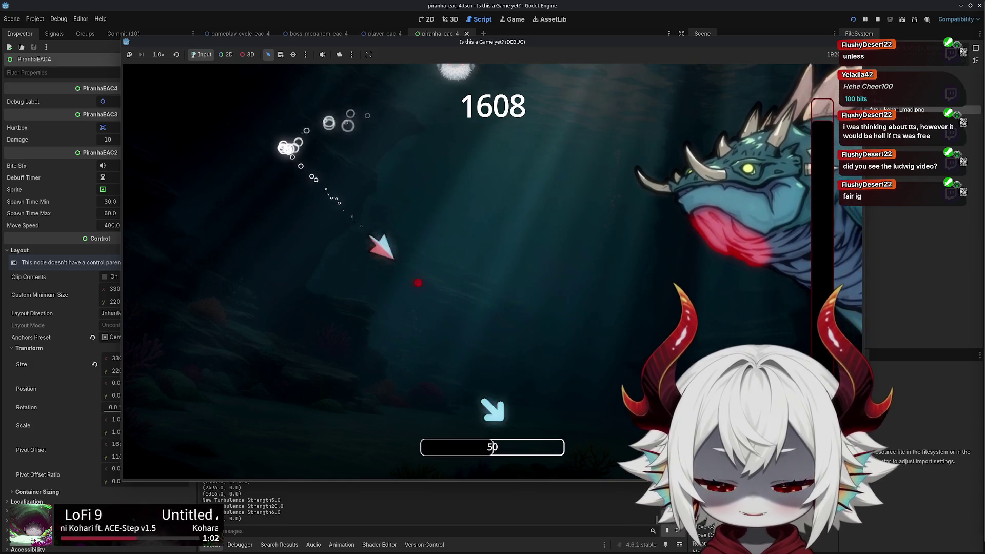
key("Right")
key("Down+Left")
key("Up")
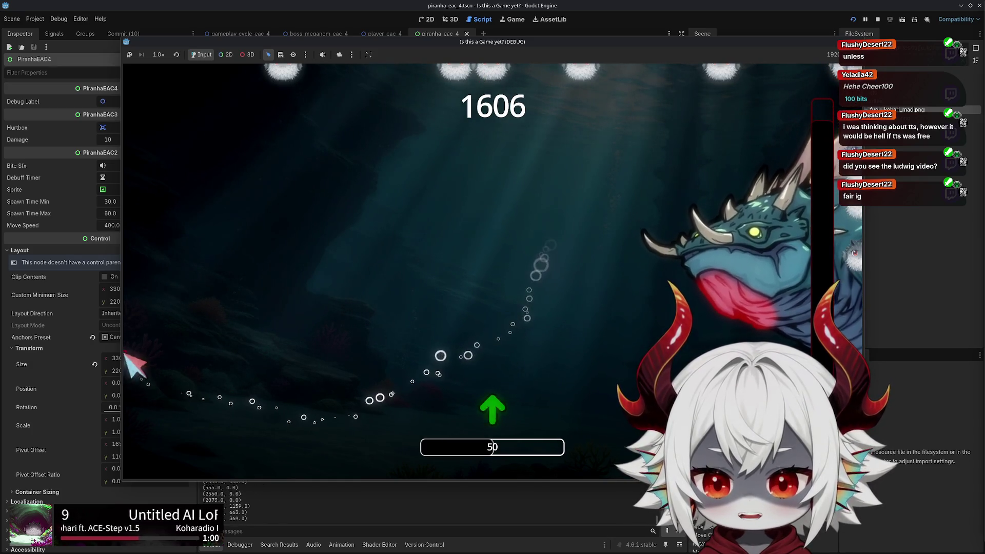
key("Right")
key("Down+Right")
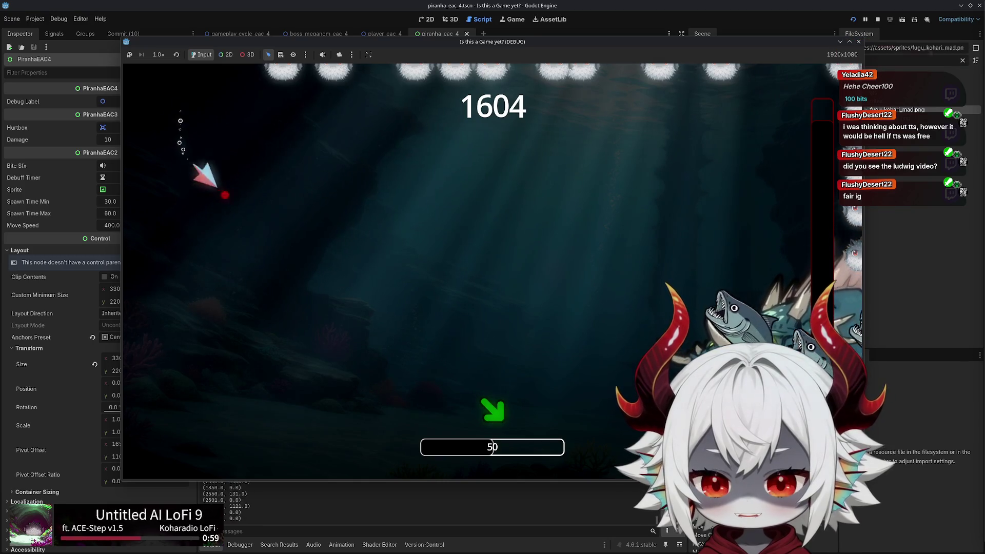
key("Right")
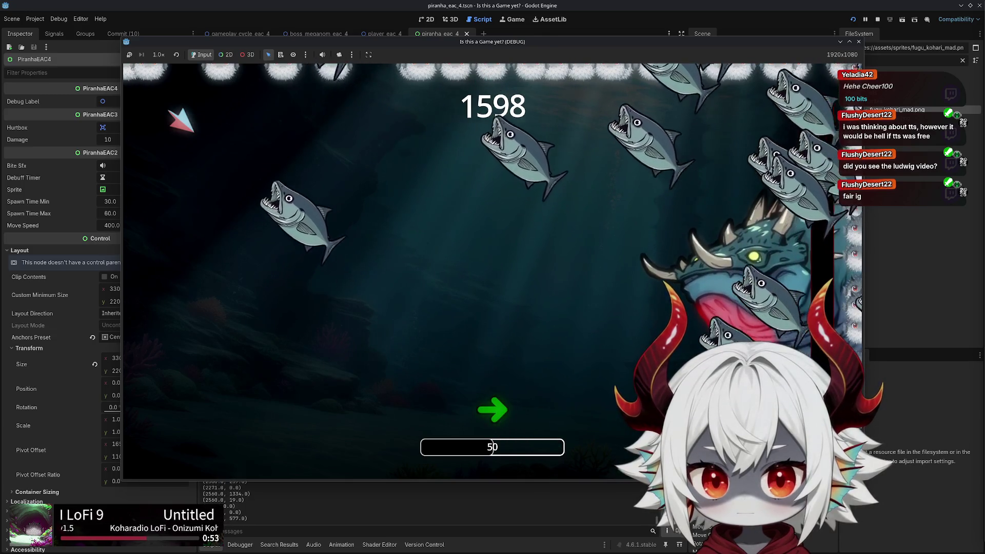
key("Down")
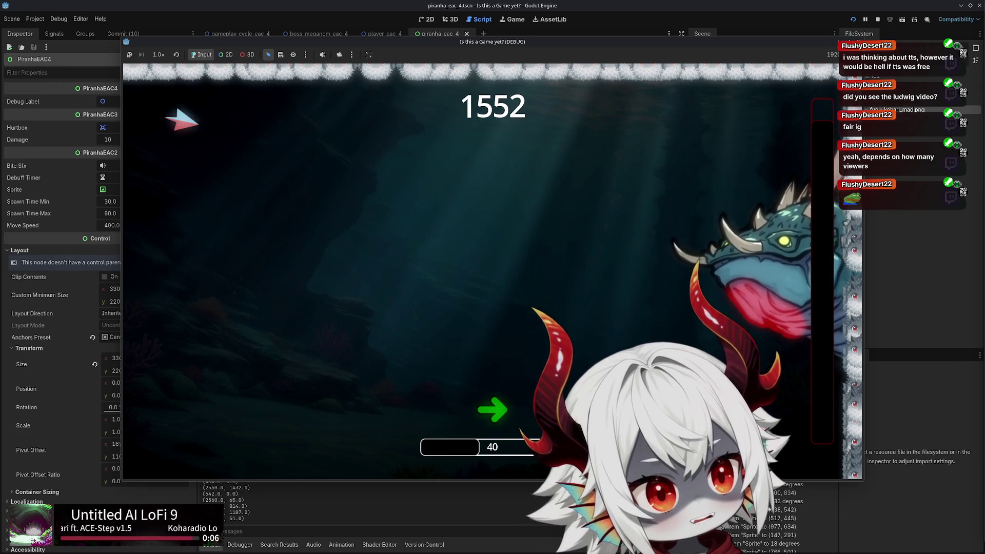
Stop the debug run with F8 and return to the PiranhaEAC4 scene in 2D
key("F8")
left_click(429, 21)
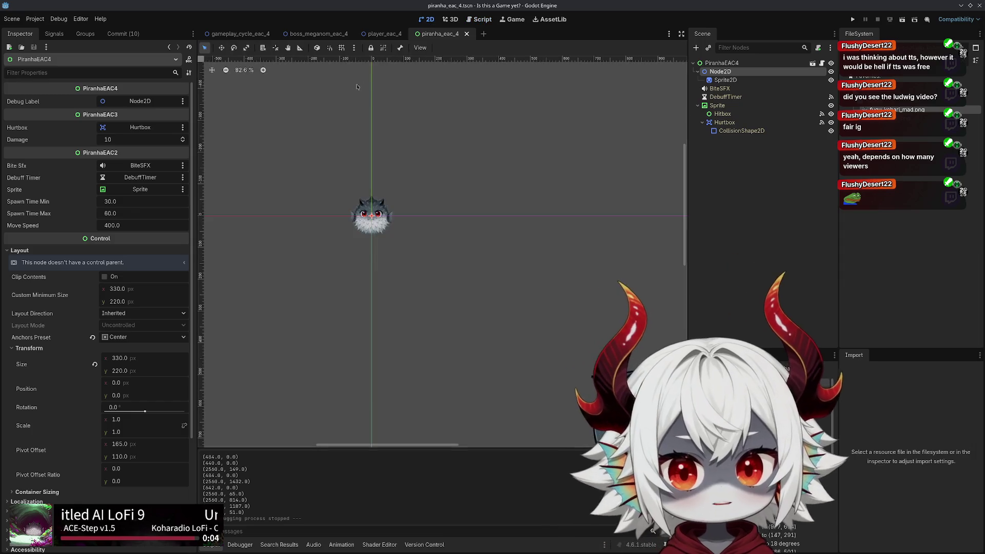
Switch to the gameplay_cycle_eac_4 scene to show the GameplayCycleEAC4 root's boss and player resources
left_click(236, 34)
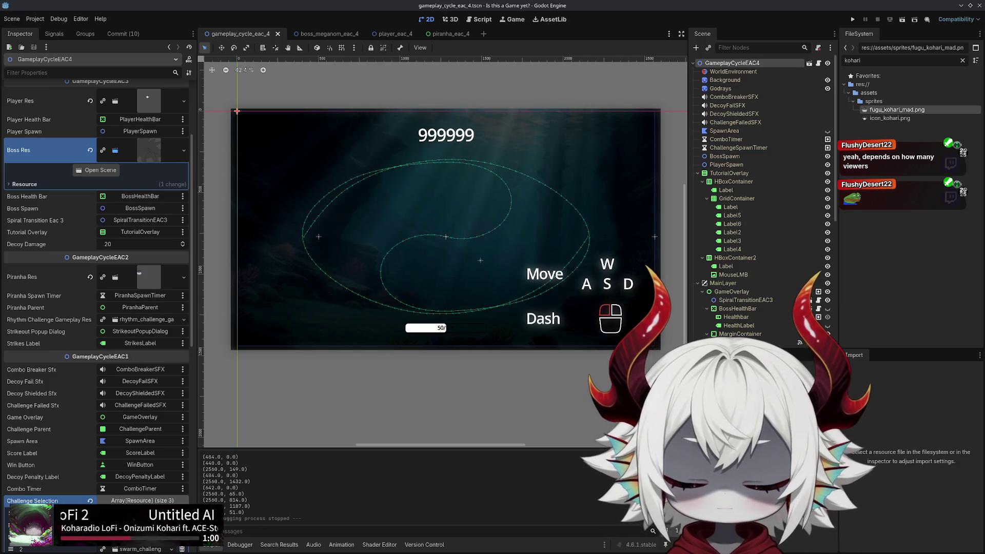
scroll(252, 494, "up", 2)
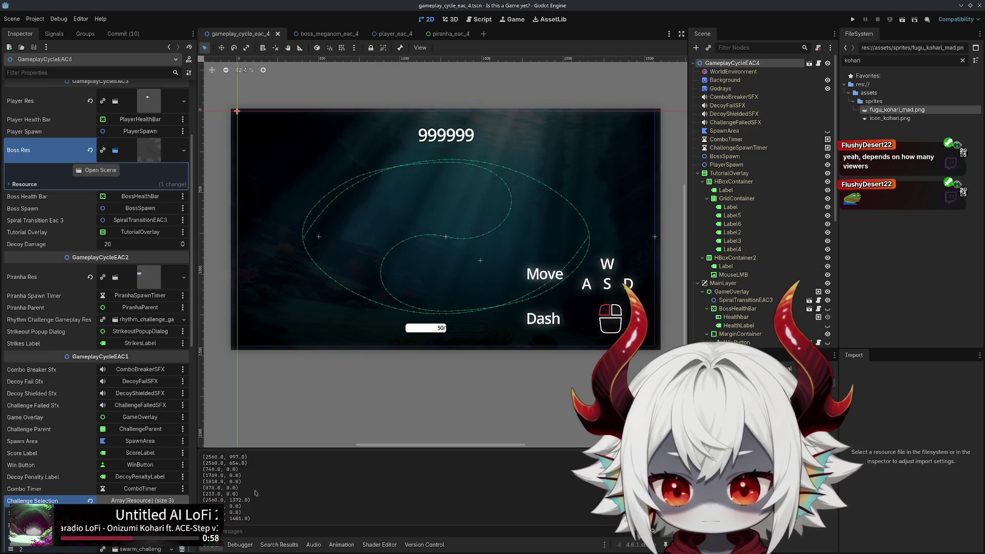
scroll(242, 483, "up", 2)
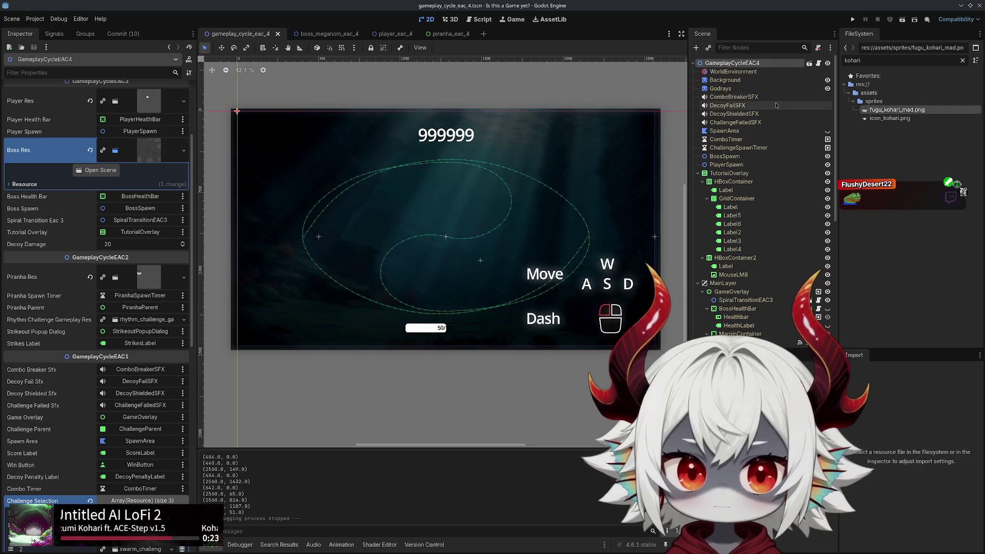
left_click(818, 64)
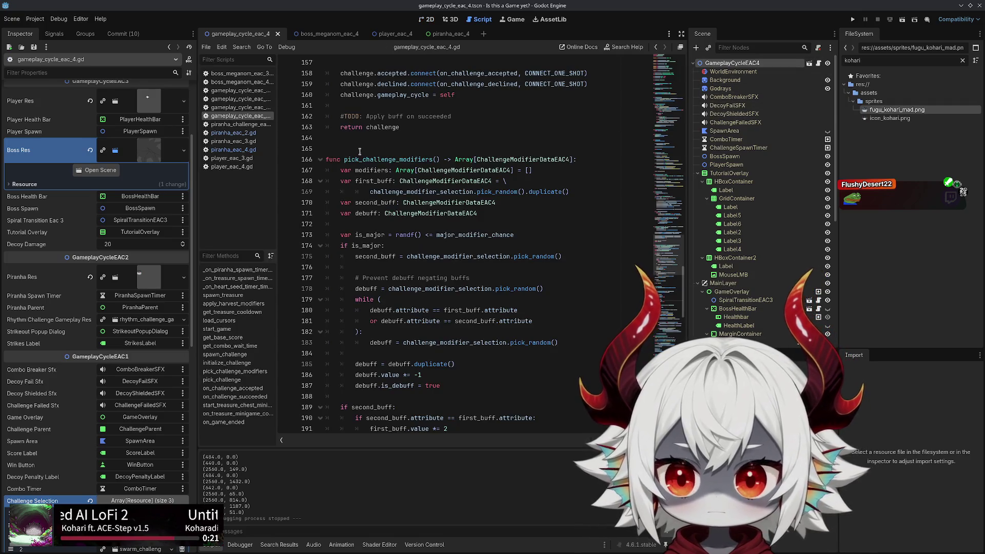
Browse the script list past piranha_eac_2.gd to open piranha_eac_4.gd
left_click(250, 134)
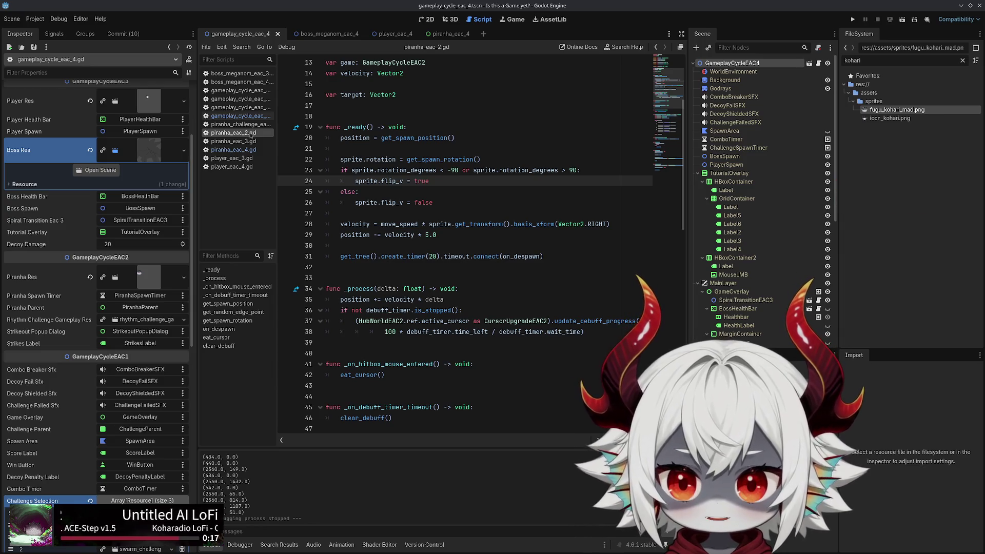
left_click(243, 117)
left_click(236, 150)
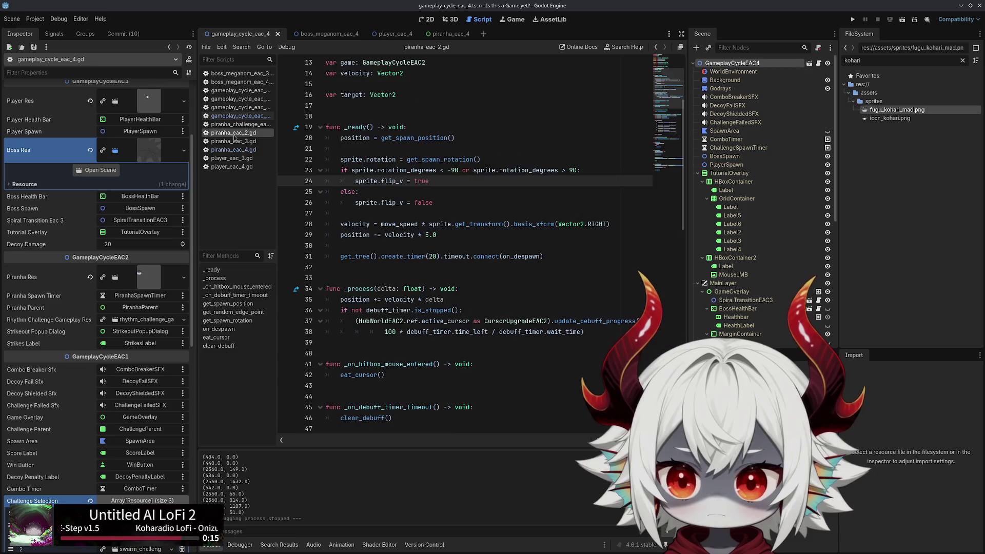
Check the turbulence_angle 180 comparisons on lines 13 and 15, then run the game with F5
left_click(429, 192)
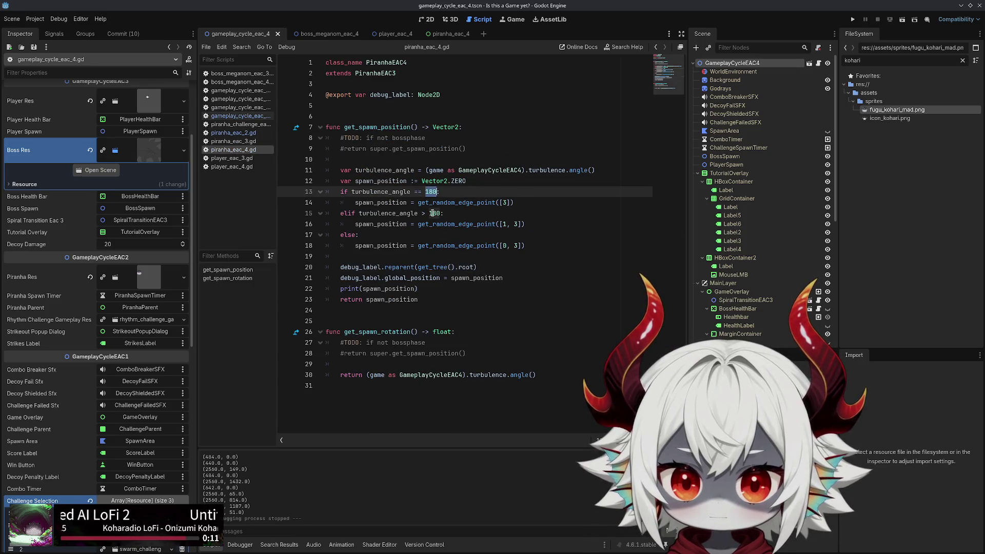
left_click(429, 213)
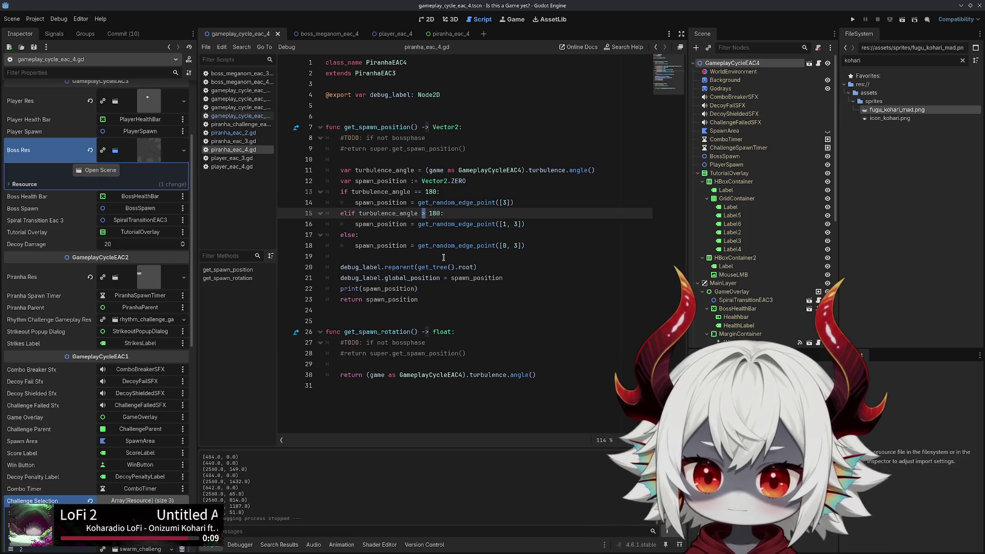
key("F5")
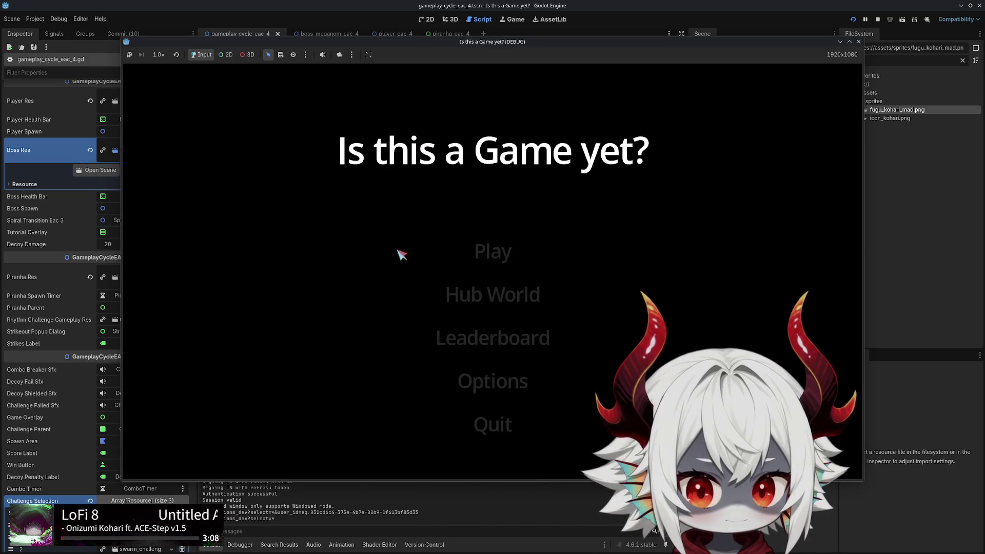
Dismiss the welcome message, start a new run, and swim around popping bubbles
left_click(480, 527)
left_click(497, 268)
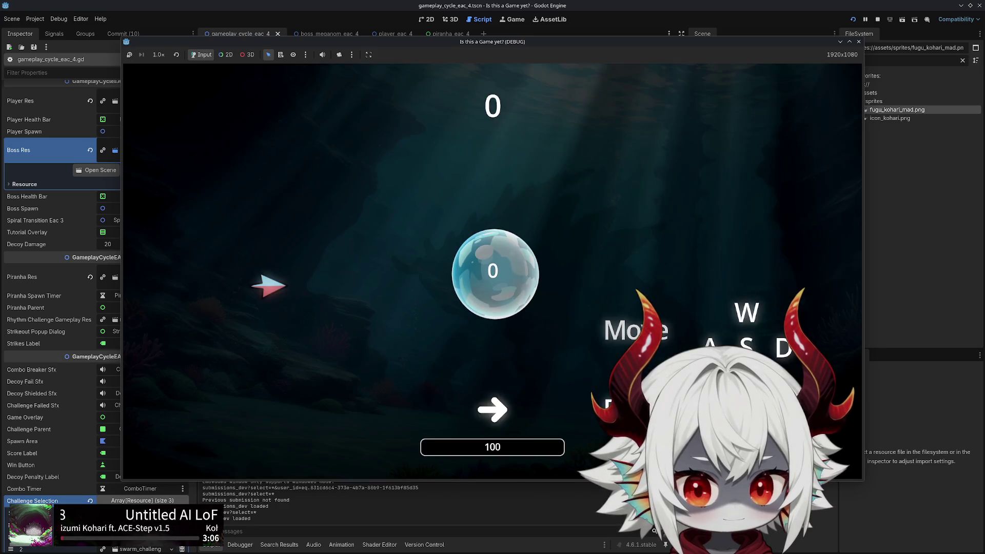
key("w")
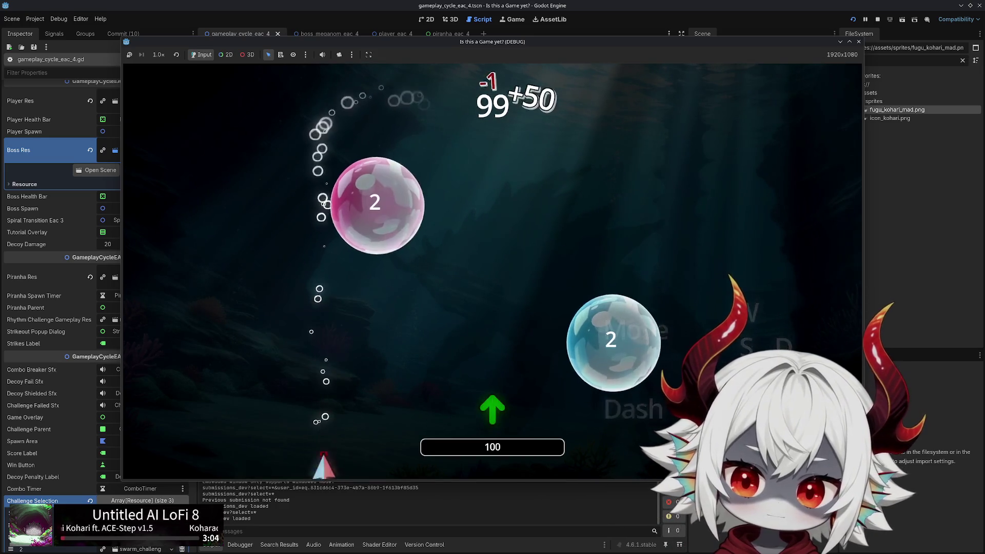
key("s")
key("d")
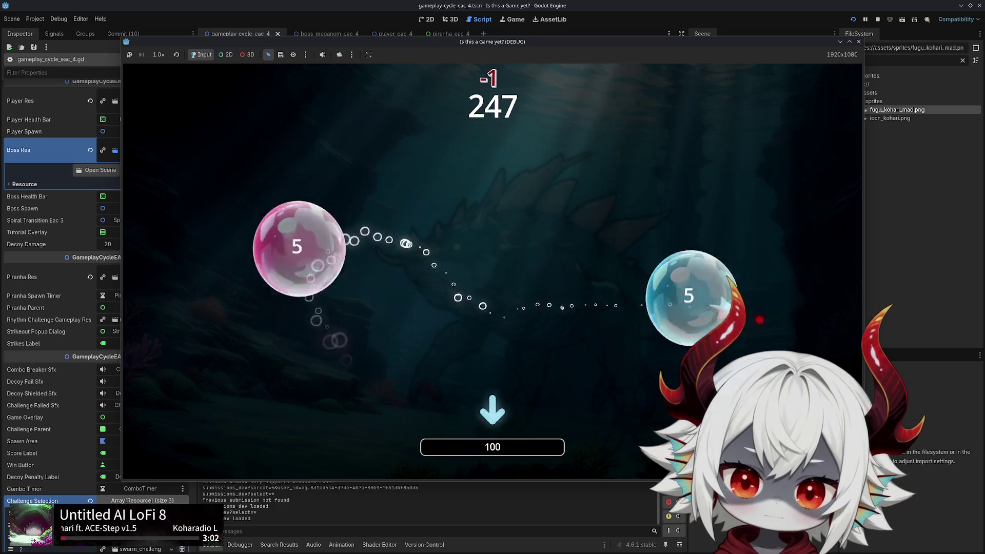
key("s")
key("d")
key("w")
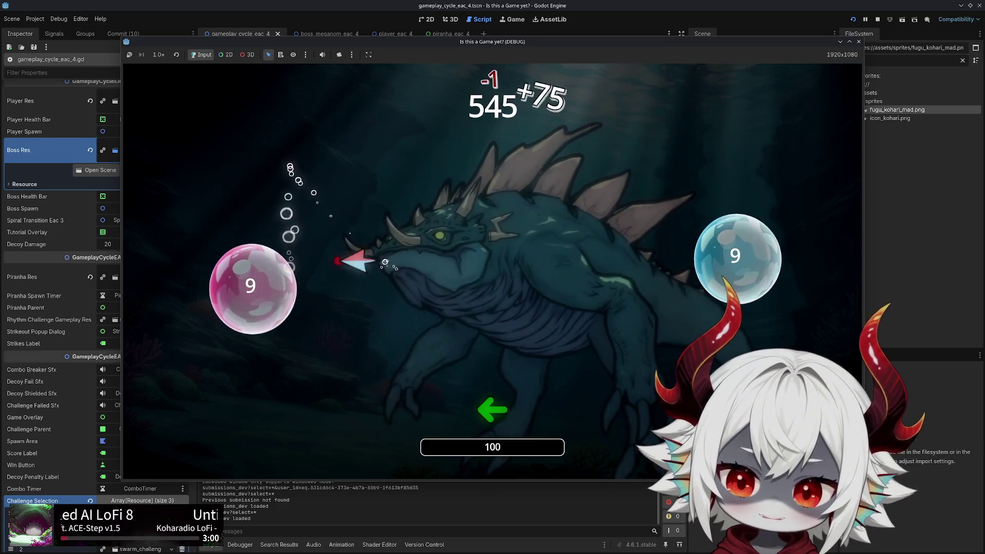
key("a")
Steer the ship to the pink bubble and around the boss, popping bubbles
key("w")
key("s")
key("w")
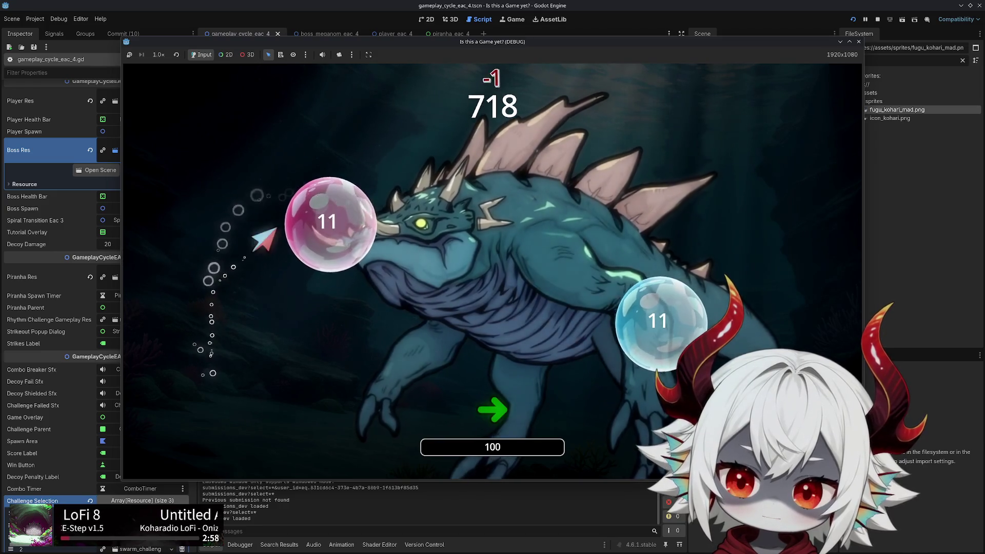
key("a")
key("w")
key("d")
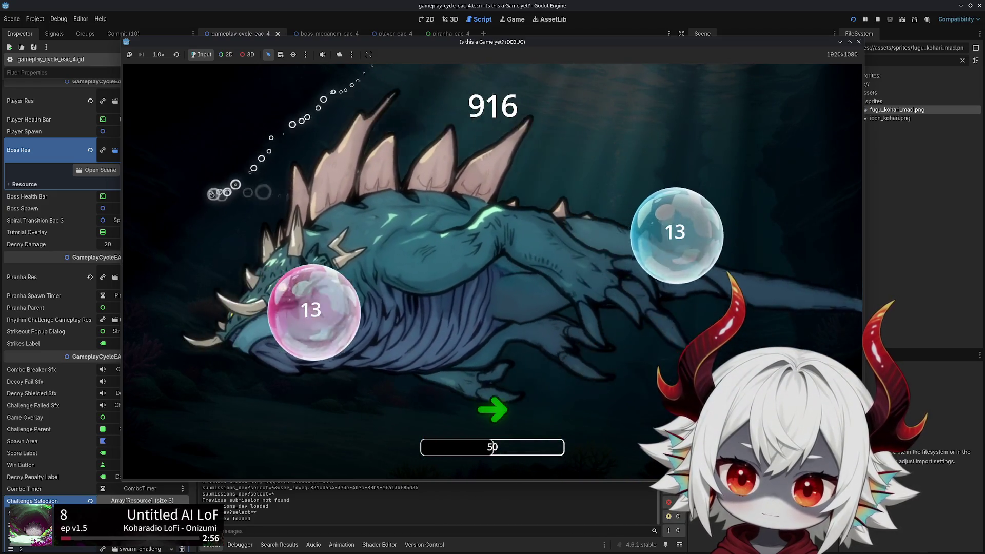
key("a")
key("w")
key("d")
key("a")
Follow the arrow prompts, moving the ship between the right side and bottom left
key("s")
key("a")
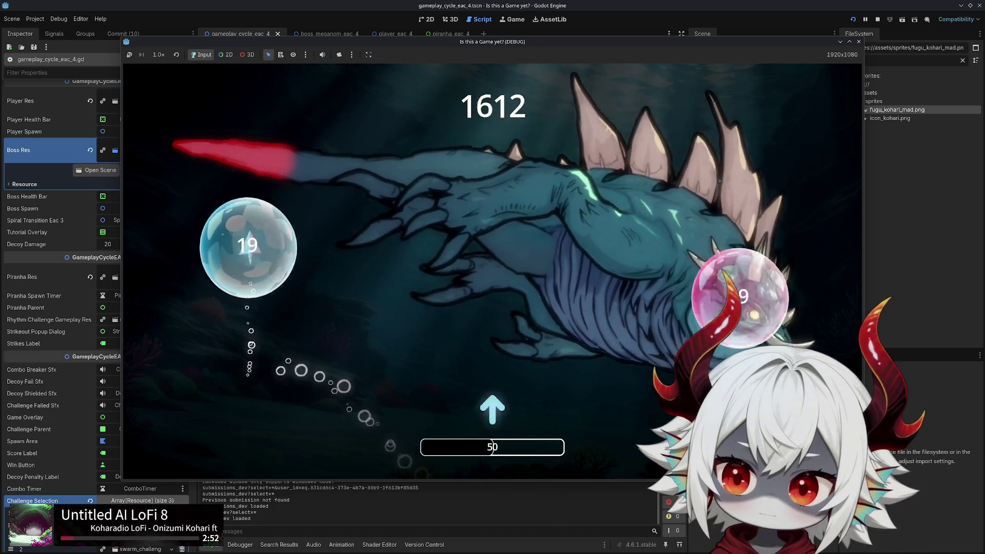
key("w")
key("s")
key("a")
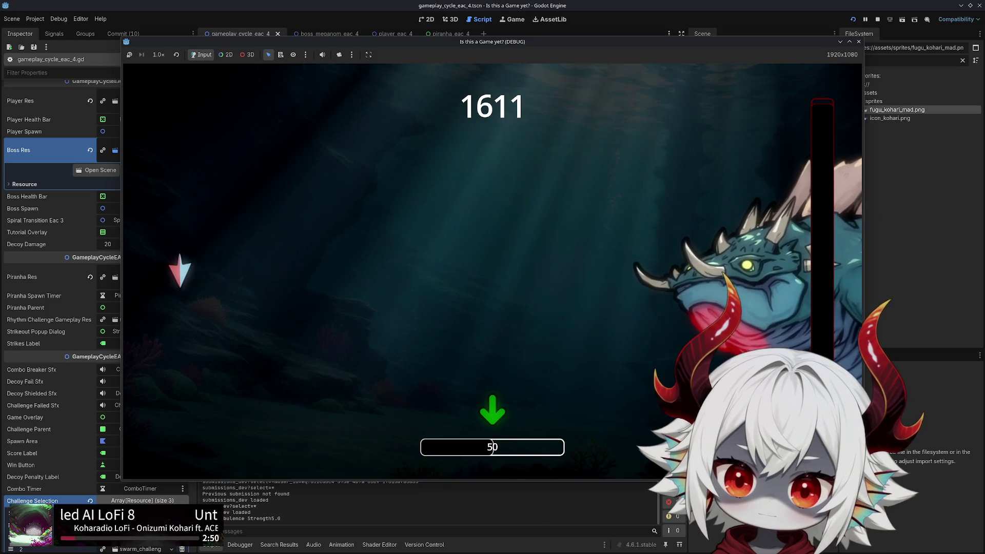
key("d")
key("s")
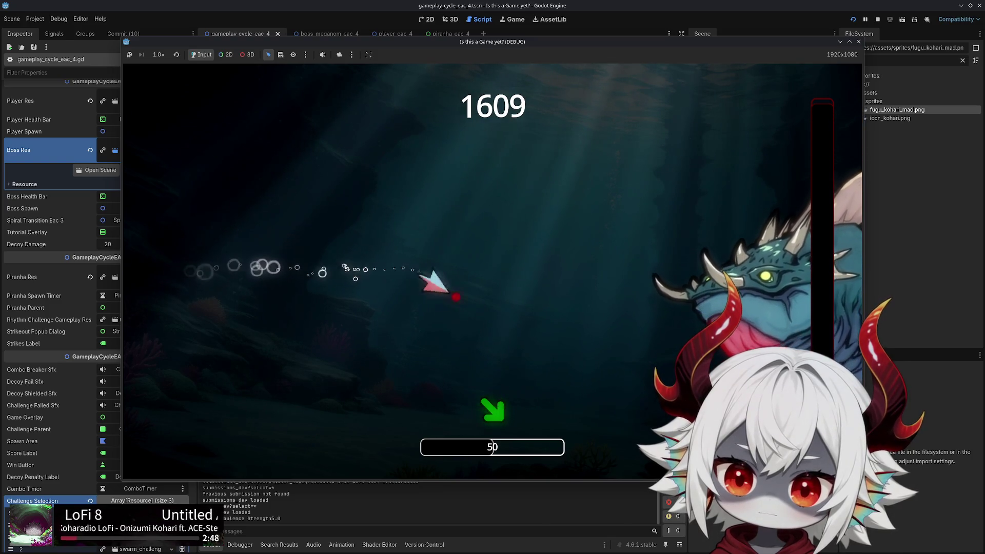
key("d")
key("s")
key("a")
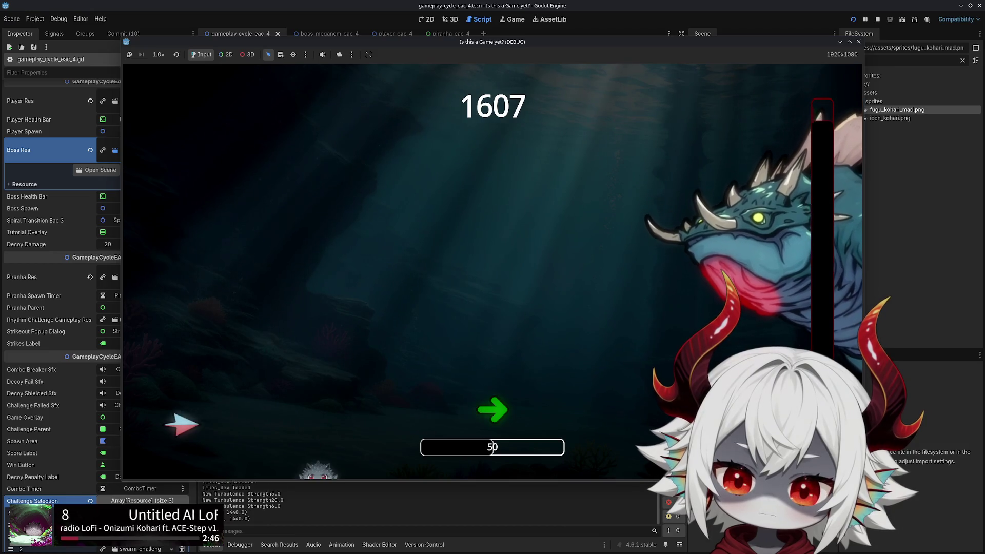
Keep the ship moving and dodging as the piranhas appear
key("w")
key("s")
key("a")
key("w")
key("d")
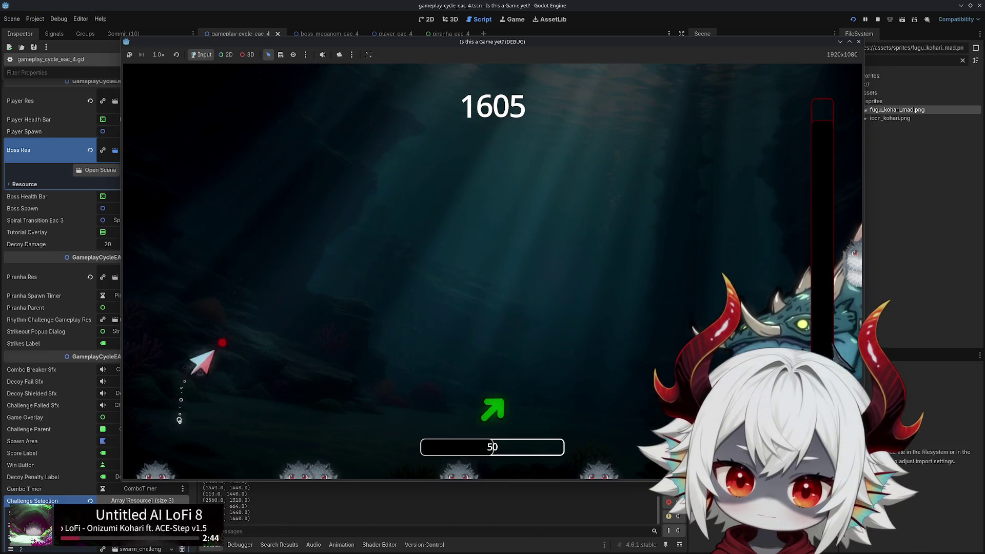
key("a")
key("s")
key("w")
key("d")
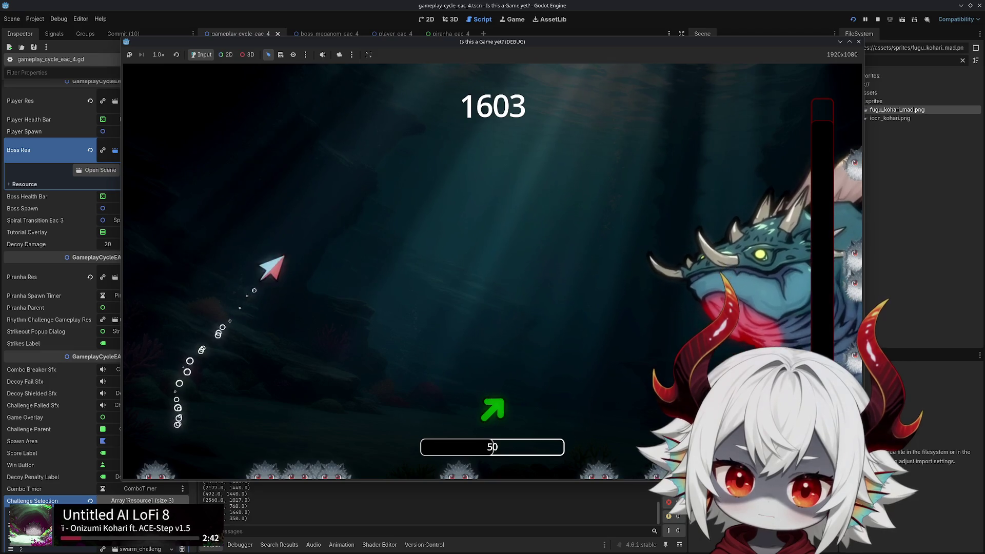
key("a")
key("s")
key("w")
key("d")
key("a")
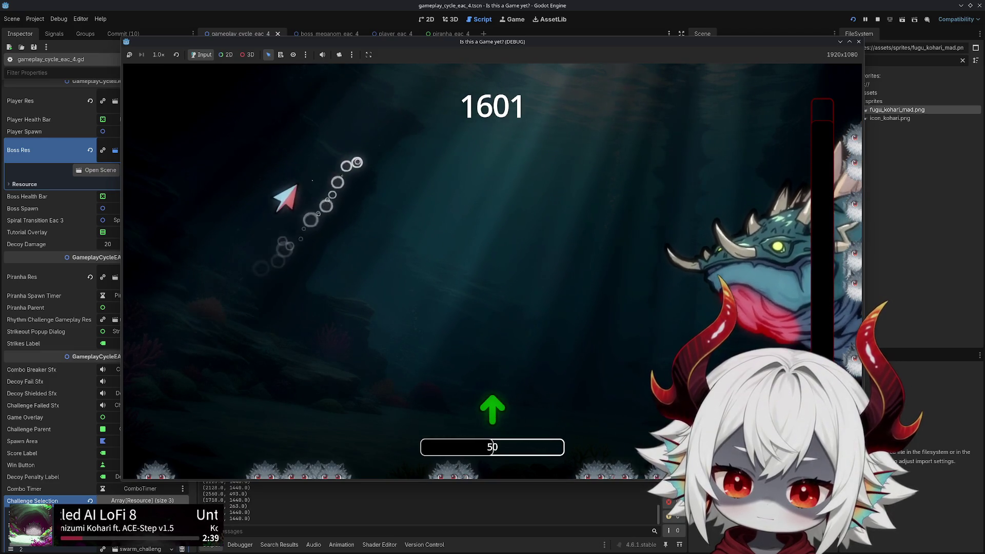
key("d")
key("d")
Watch the piranhas spawn along the screen edges, then close the debug game window
key("a")
key("w")
key("s")
key("a")
key("s")
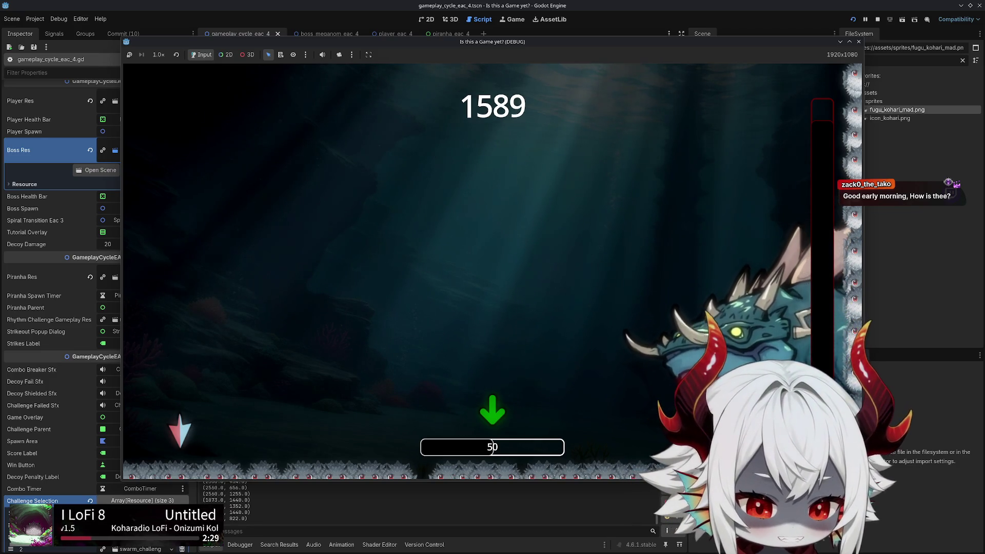
left_click(858, 43)
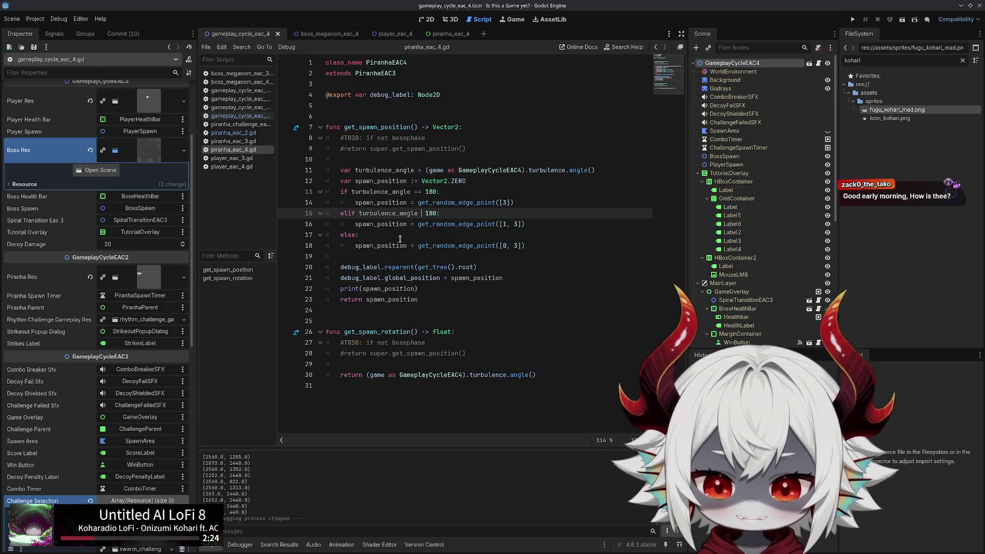
Make line 15 test turbulence_angle > 180 and swap the branches' edge lists, then save and run
type(">")
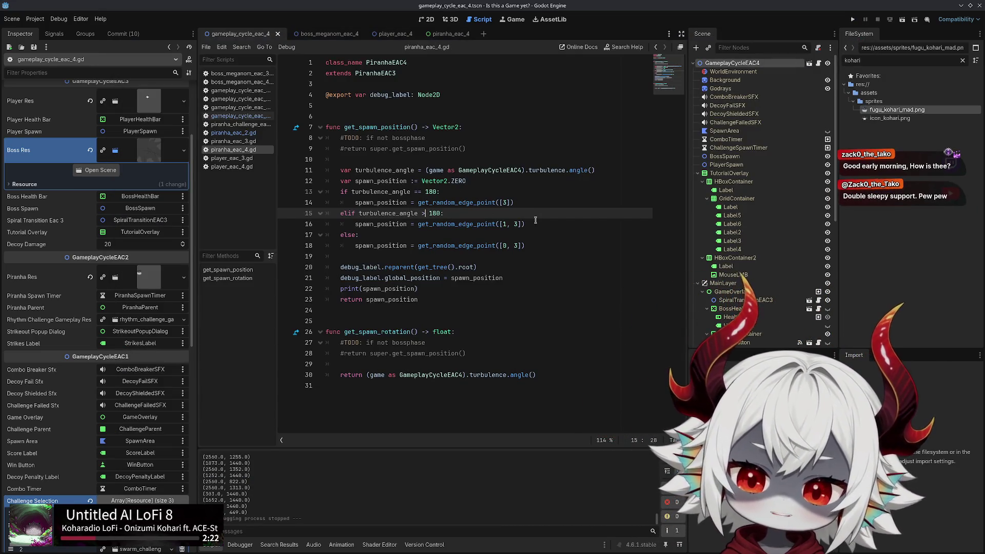
left_click(535, 220)
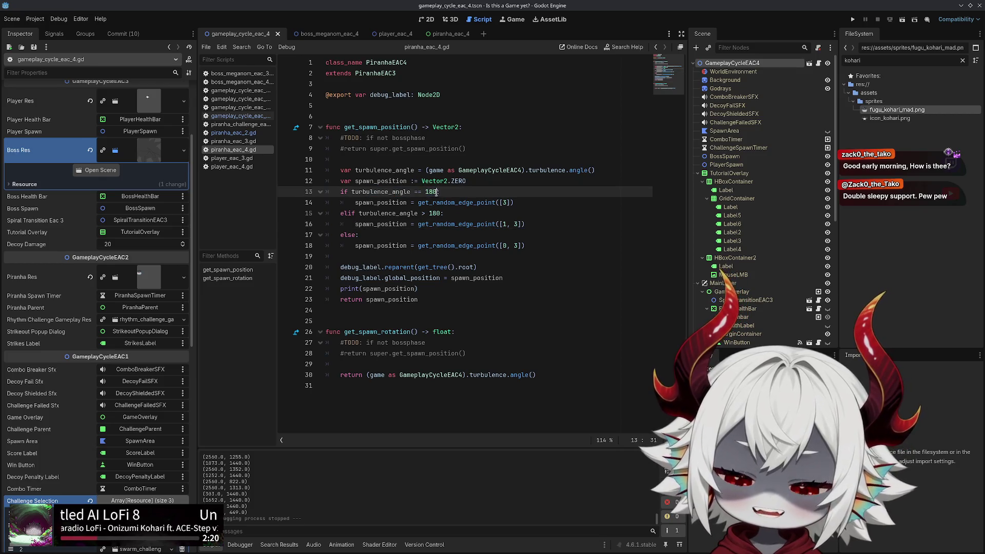
type(":")
left_click(464, 206)
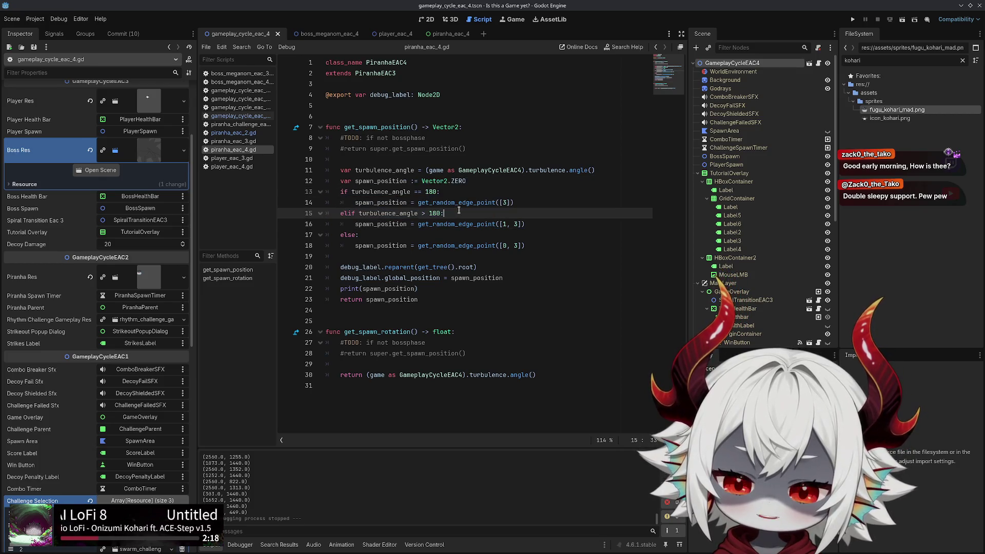
left_click_drag(445, 214, 324, 177)
left_click(544, 215)
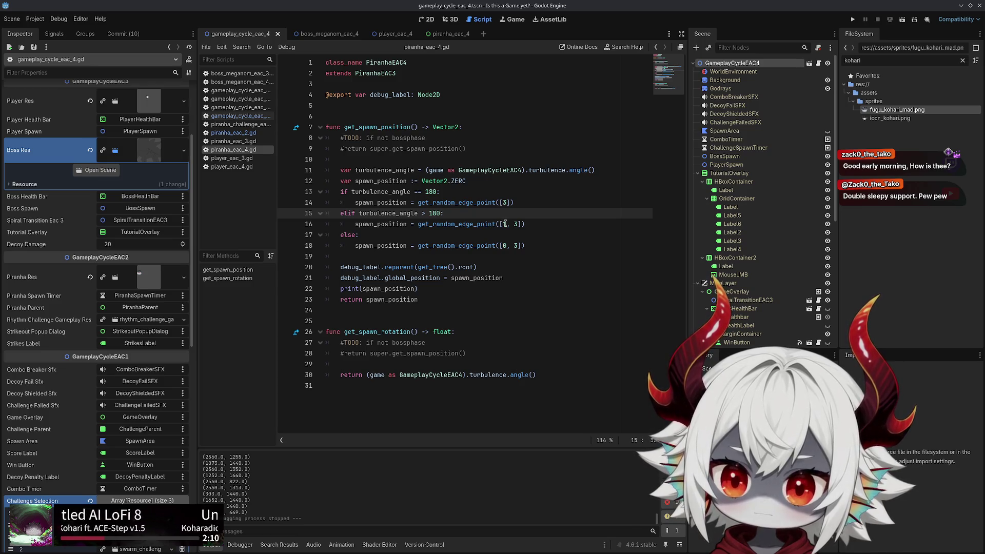
left_click(505, 223)
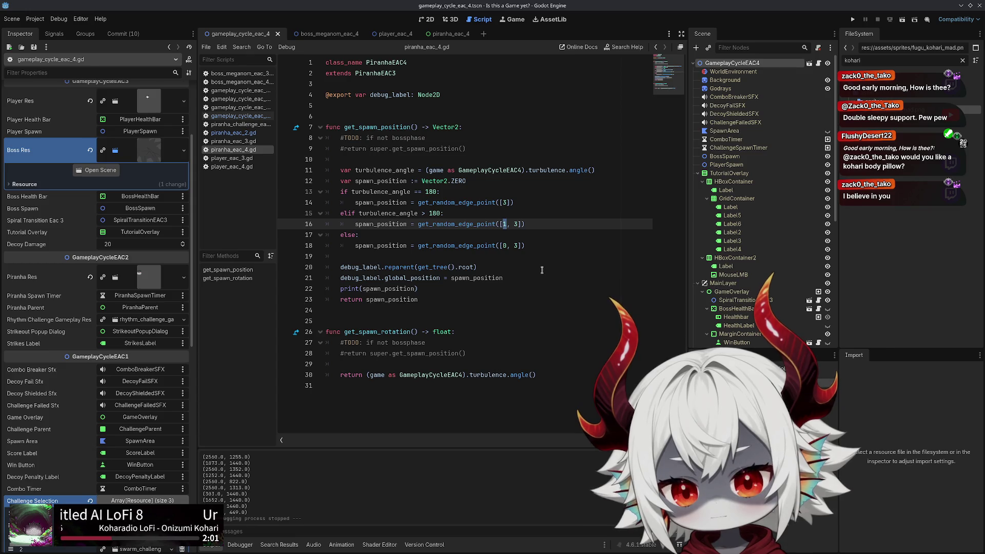
type("0")
key("Down")
key("Down")
key("BackSpace")
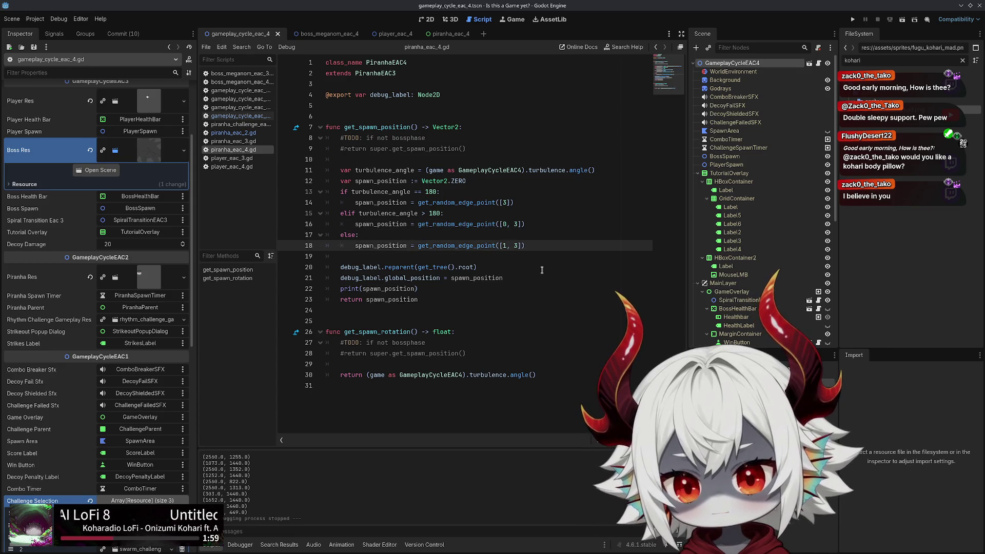
key("ctrl+s")
left_click(848, 23)
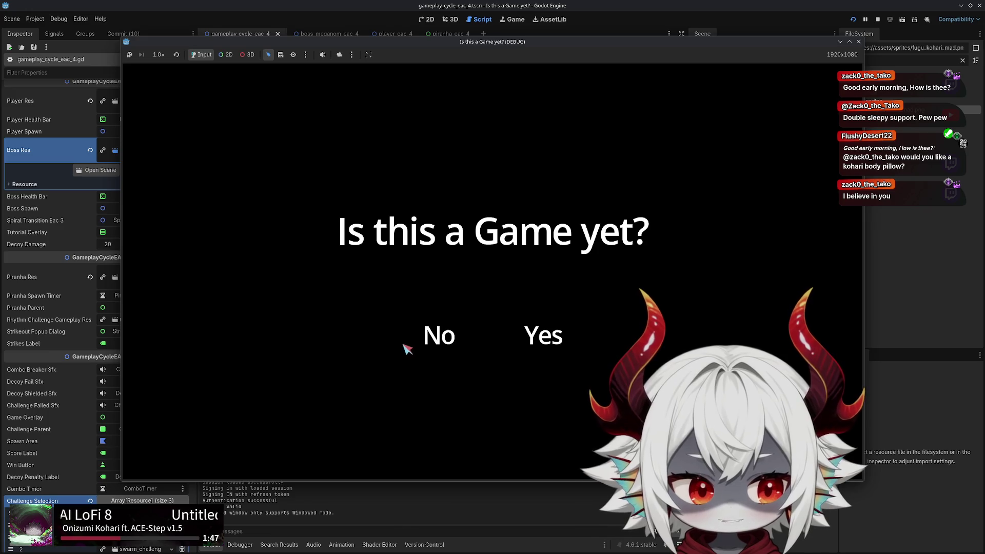
Answer the title question, dismiss the welcome, fight the boss, and continue after Game Over for -10K
left_click(426, 332)
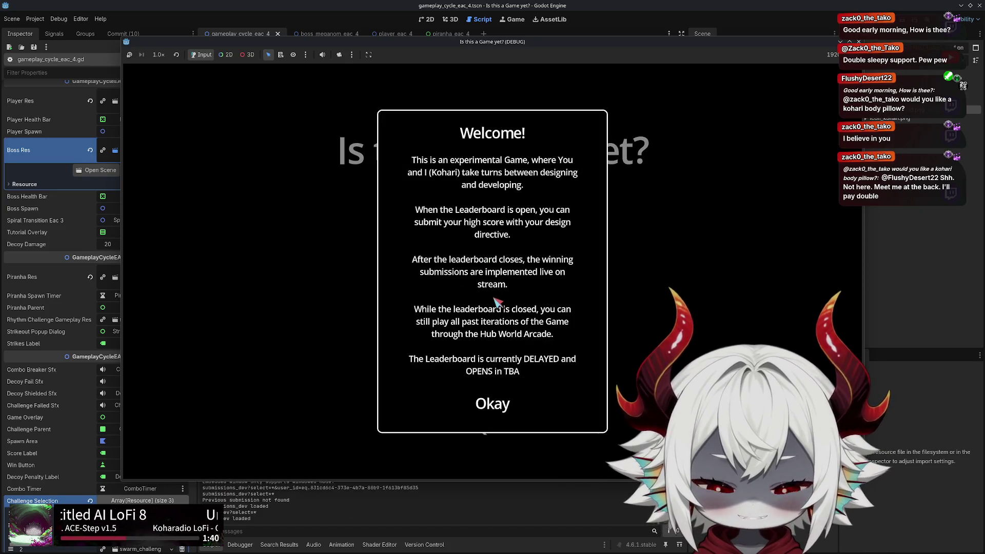
left_click(492, 405)
left_click(500, 254)
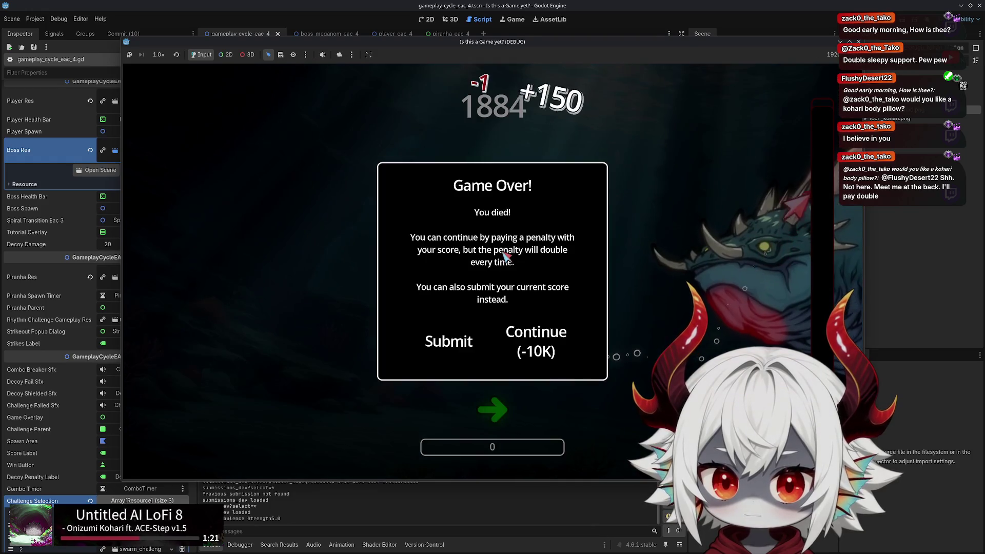
left_click(543, 334)
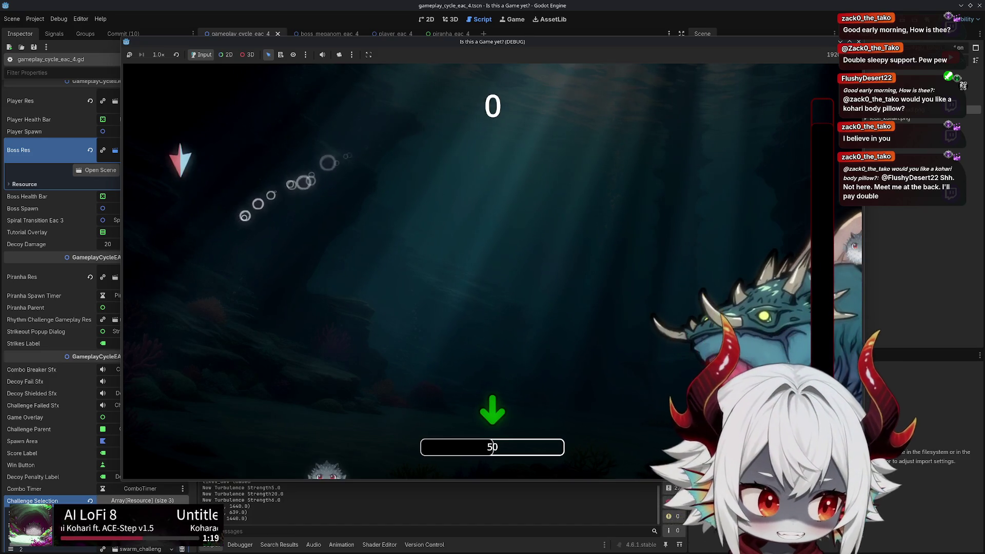
Play until piranhas swarm in, stop the game with F8, and return to script lines 15–16
key("Down")
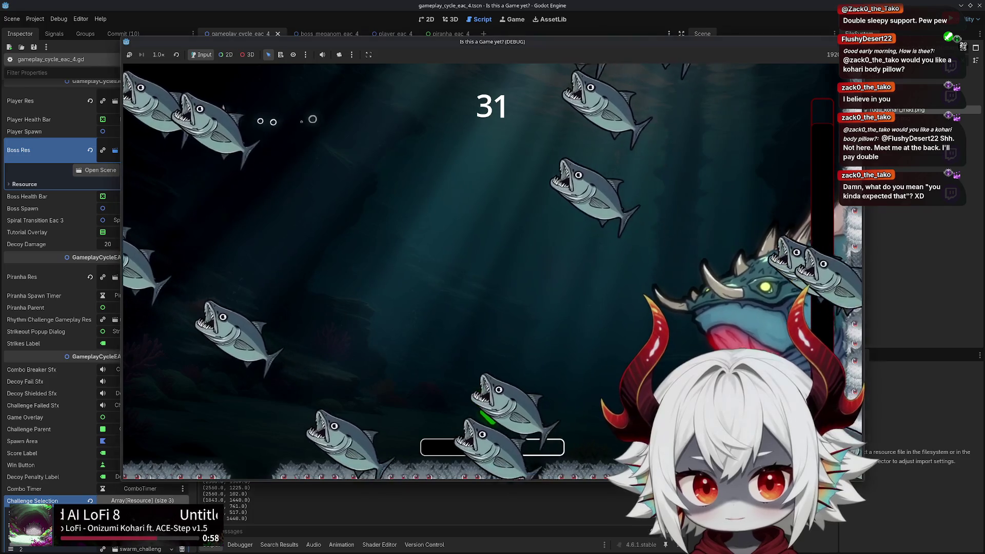
key("F8")
left_click(426, 213)
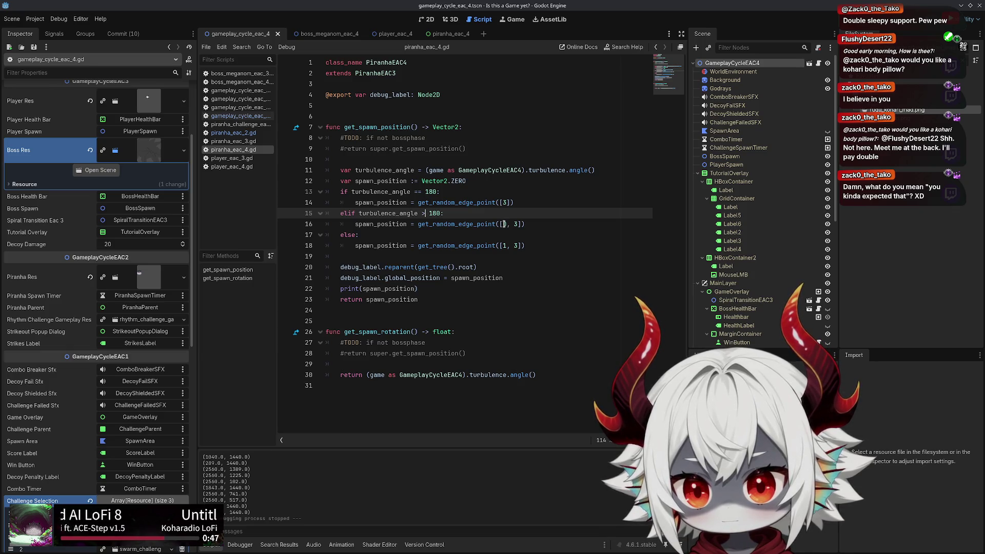
left_click(503, 225)
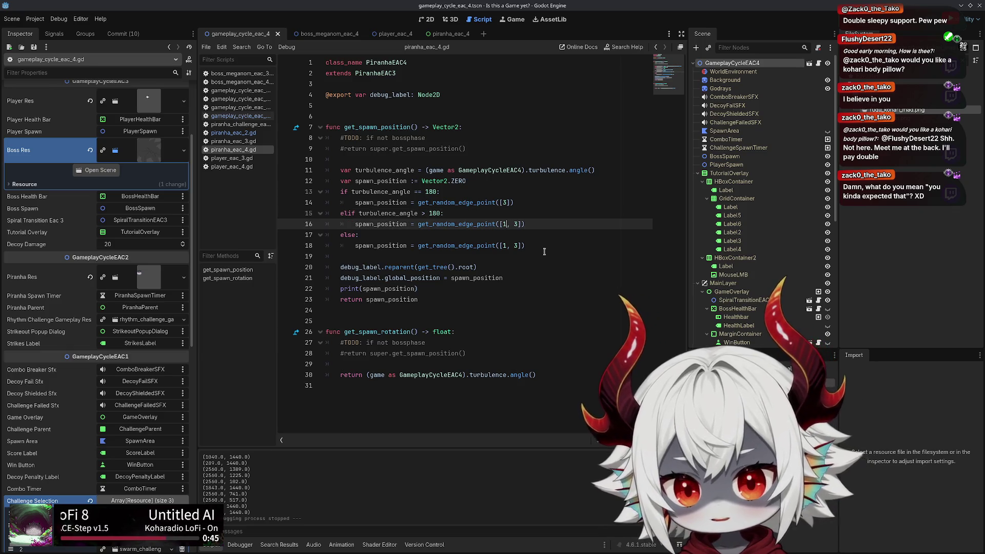
Rework line 15's comparison to > and line 16's edge list to [0, 3], then undo those edits
key("Down")
key("Down")
key("BackSpace")
key("Up")
key("Up")
key("Up")
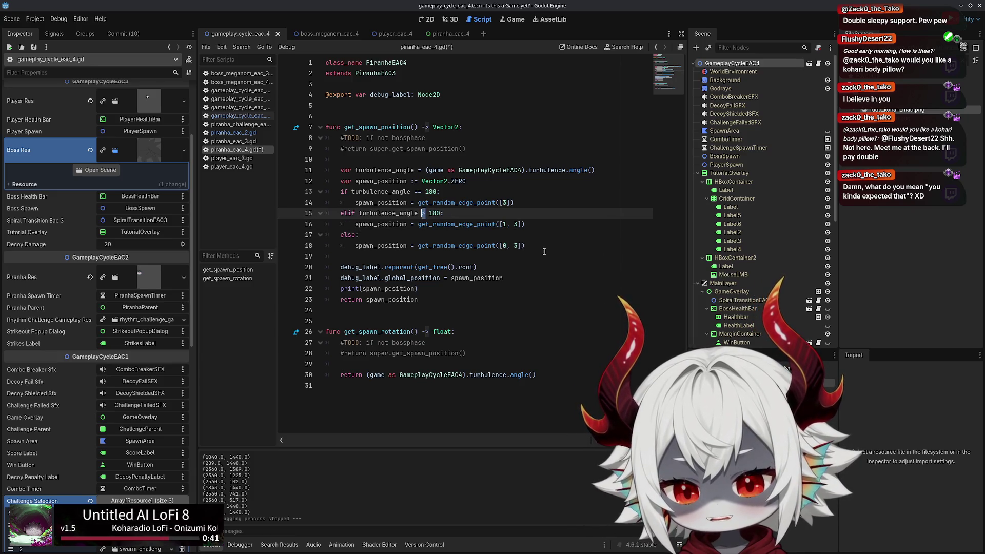
key("Down")
key("Down")
key("Down")
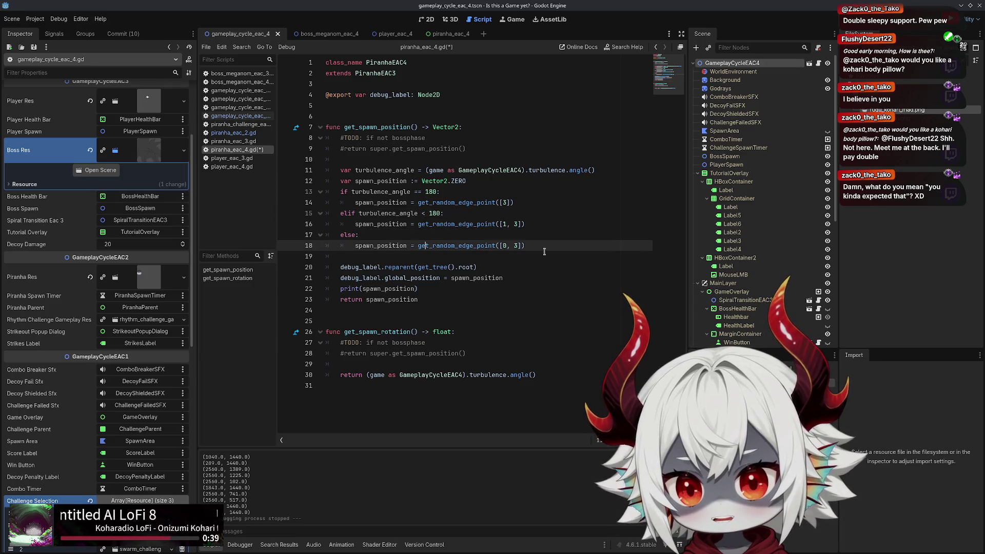
key("Up")
key("Up")
key("Up")
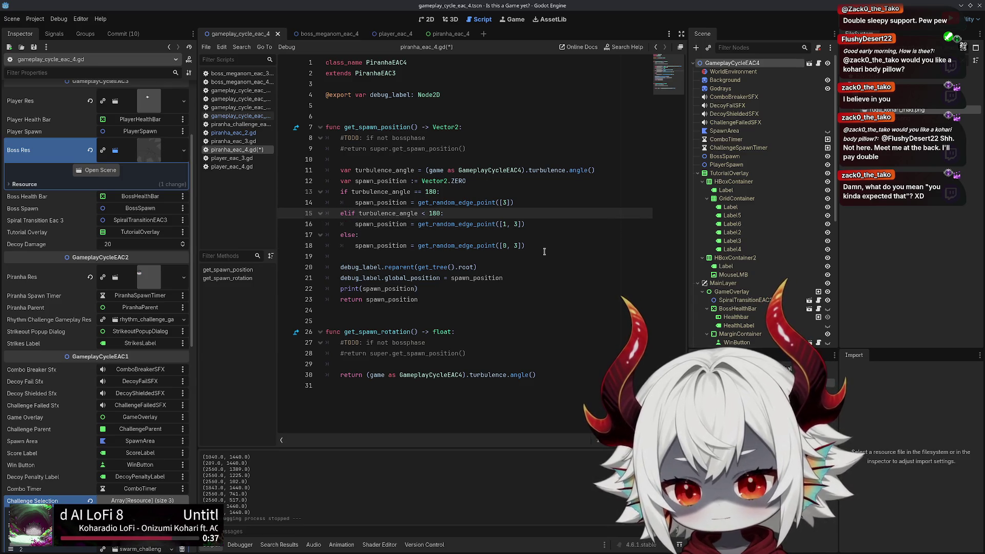
key("BackSpace")
type(">")
key("Down")
key("Down")
key("Down")
key("BackSpace")
key("Up")
key("Up")
key("Delete")
type("0")
key("Down")
key("Down")
key("ctrl+z")
key("ctrl+z")
key("ctrl+z")
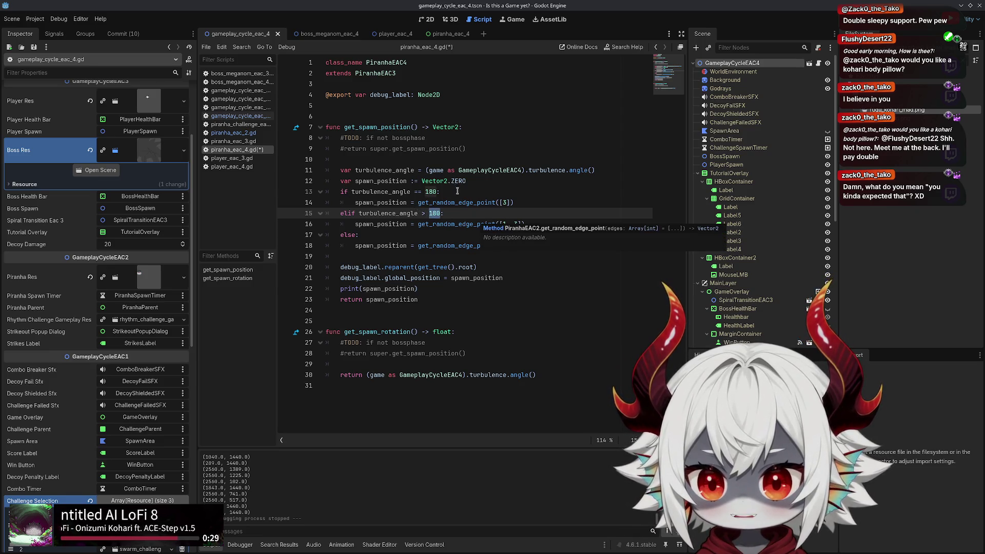
Review the spawn assignments on lines 13–18, undo the less-than change, and run the game
left_click_drag(457, 190, 334, 190)
left_click(340, 214)
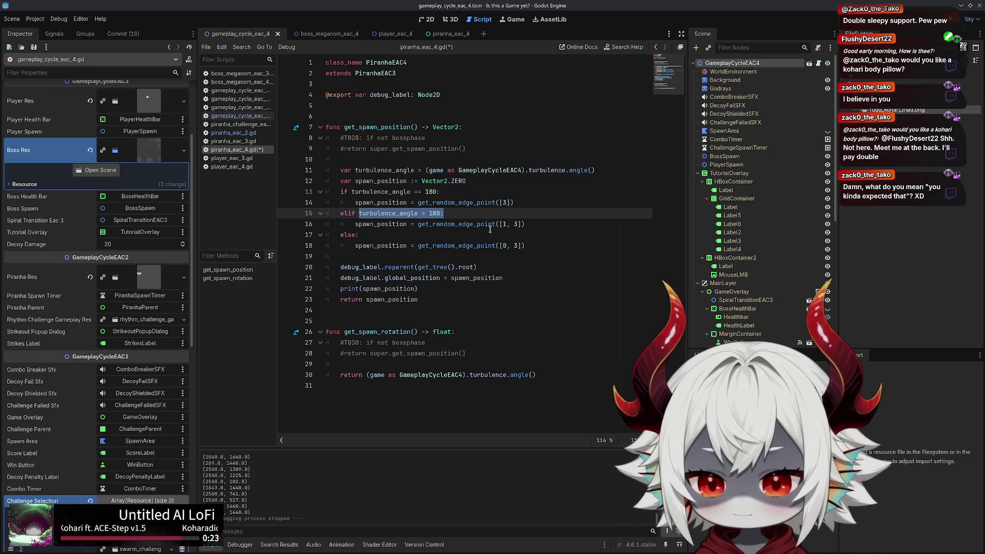
left_click_drag(532, 221, 512, 224)
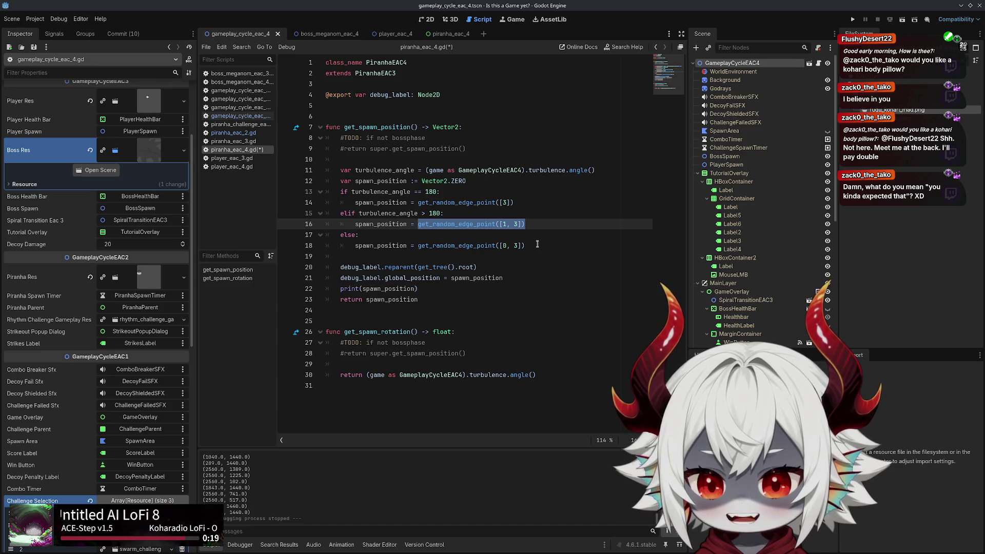
left_click_drag(537, 244, 339, 247)
left_click(426, 212)
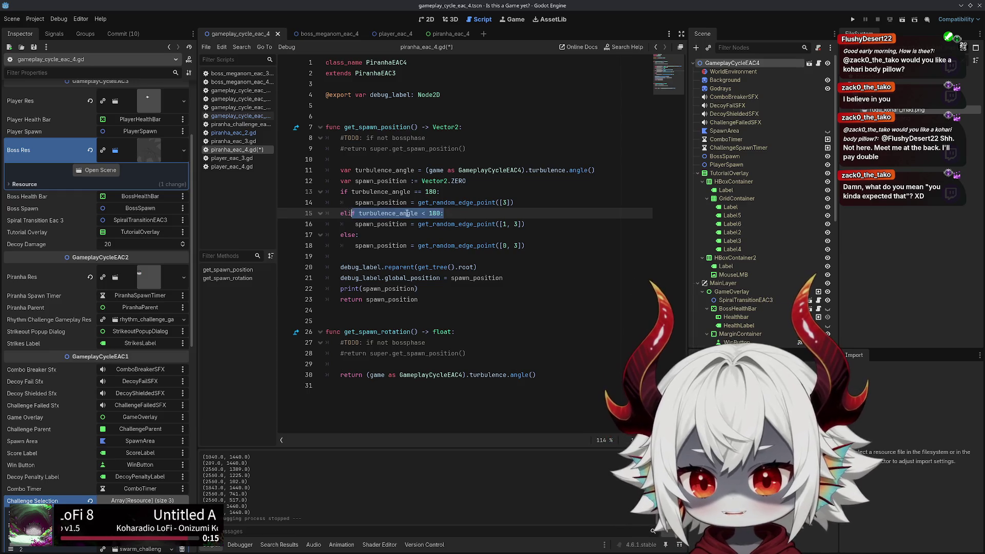
left_click_drag(534, 222, 398, 224)
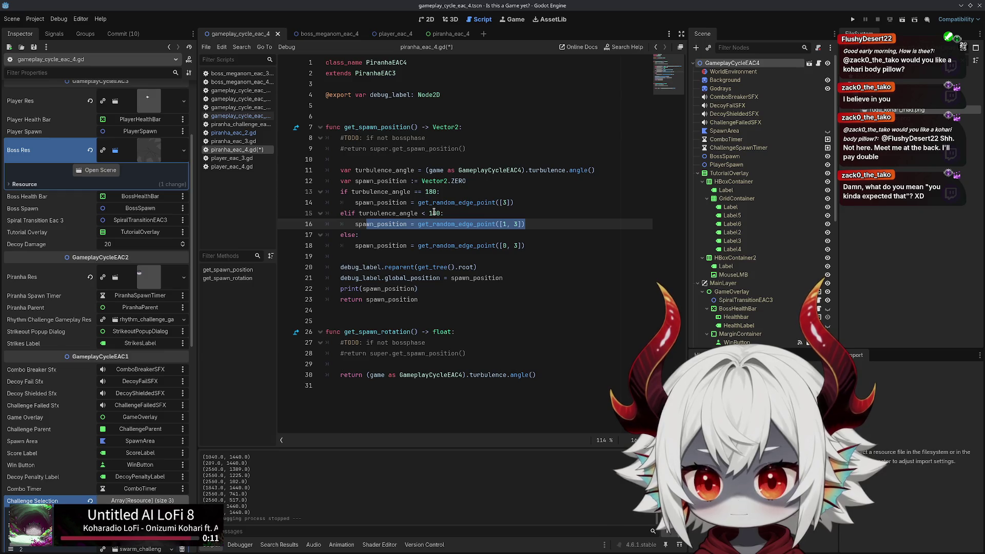
left_click_drag(545, 247, 380, 248)
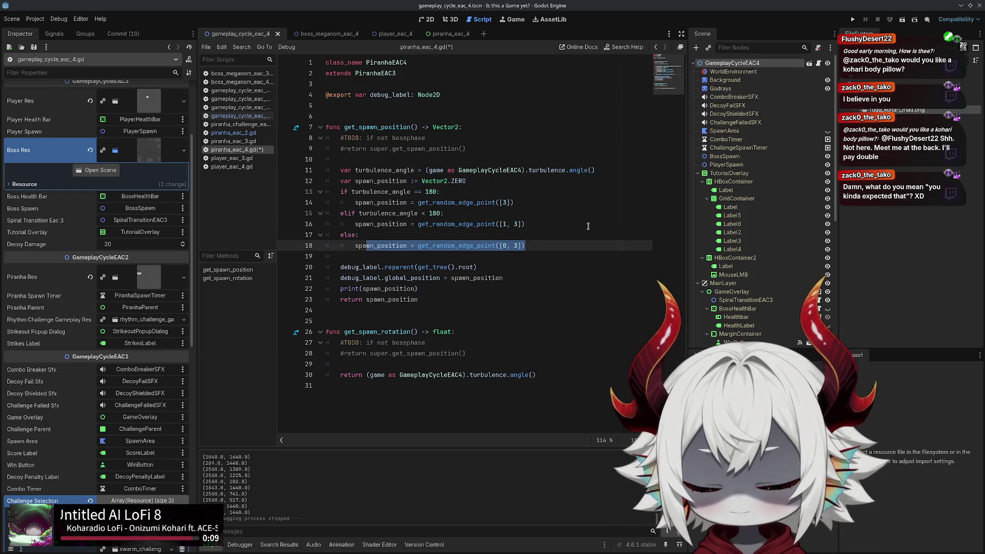
key("ctrl+z")
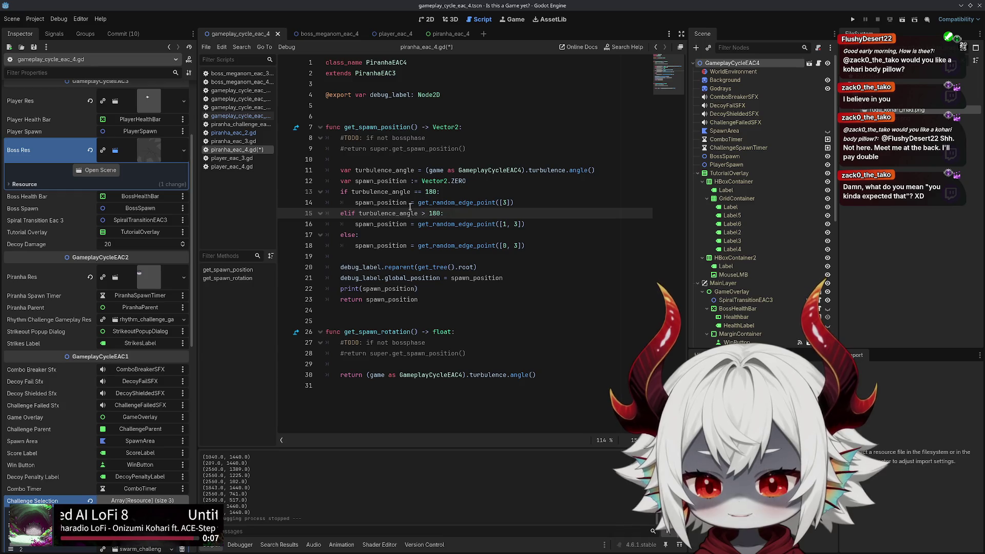
left_click(505, 225)
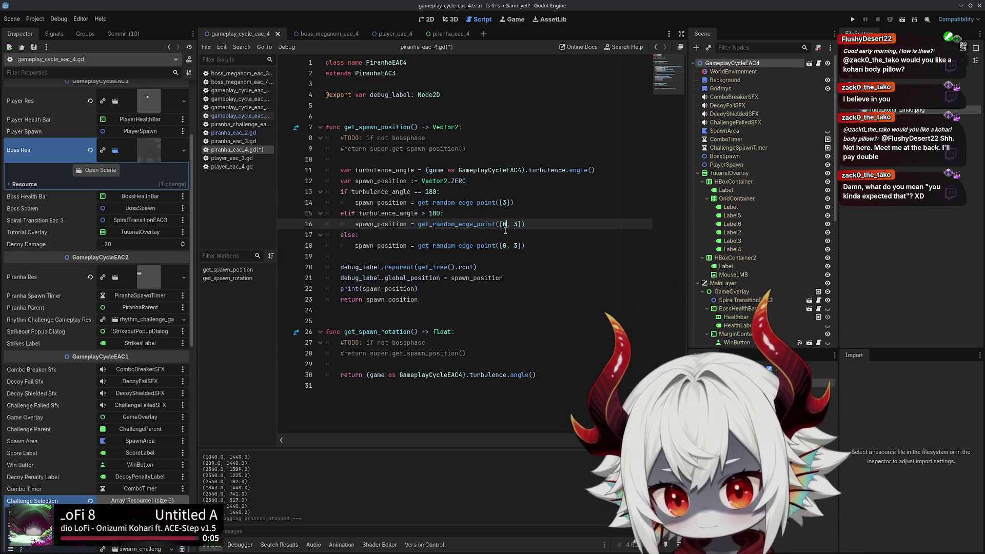
key("Down")
key("Down")
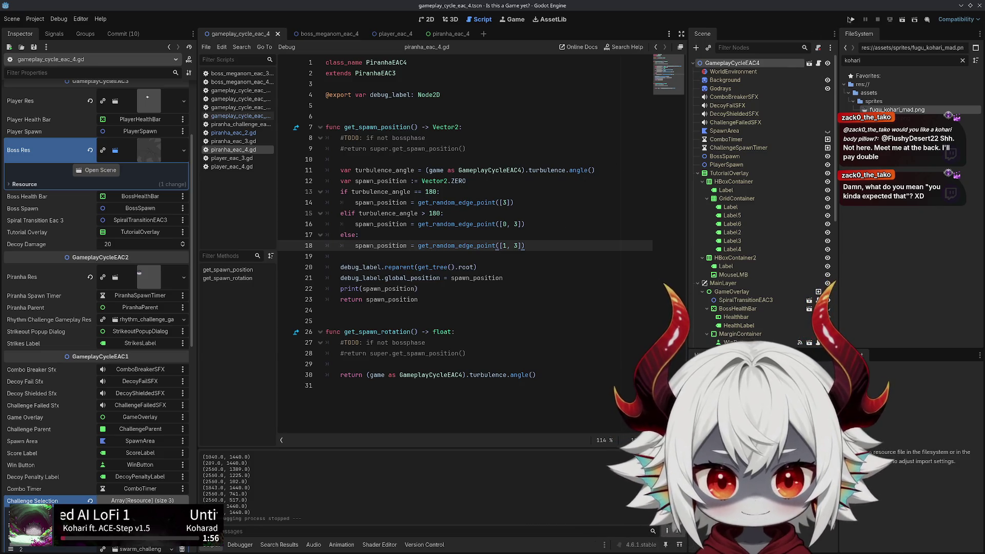
left_click(851, 19)
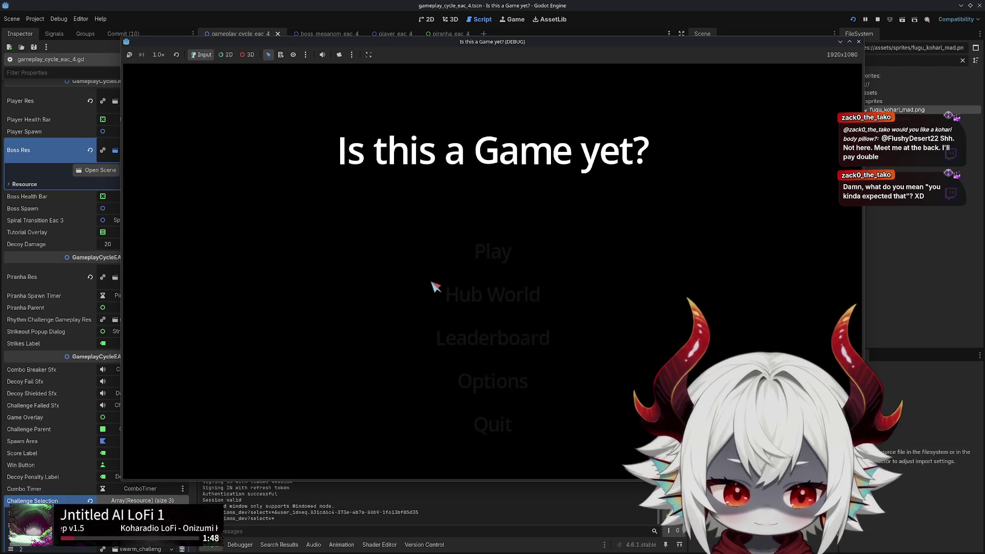
Start a round and answer the arrow prompts to pop bubbles
left_click(431, 402)
left_click(492, 251)
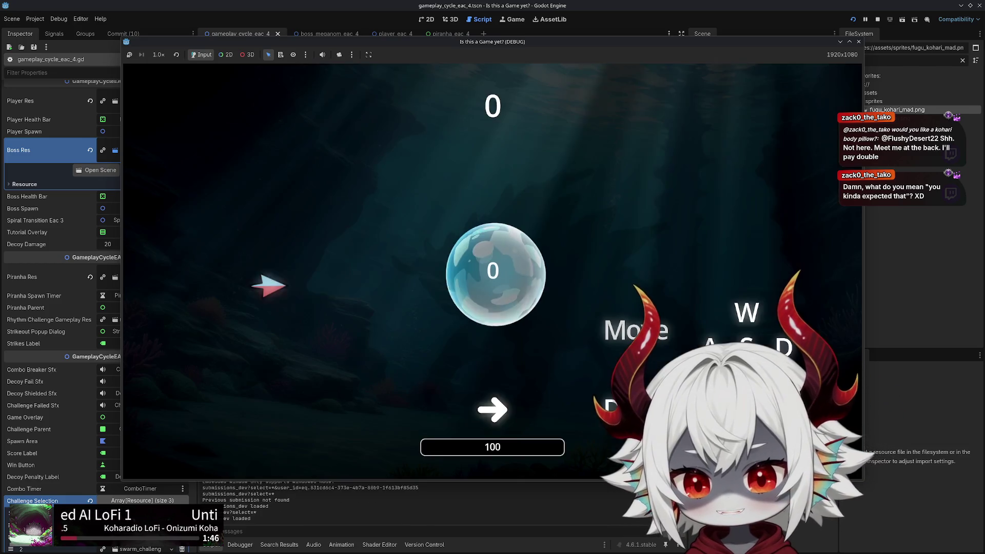
key("Left")
key("Right")
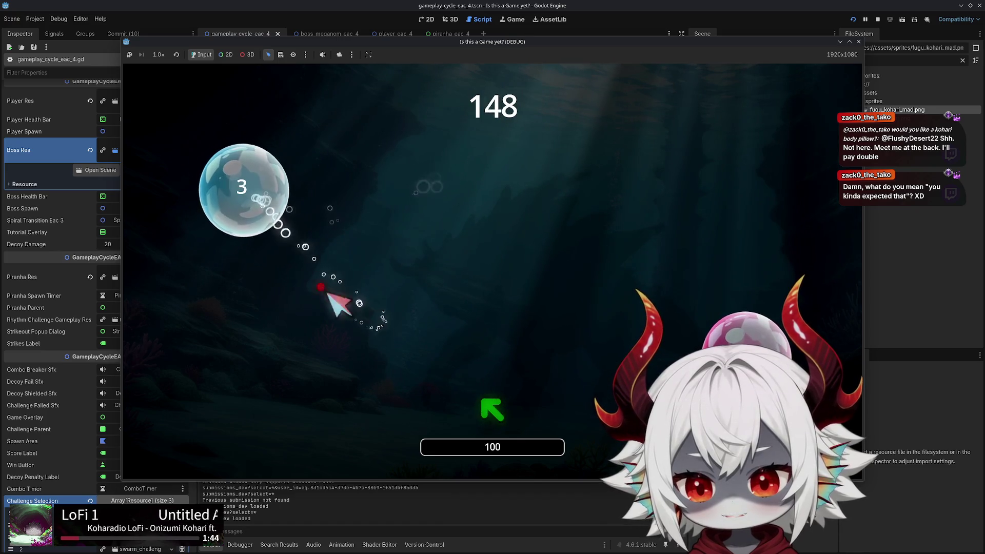
key("Down+Right")
key("Down")
key("Right")
key("Up+Right")
key("Left")
key("Up")
key("Left")
key("Up")
key("Right")
key("Down+Left")
key("Right")
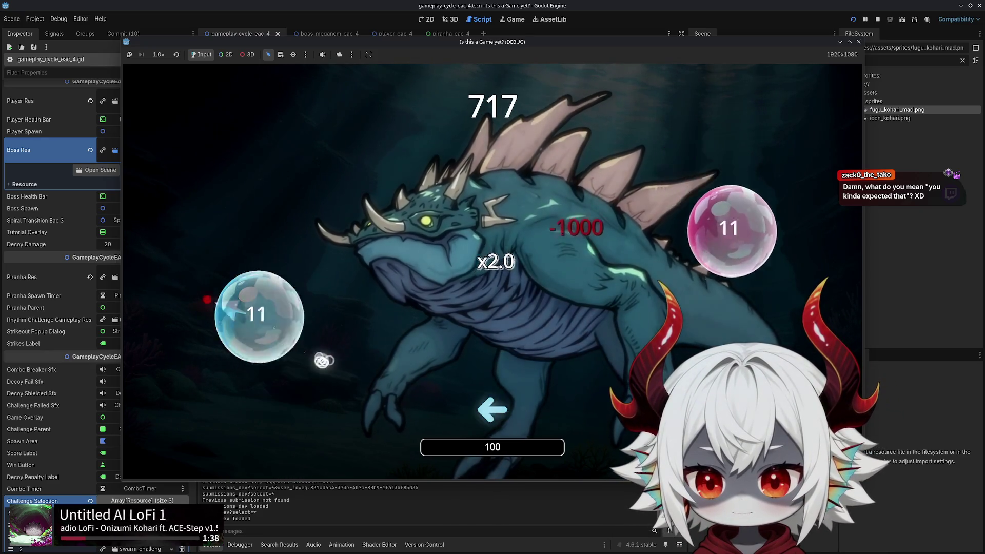
key("Left")
Keep answering prompts through the boss's piranha spawns, dismiss Game Over, and stop the game
key("Up")
key("Down")
key("Right")
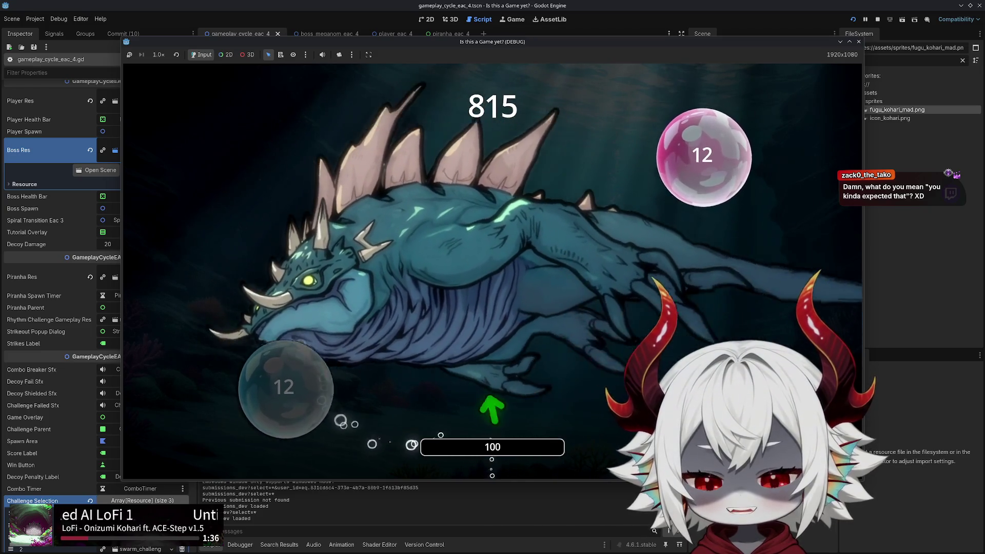
key("Up")
key("Up+Left")
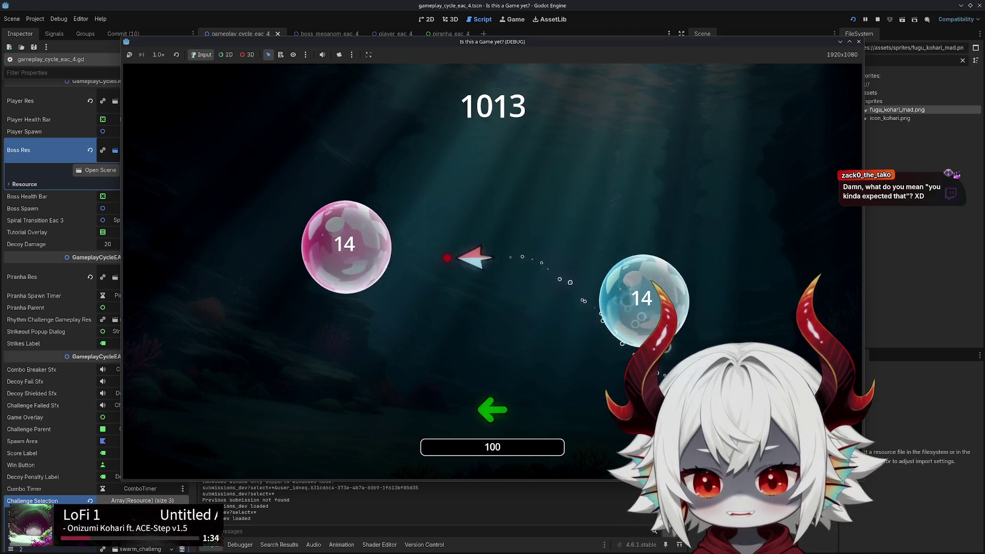
key("Left")
key("Right")
key("Down+Left")
key("Left")
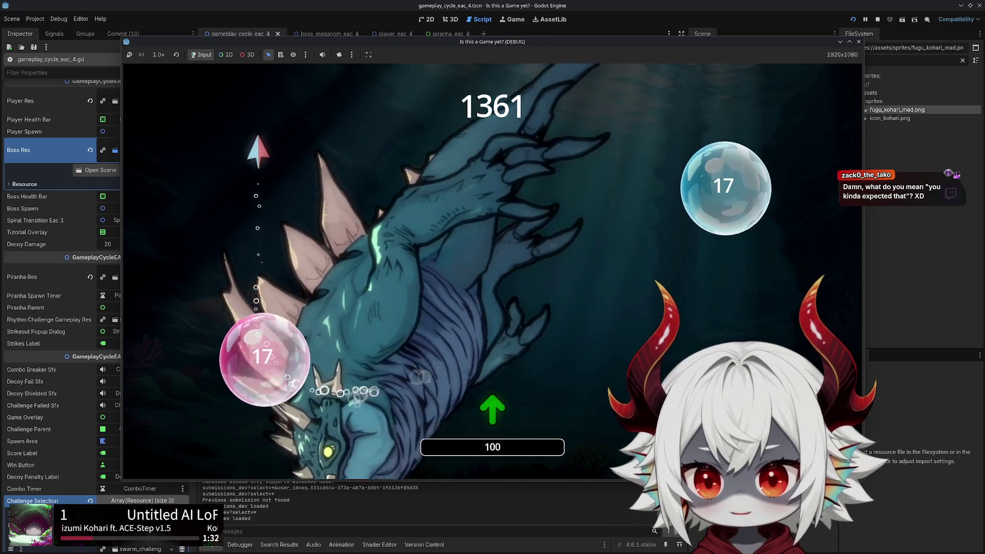
key("Up")
key("Right")
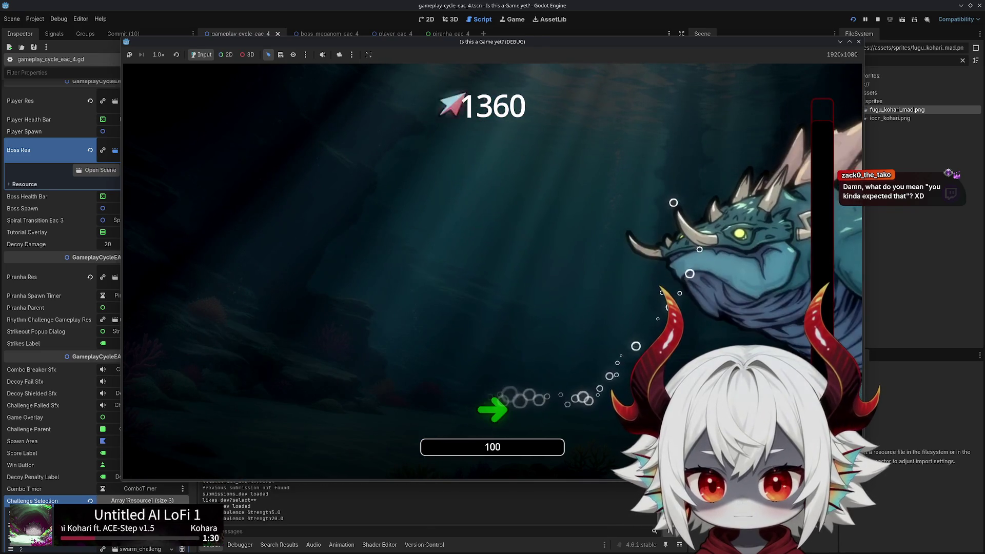
key("Down+Right")
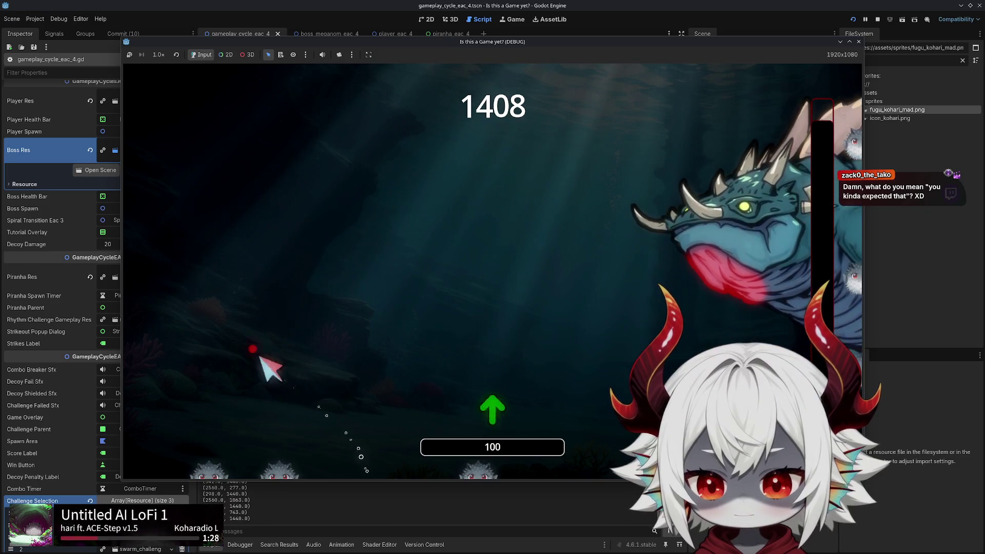
key("Right")
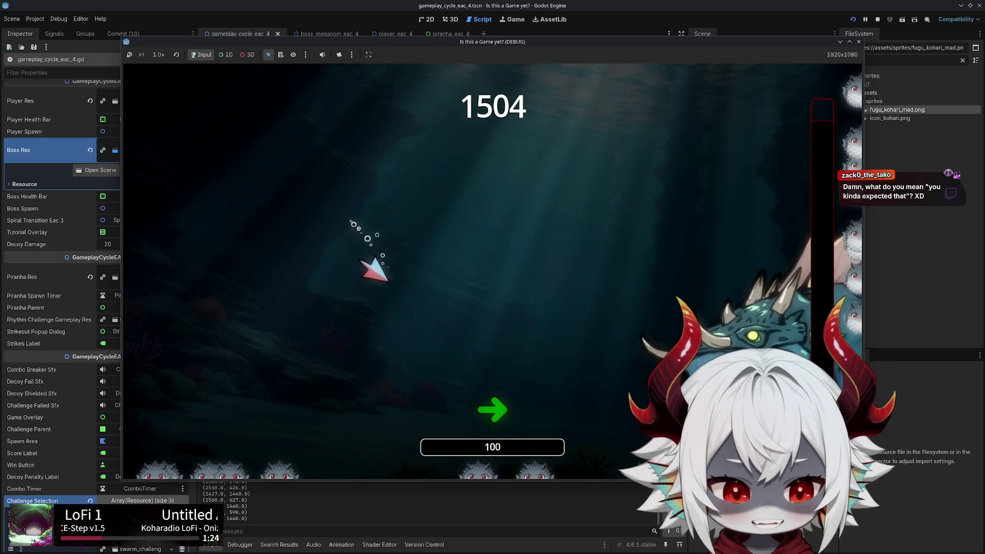
key("Down+Left")
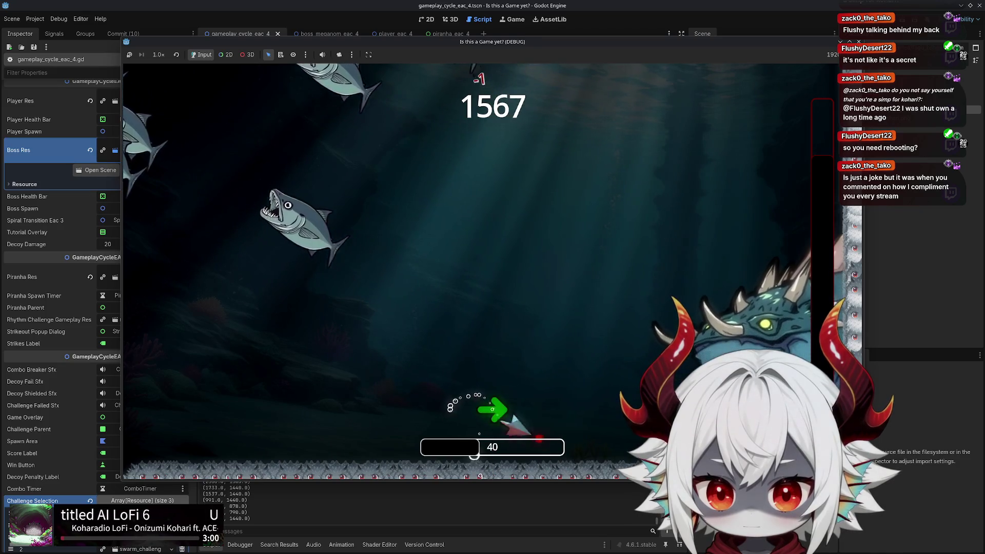
left_click(530, 340)
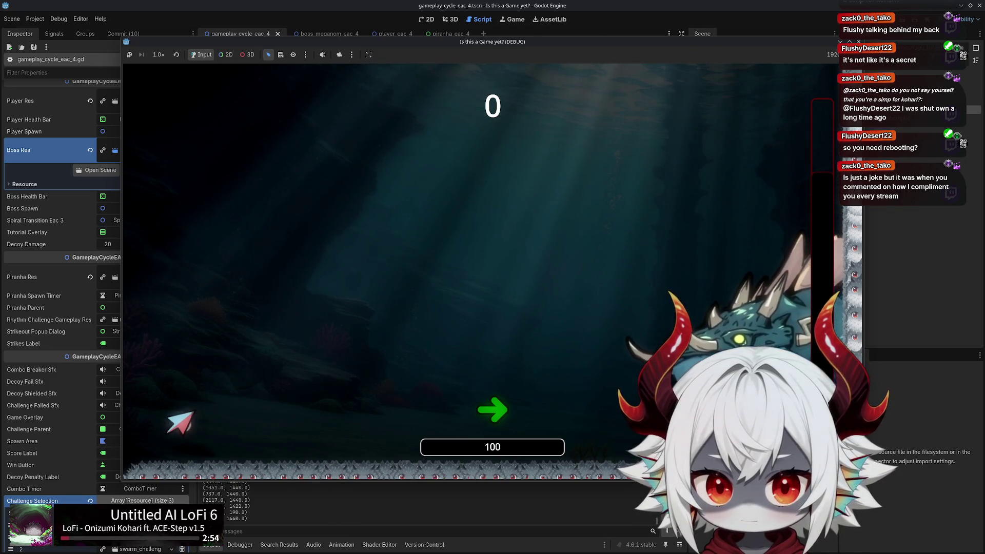
key("F8")
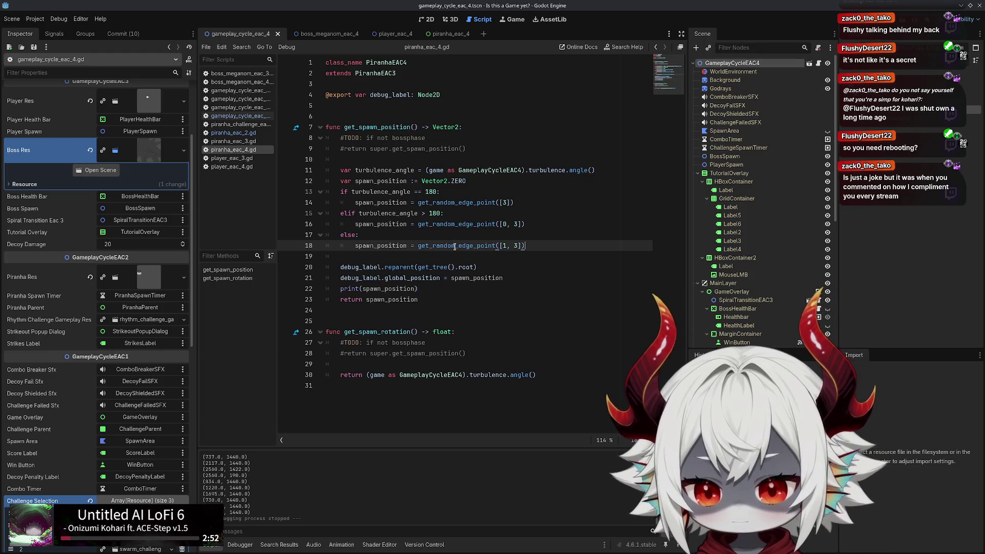
double_click(348, 214)
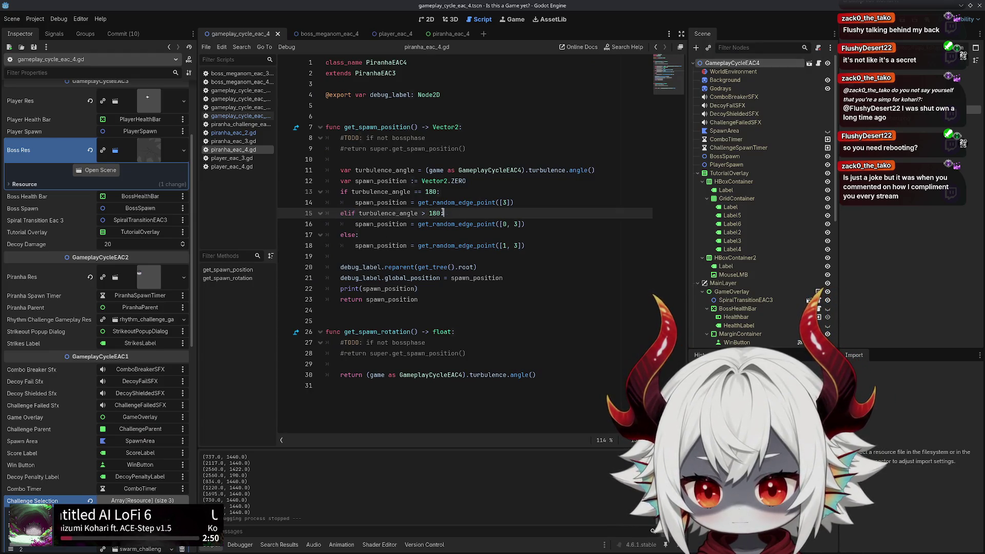
type(":")
left_click_drag(446, 192, 367, 191)
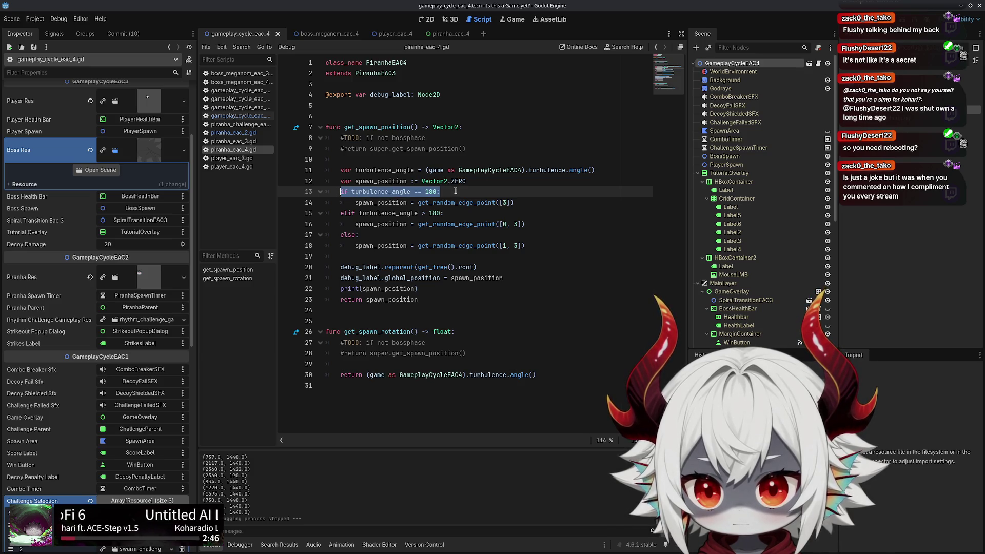
left_click_drag(460, 211, 343, 213)
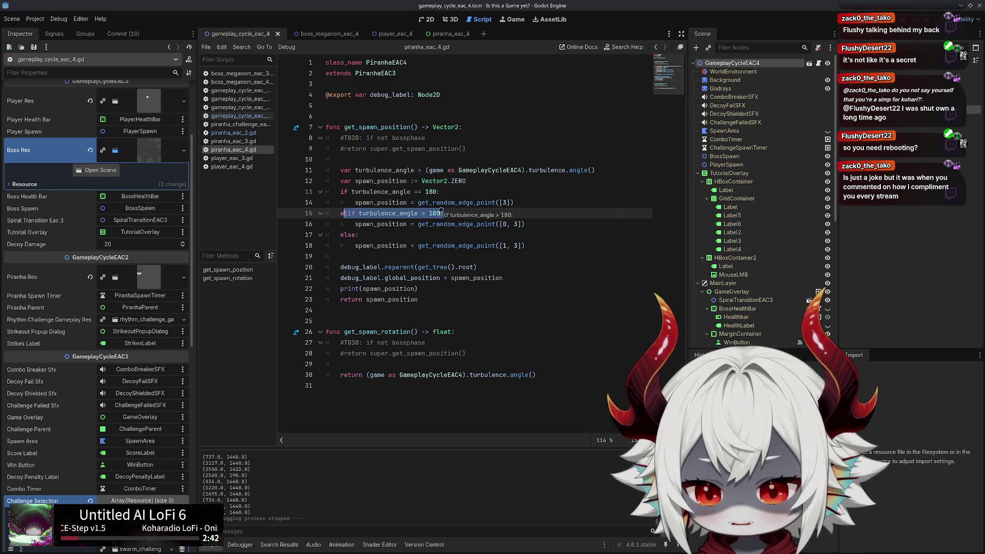
left_click_drag(525, 224, 302, 213)
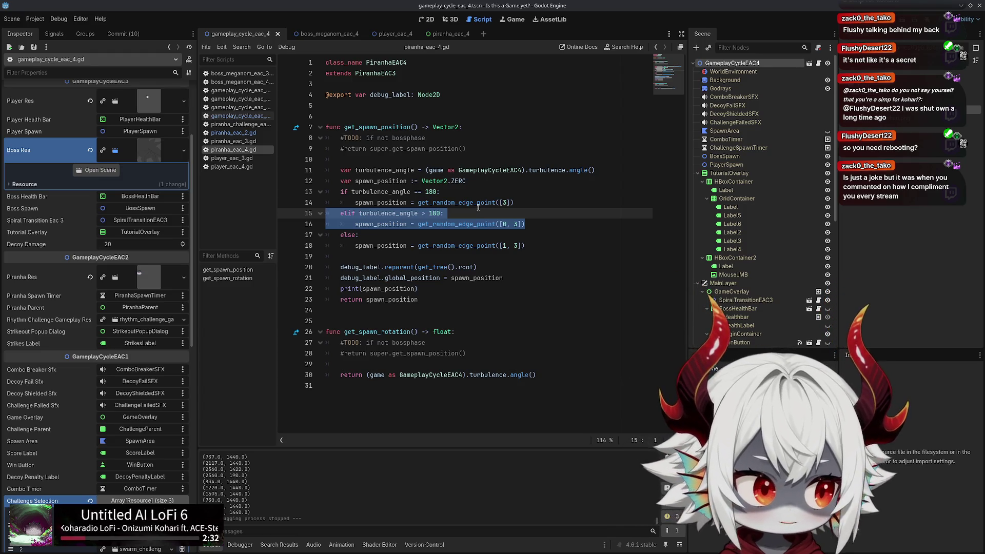
left_click(385, 234)
double_click(434, 213)
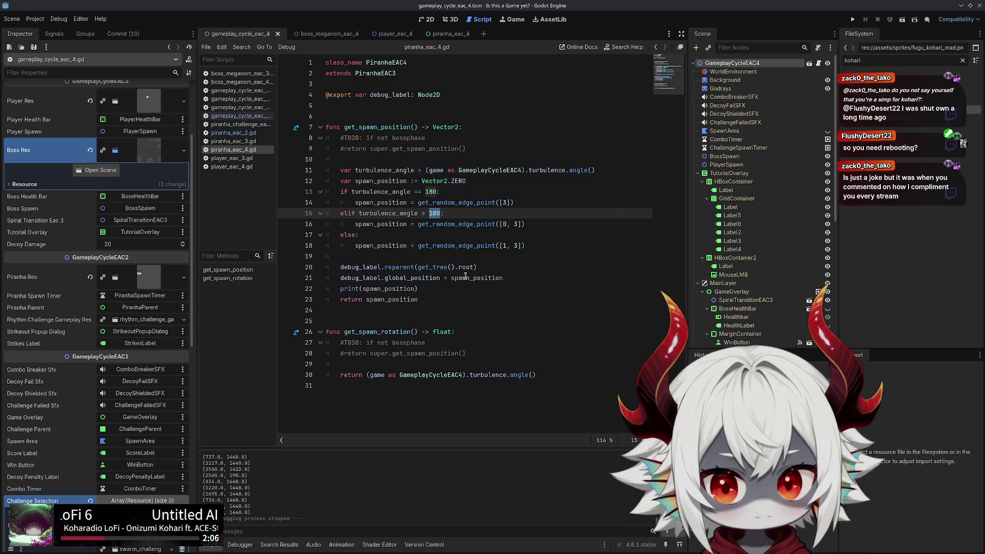
mouse_move(466, 278)
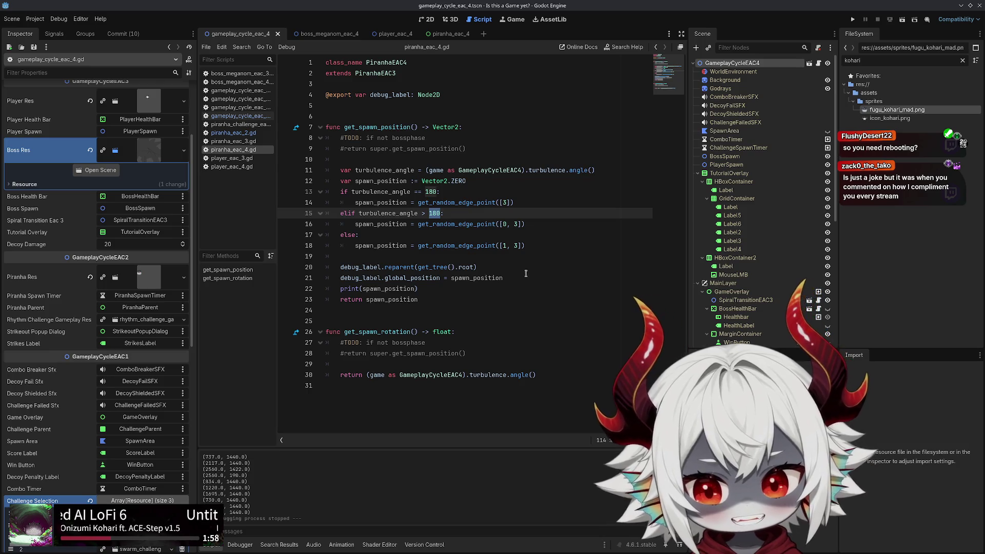
left_click(535, 245)
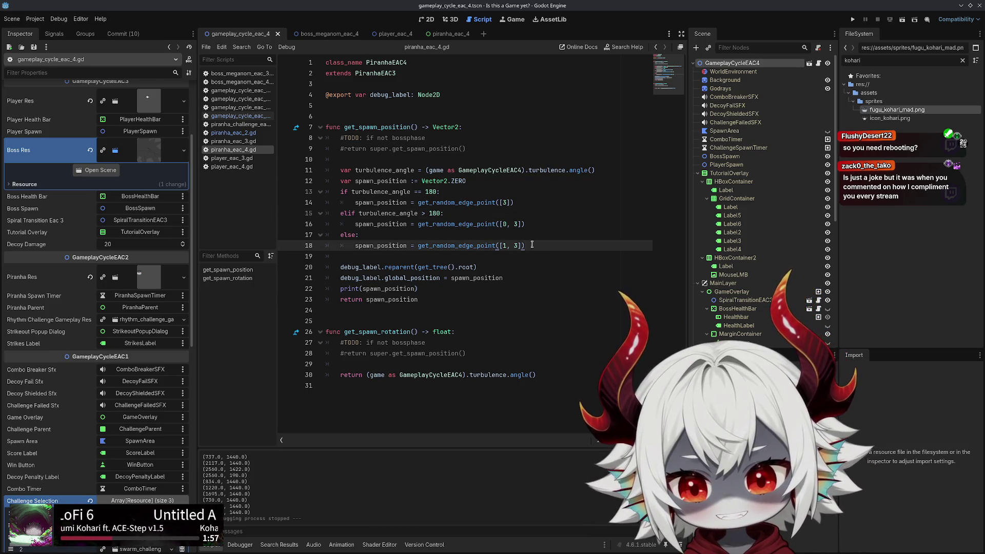
left_click(372, 234)
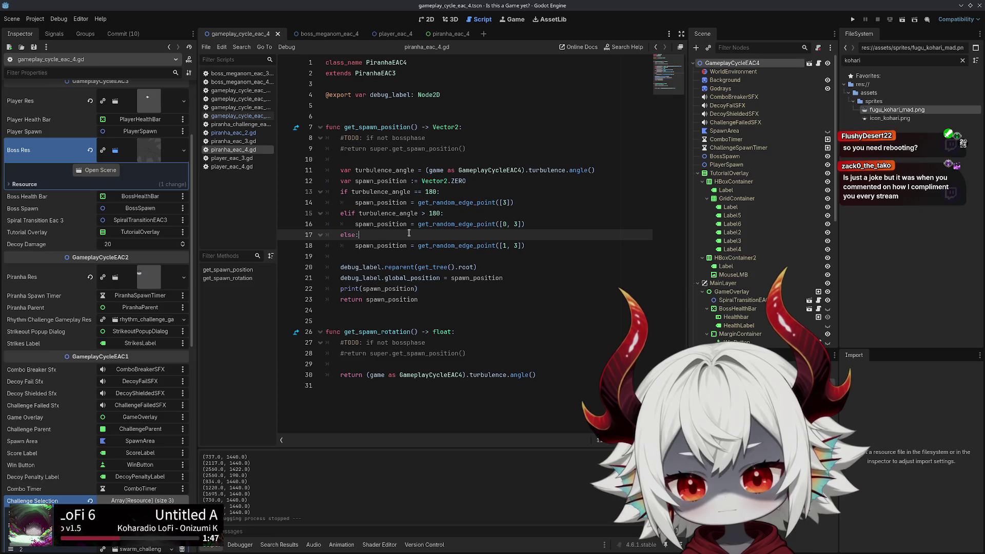
key("Up")
key("Up")
key("Up")
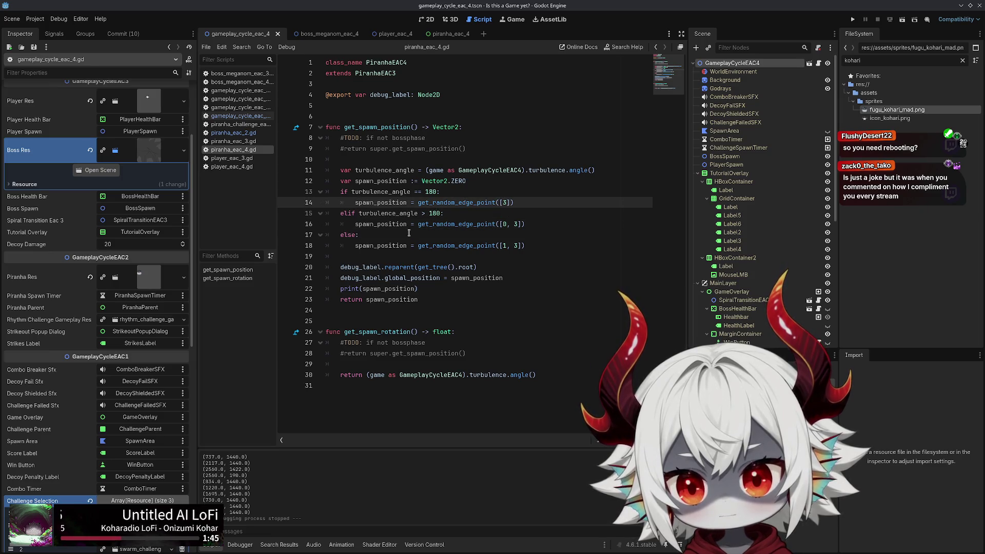
Turn line 15's elif into else: with a nested if for the > 180 check
key("Down")
key("BackSpace")
key("BackSpace")
type("se")
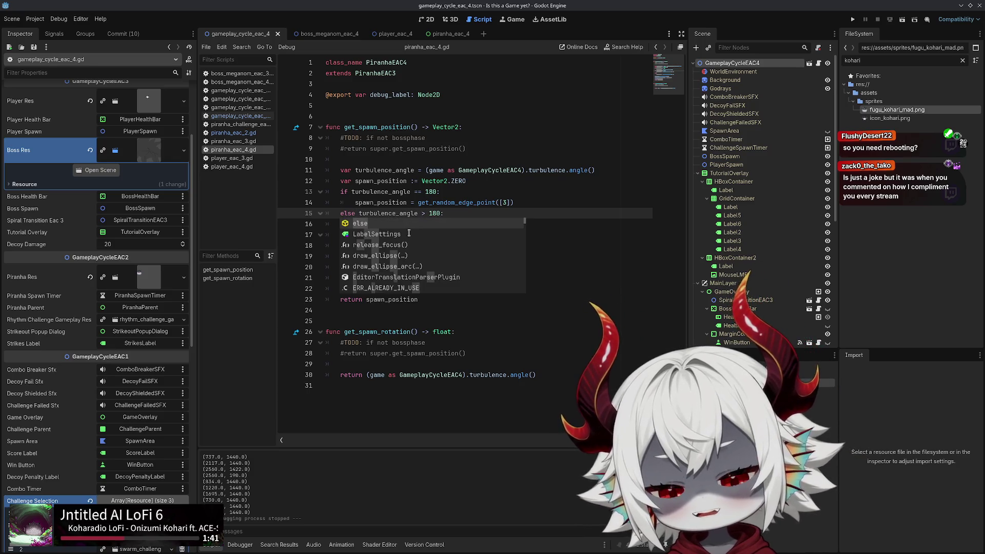
type(":")
key("Return")
type("if")
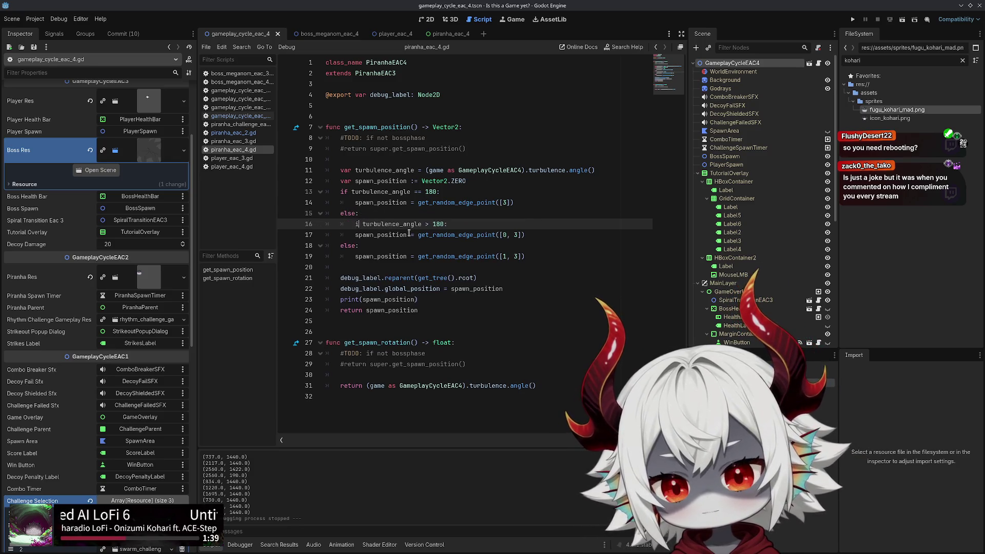
key("Escape")
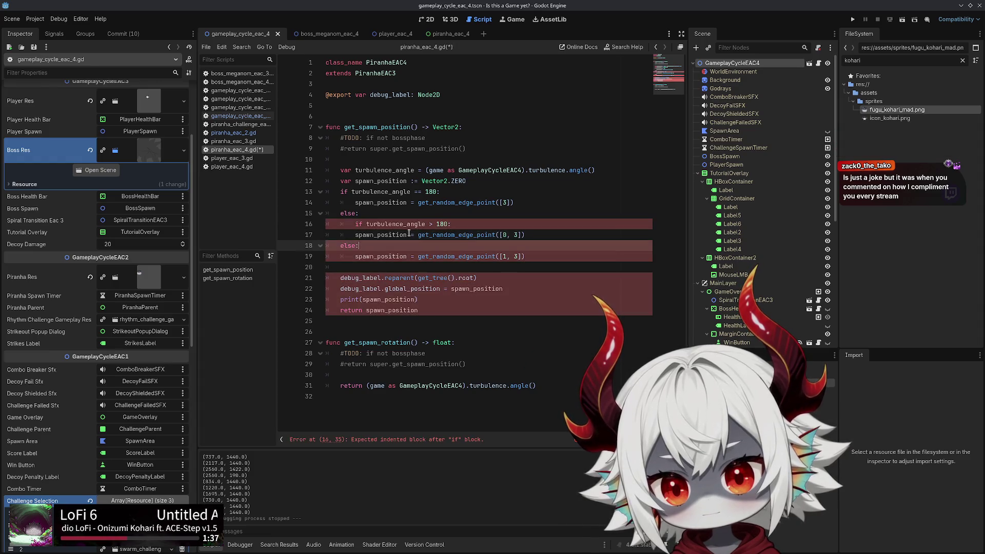
Indent the inner if/else branches under the outer else, save, and relaunch the game
key("shift+Down")
key("shift+Down")
key("Tab")
key("Up")
key("Up")
key("End")
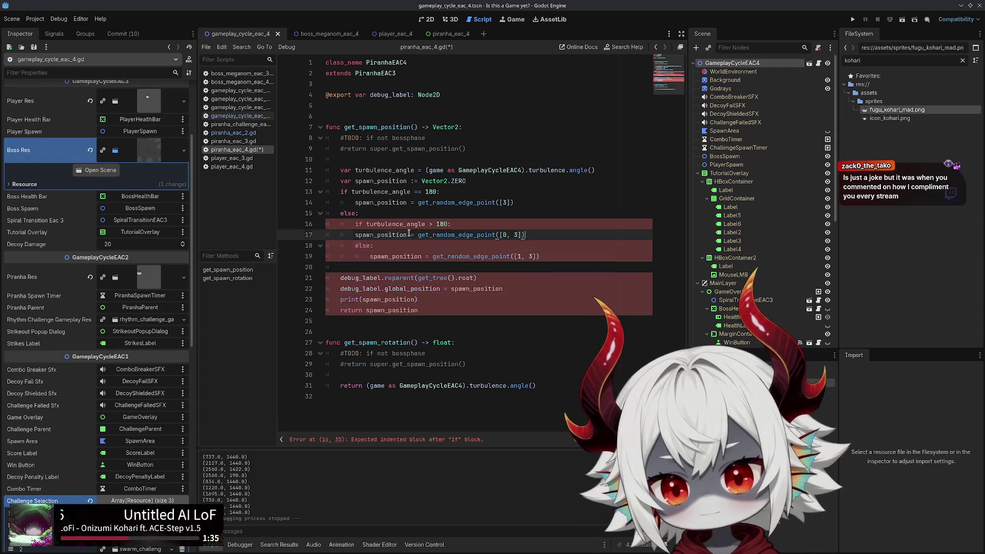
key("Tab")
key("ctrl+s")
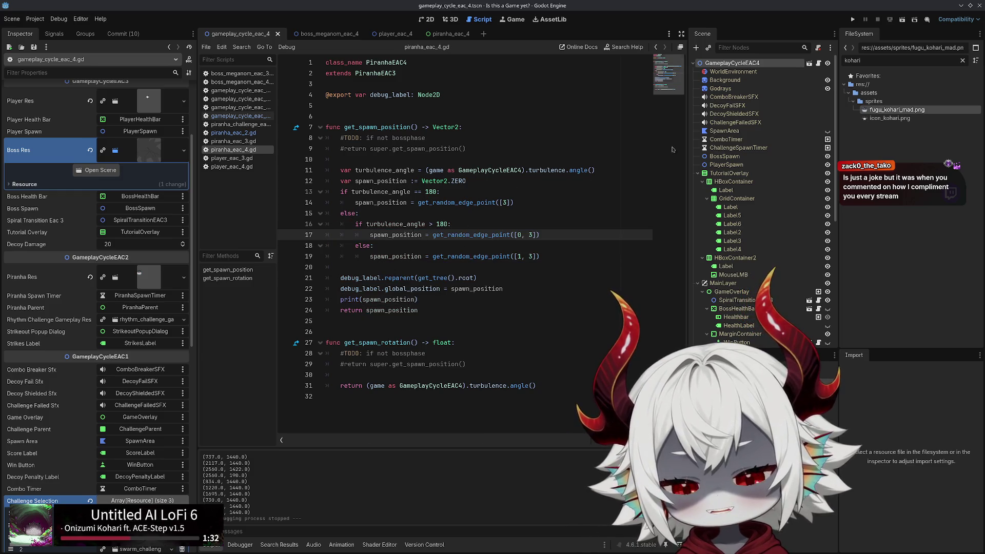
left_click(852, 21)
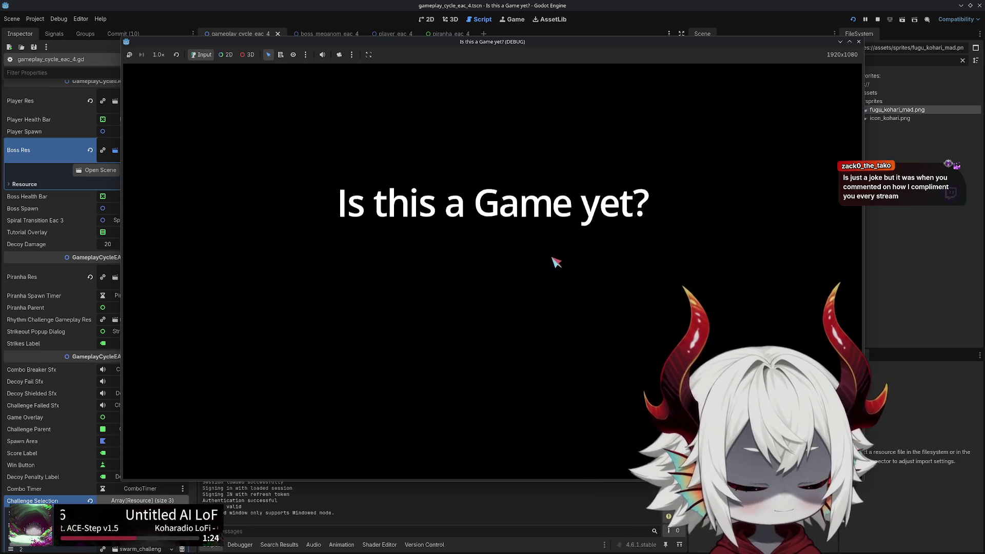
Start a game and steer the ship with WASD to pop bubbles
left_click(473, 404)
left_click(523, 254)
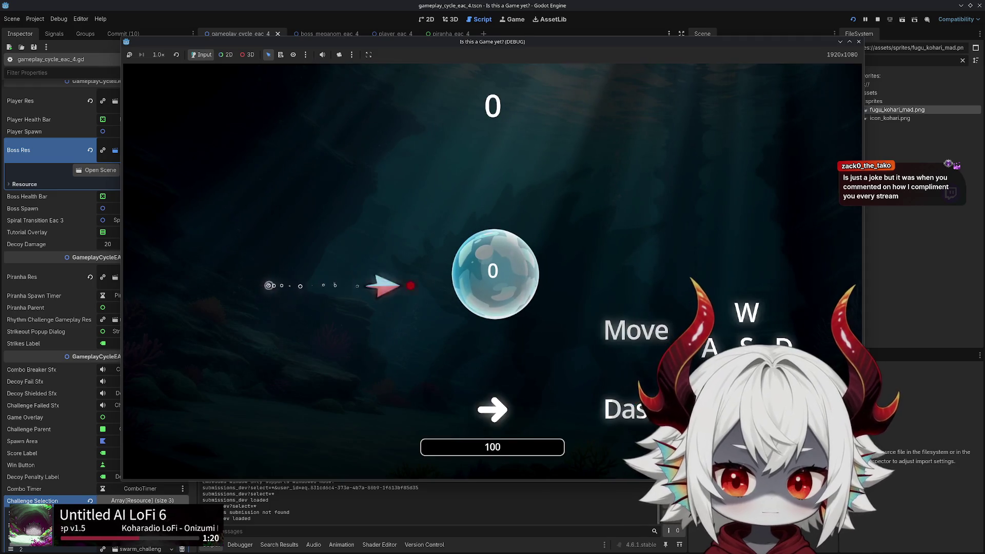
key("w")
key("a")
key("s")
key("d")
key("w")
key("d")
key("s")
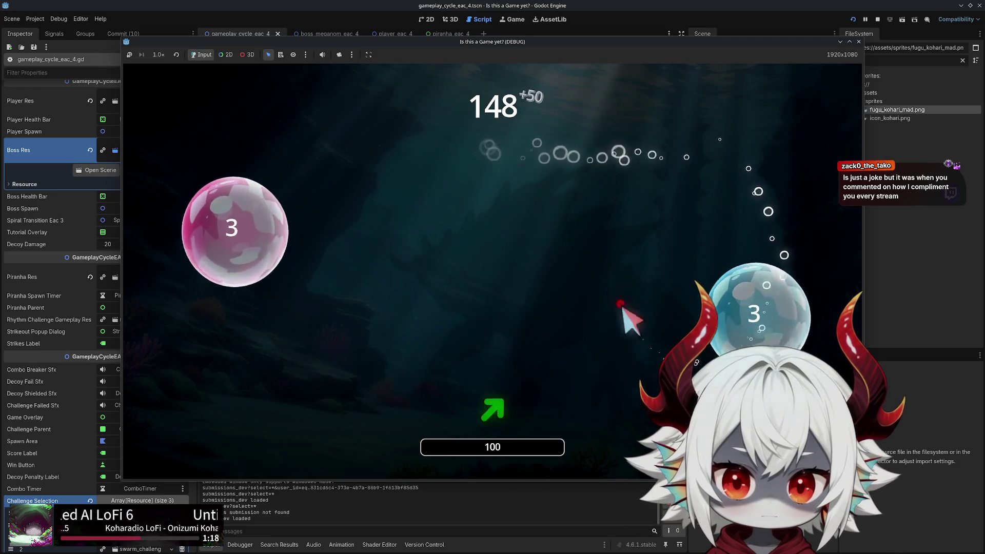
key("a")
key("w")
key("d")
key("d")
key("s")
key("w")
key("s")
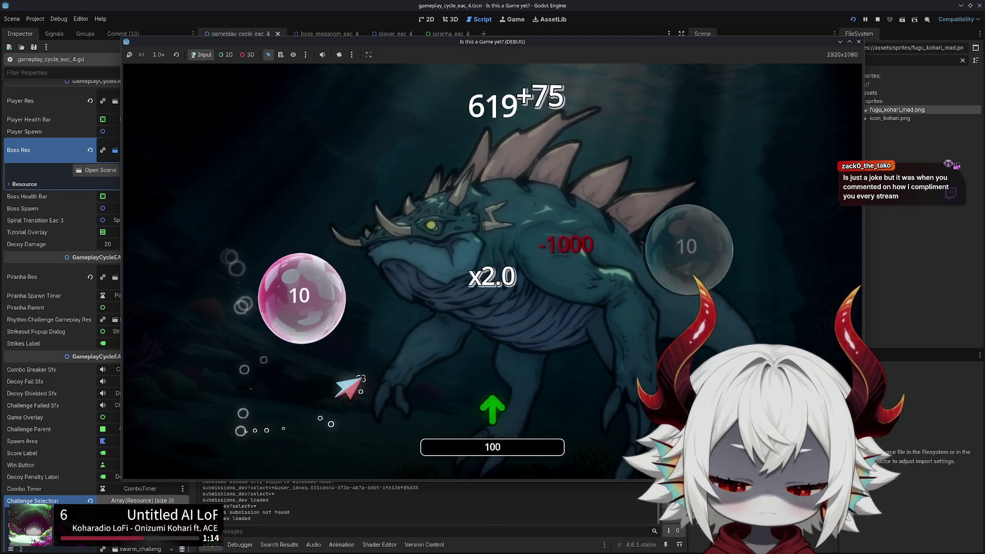
key("w")
key("s")
key("d")
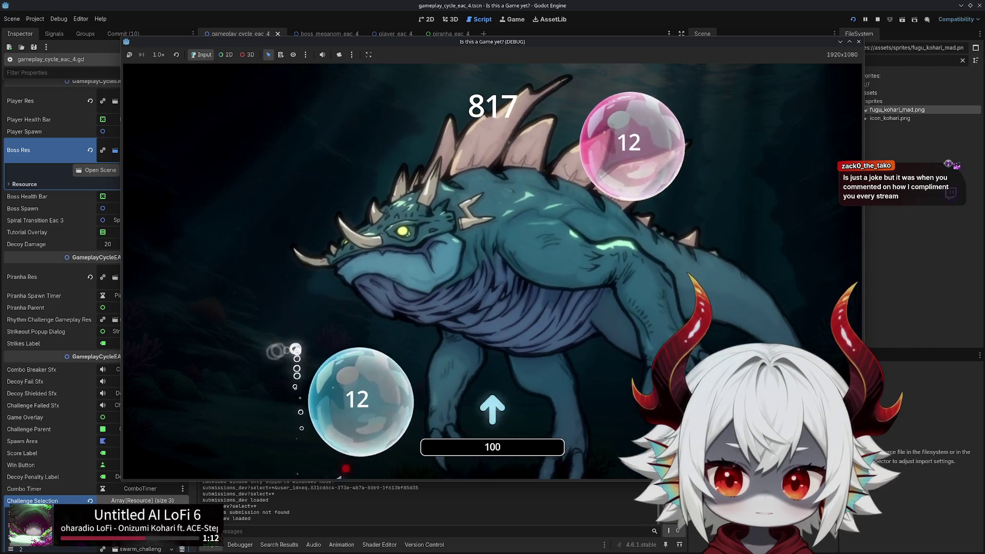
key("w")
key("w")
Dodge the piranha swarm during the boss phase, then bring the editor forward and stop the game
key("s")
key("d")
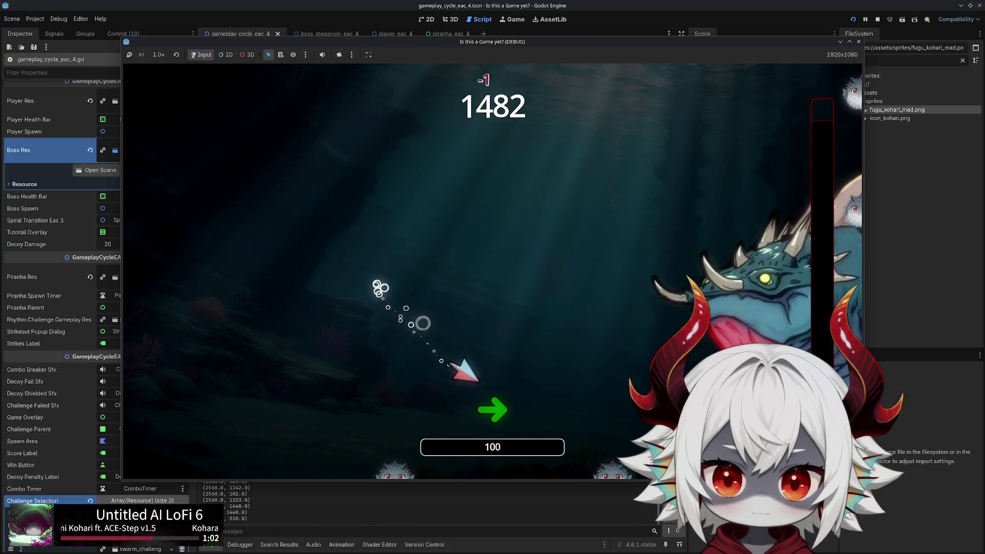
key("a")
key("d")
key("a")
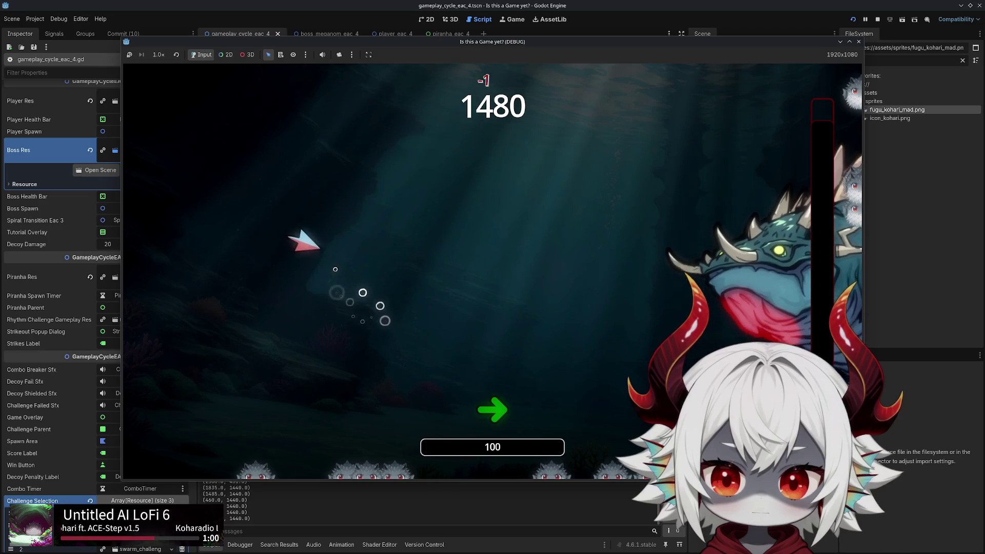
key("d")
key("a")
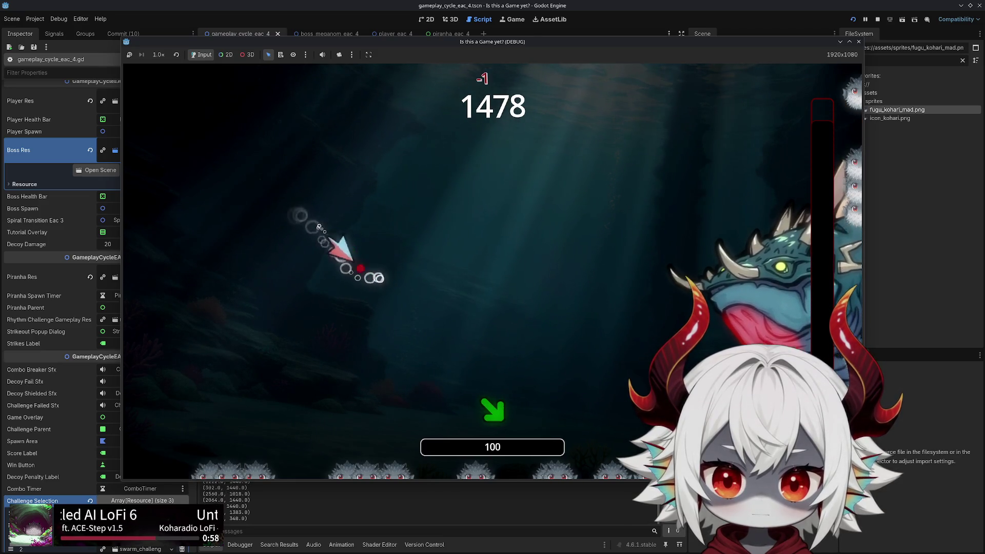
key("d")
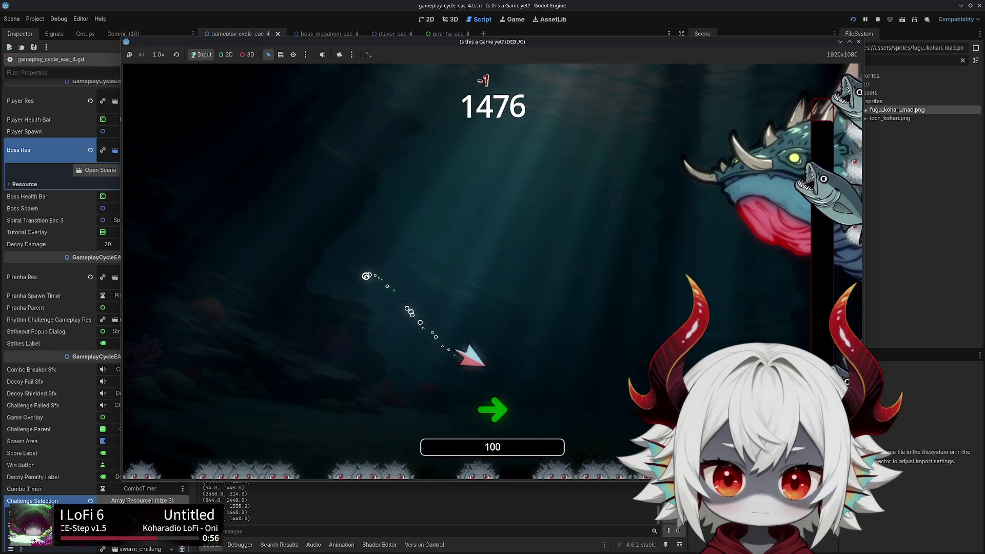
key("a")
key("d")
key("a")
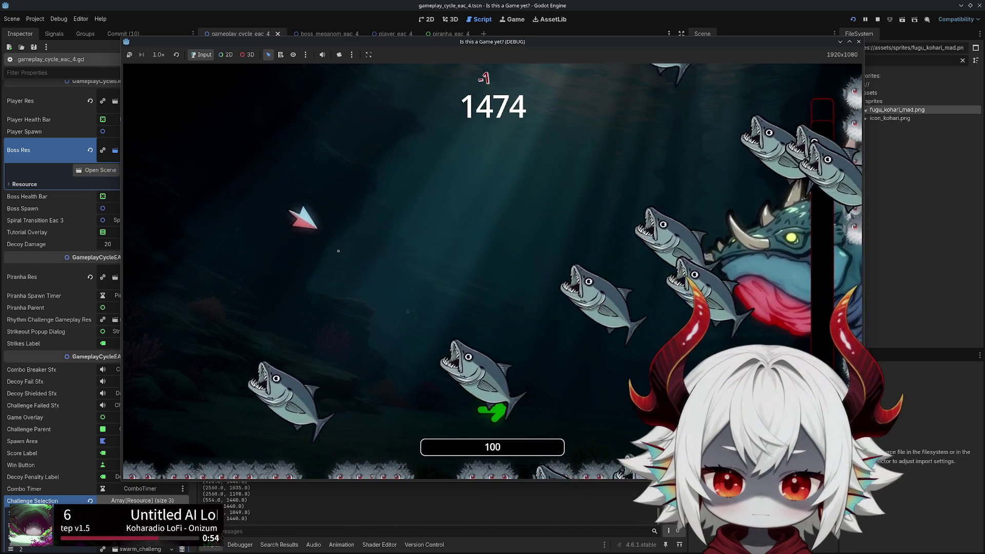
key("d")
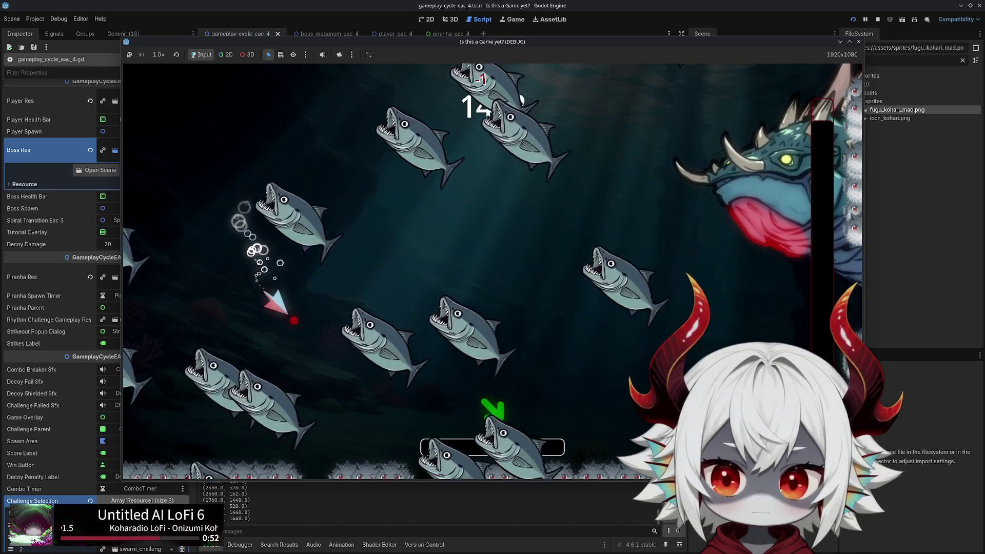
key("a")
key("d")
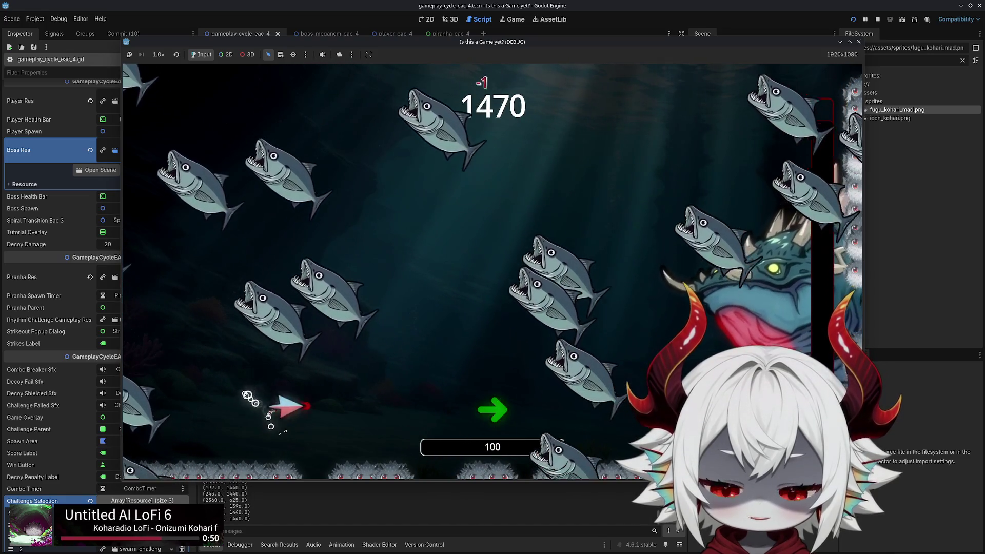
key("d")
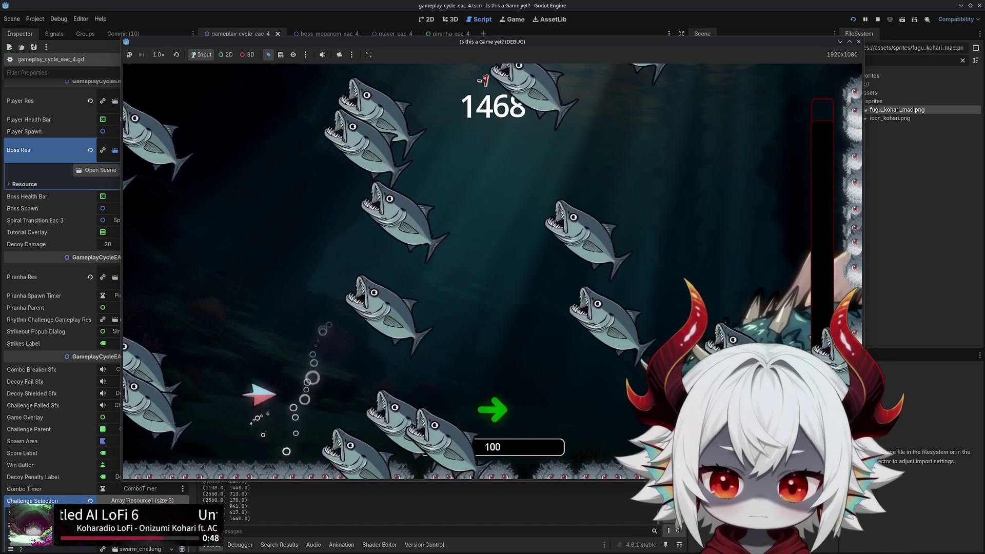
key("d")
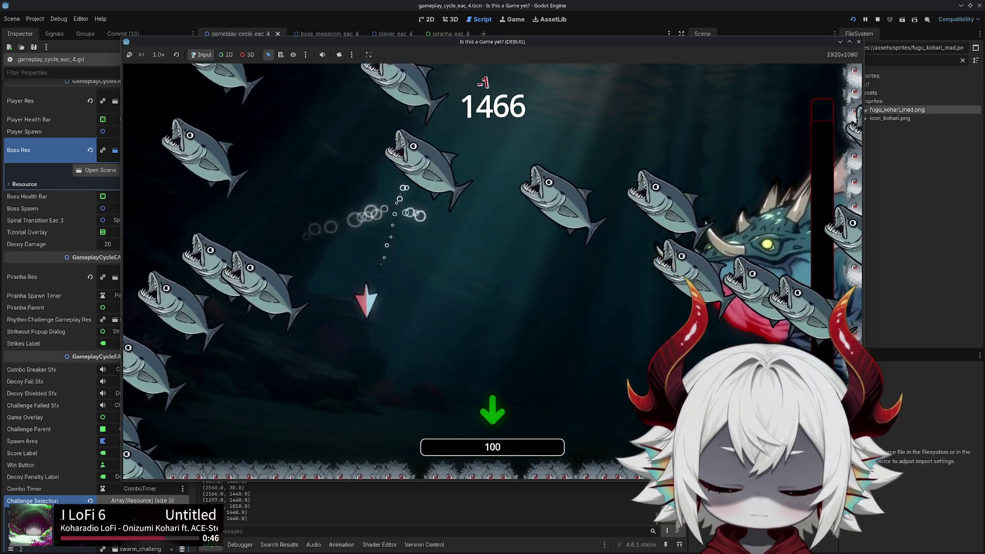
key("d")
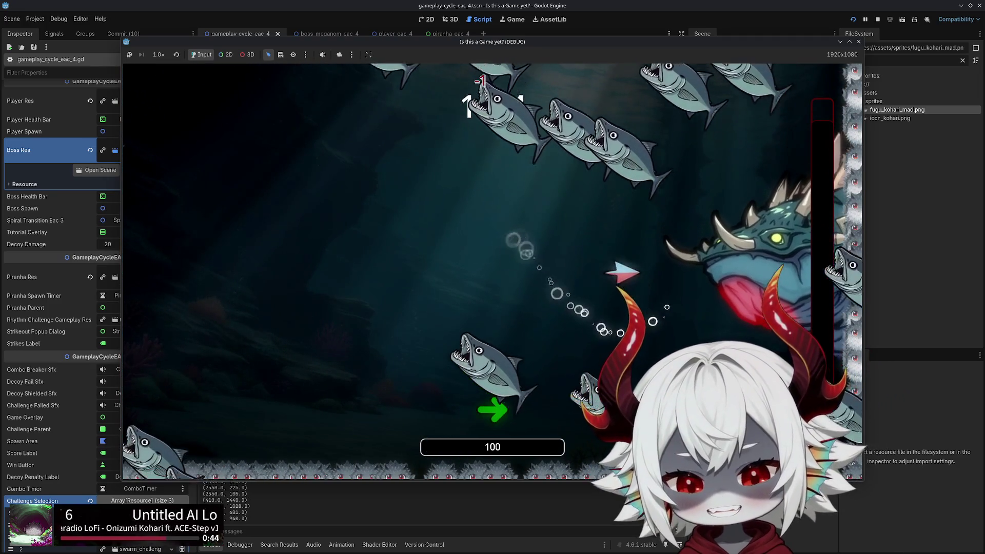
key("d")
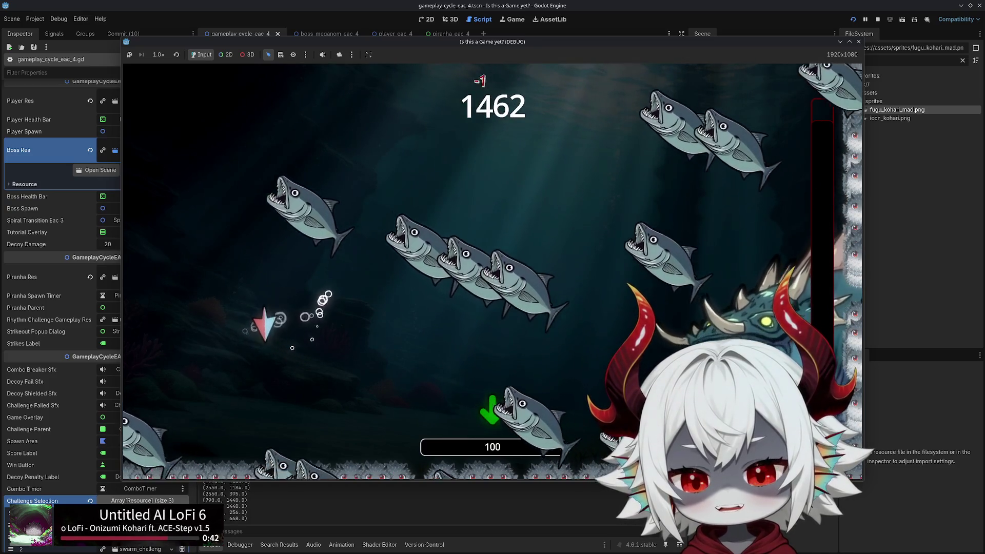
key("d")
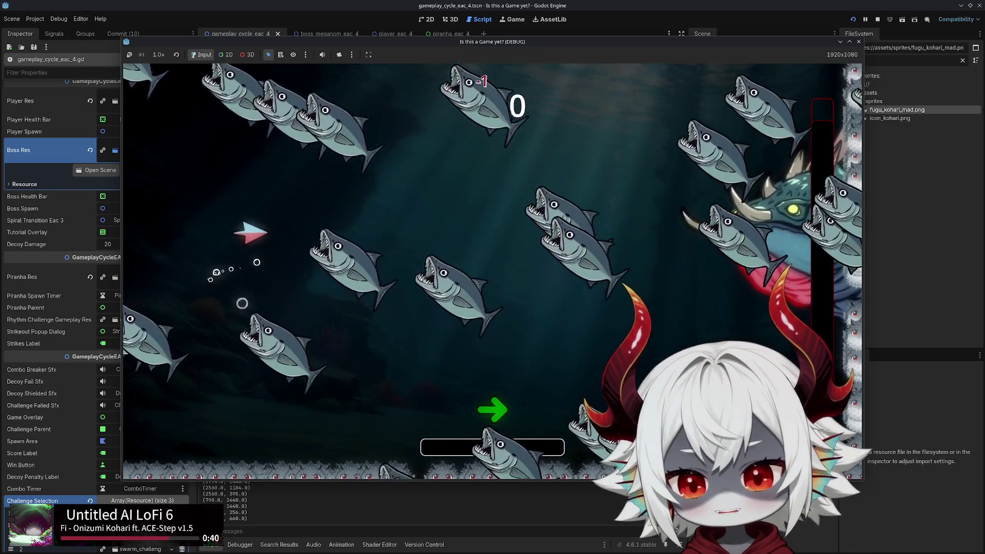
key("s")
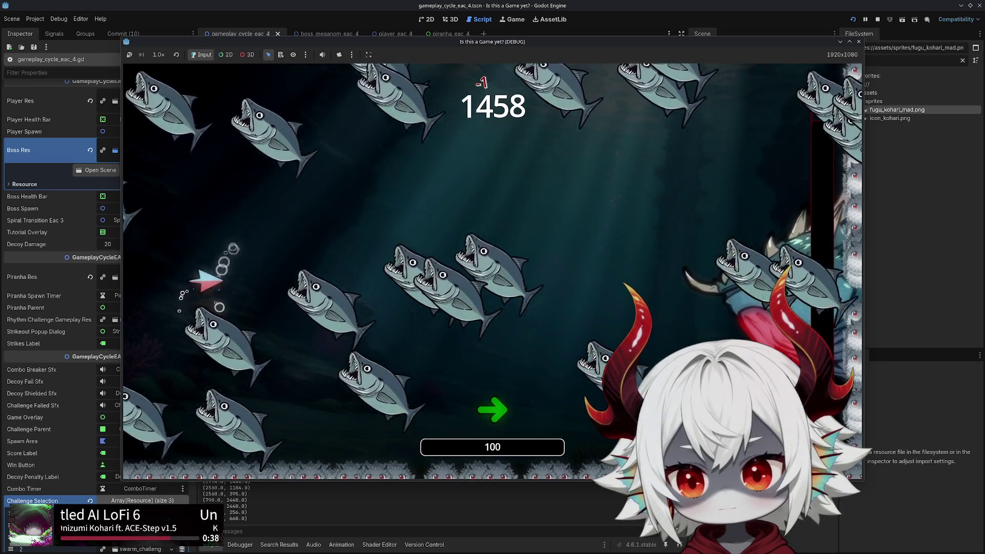
key("d")
key("s")
key("s")
key("d")
key("s")
key("s")
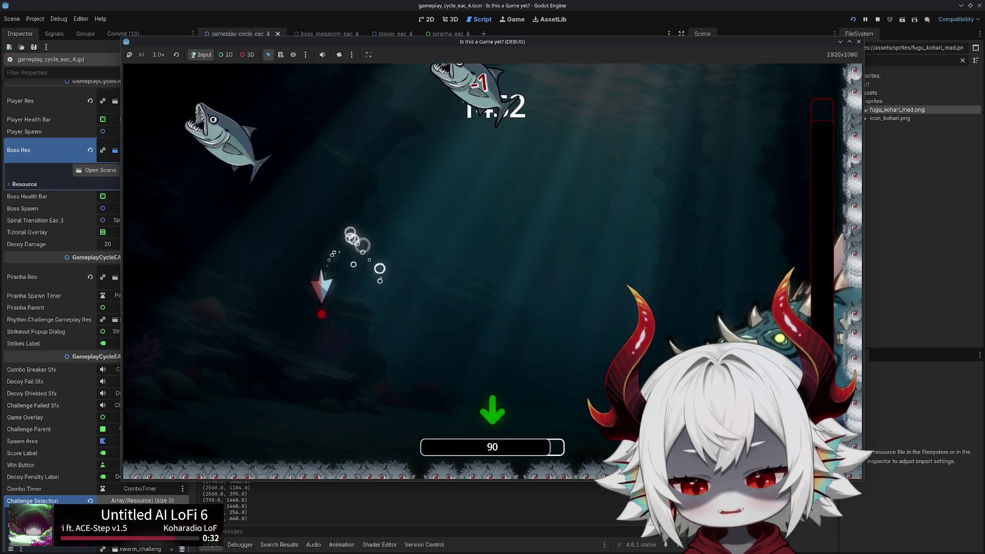
key("s")
key("d")
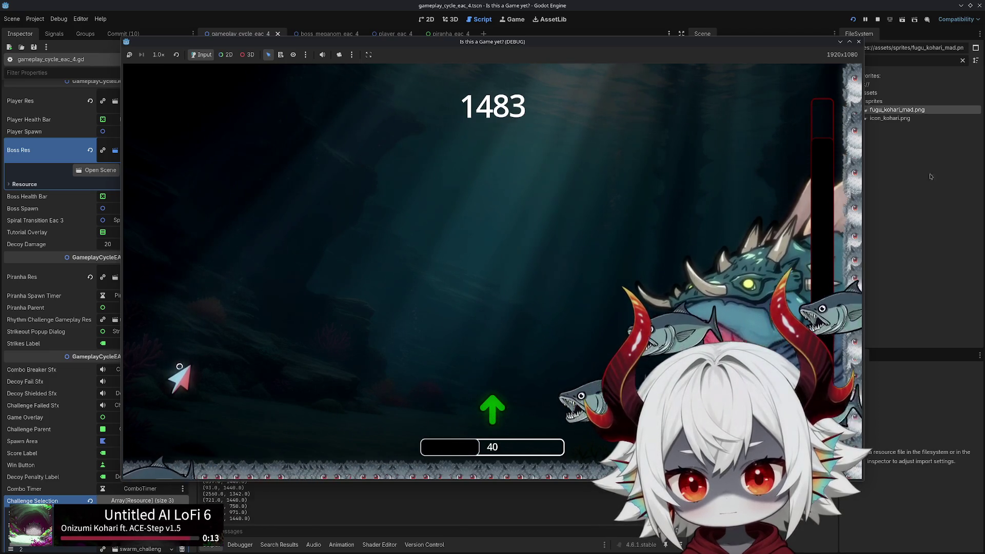
left_click(857, 42)
left_click(877, 19)
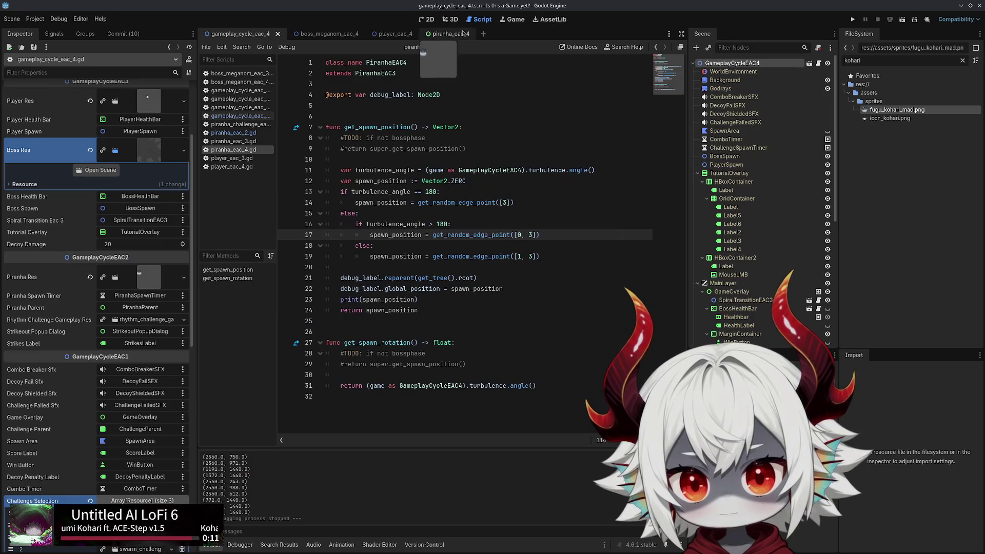
Stop the running game, open the piranha_eac_4 scene and select the piranha's Sprite node
left_click(427, 19)
left_click(446, 34)
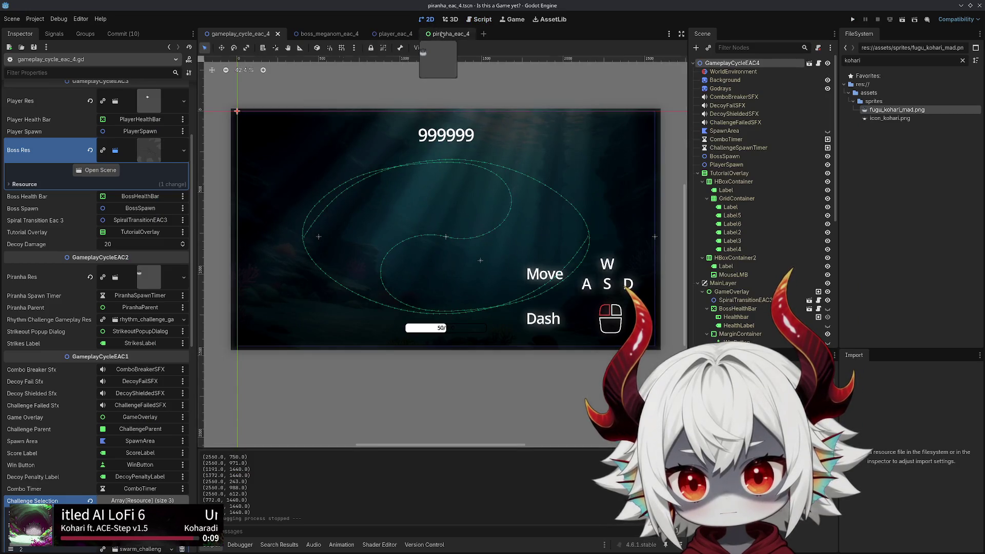
scroll(576, 259, "down", 2)
mouse_move(556, 288)
left_mouse_down()
mouse_move(403, 218)
mouse_move(343, 203)
left_mouse_up()
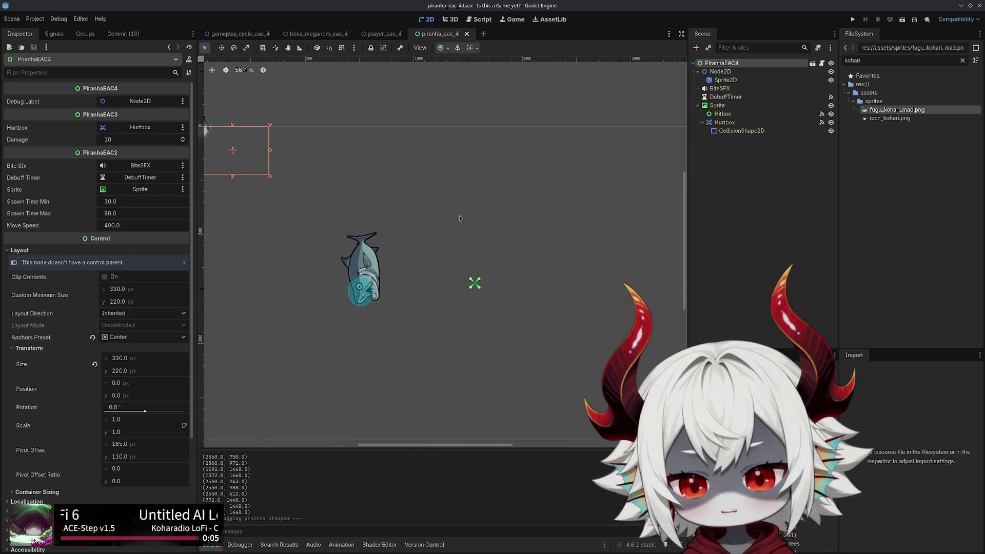
scroll(460, 218, "down", 1)
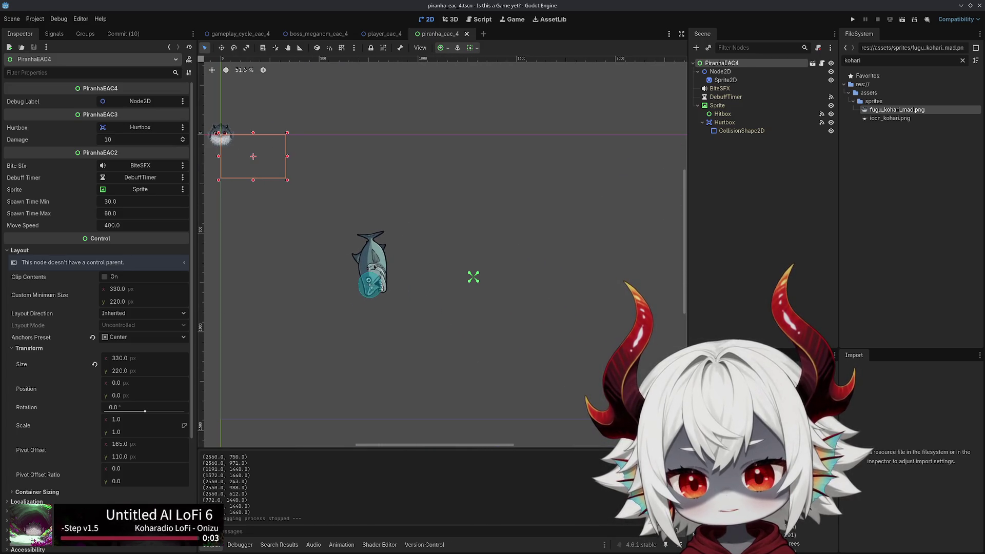
left_click(717, 105)
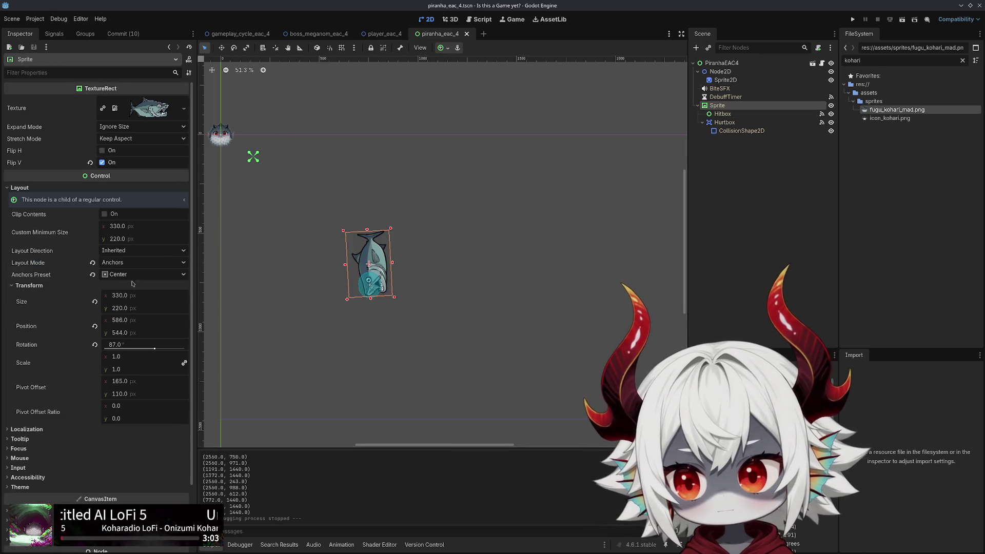
Reset the Sprite's rotation and position, turn off its vertical flip, then undo those edits
left_click(95, 344)
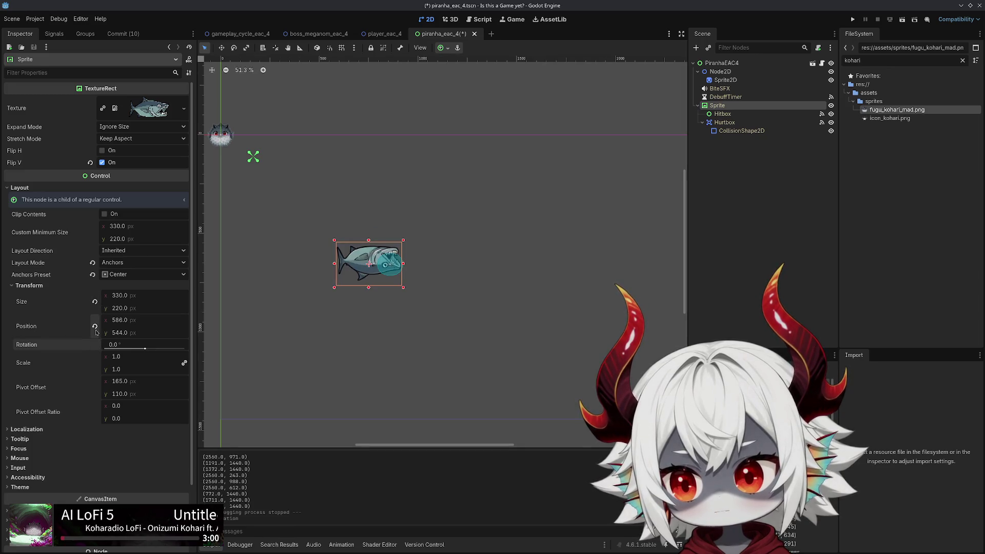
left_click(94, 326)
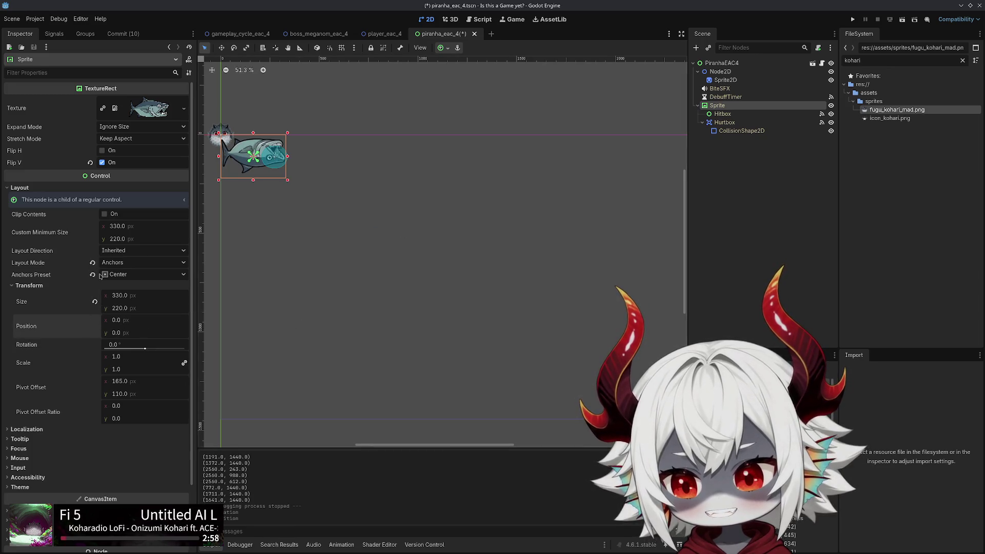
left_click(102, 150)
left_click(101, 151)
left_click(102, 162)
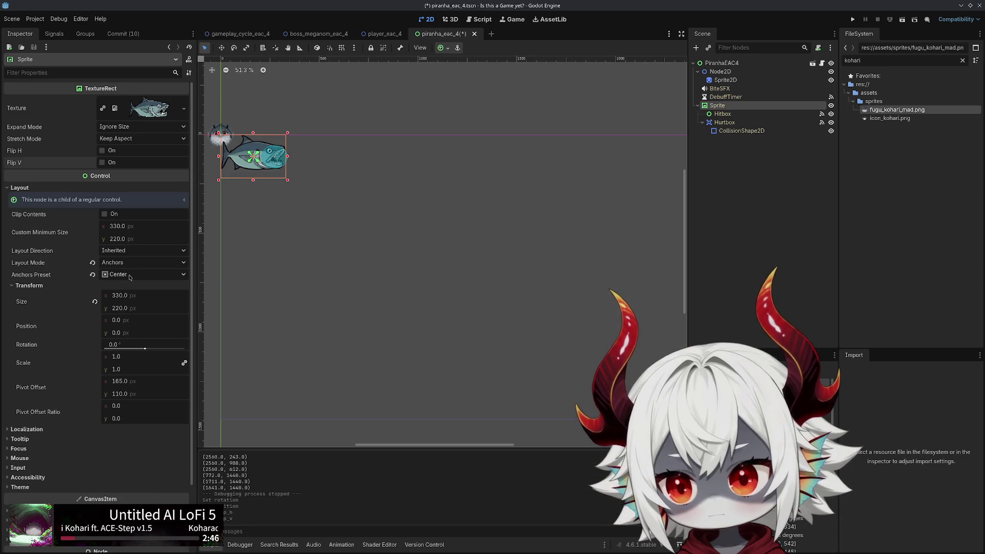
key("ctrl+z")
key("ctrl+z")
key("ctrl+z")
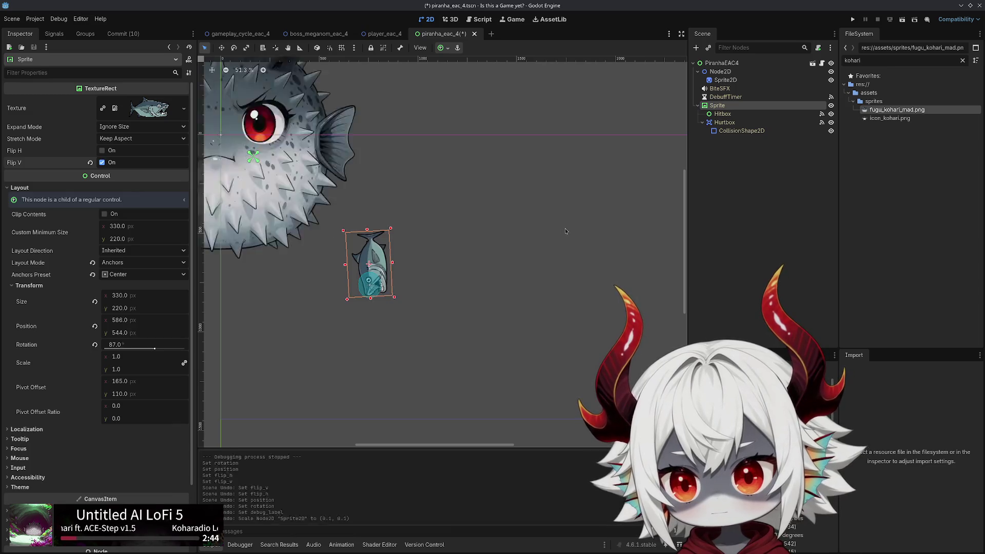
Step through undo and redo until the fish sprite is back at its saved position
key("ctrl+z")
key("ctrl+z")
key("ctrl+z")
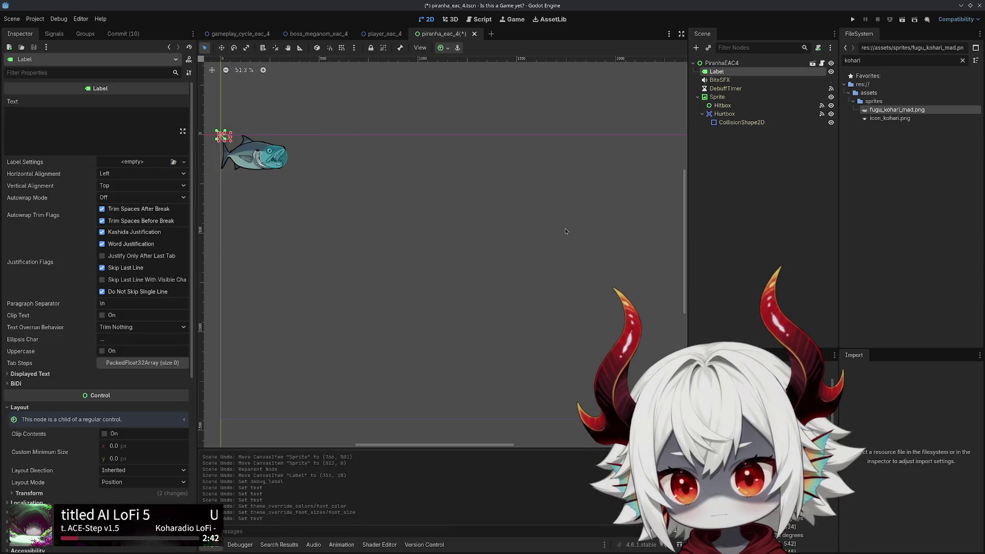
key("ctrl+shift+z")
key("ctrl+shift+z")
key("ctrl+shift+z")
key("ctrl+z")
key("ctrl+z")
key("ctrl+z")
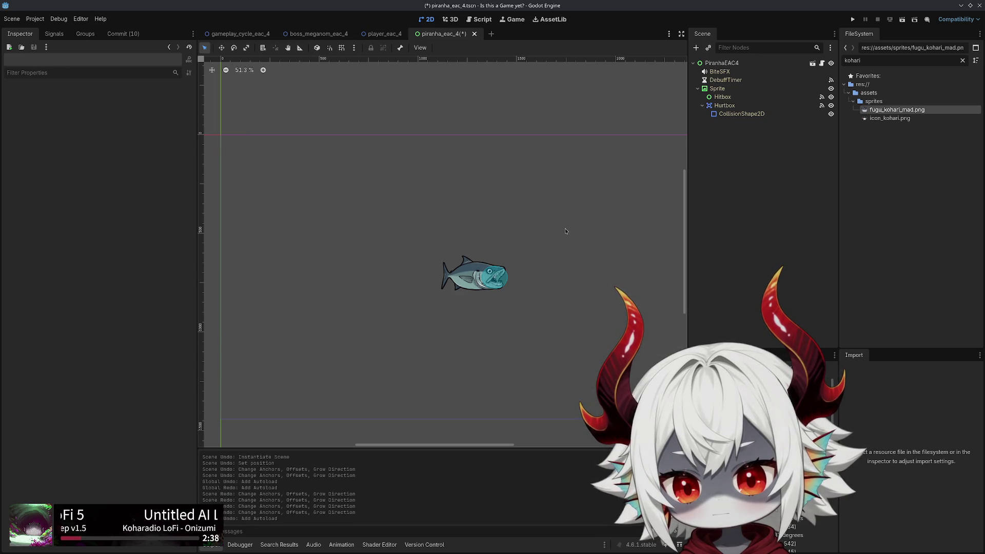
key("ctrl+shift+z")
key("ctrl+shift+z")
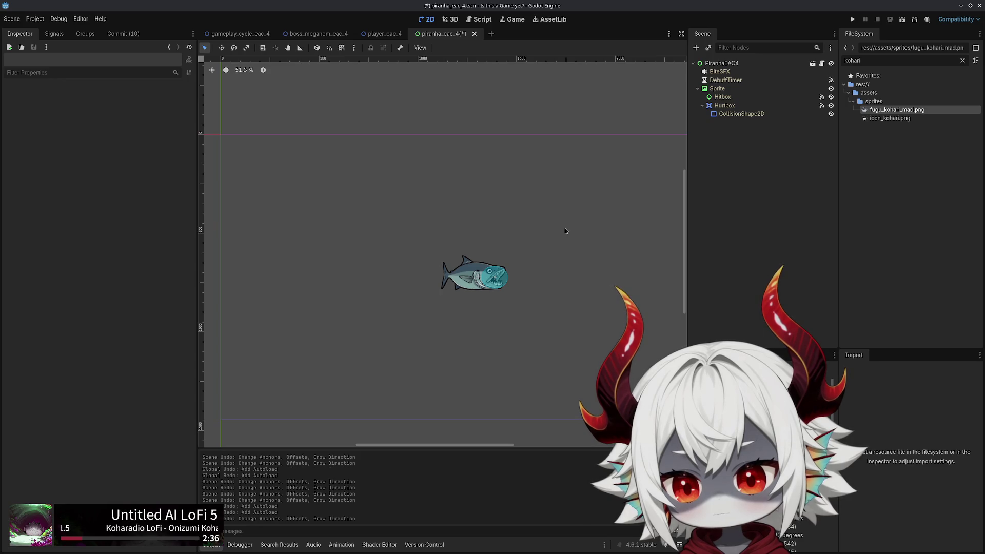
key("ctrl+shift+z")
key("ctrl+shift+z")
key("ctrl+z")
key("ctrl+z")
key("ctrl+z")
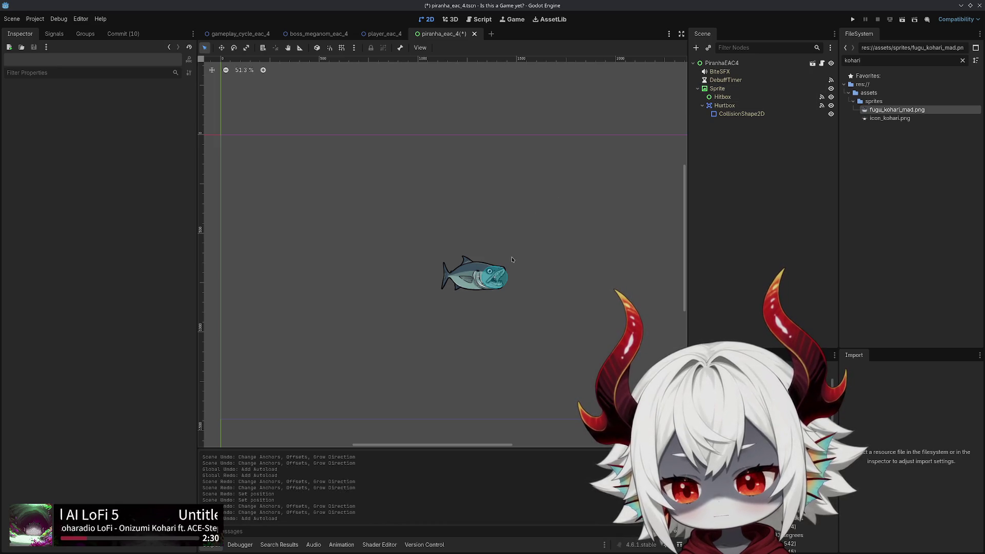
Select the PiranhaEAC4 root node and save the scene
left_click(725, 79)
left_click(721, 63)
key("ctrl+s")
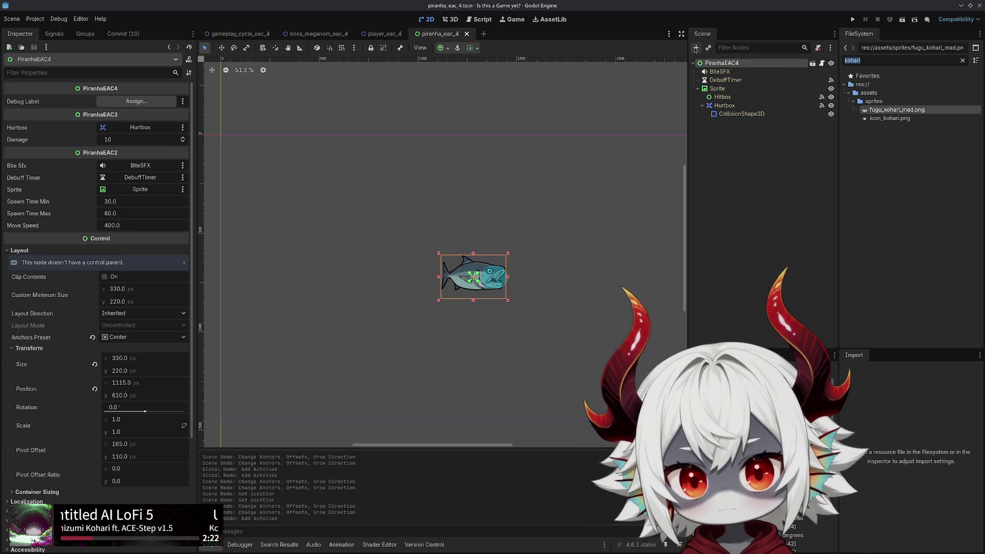
Add a Sprite2D under PiranhaEAC4 with the fugu_kohari_mad.png pufferfish texture, placed lower on the canvas
left_click(695, 48)
double_click(418, 234)
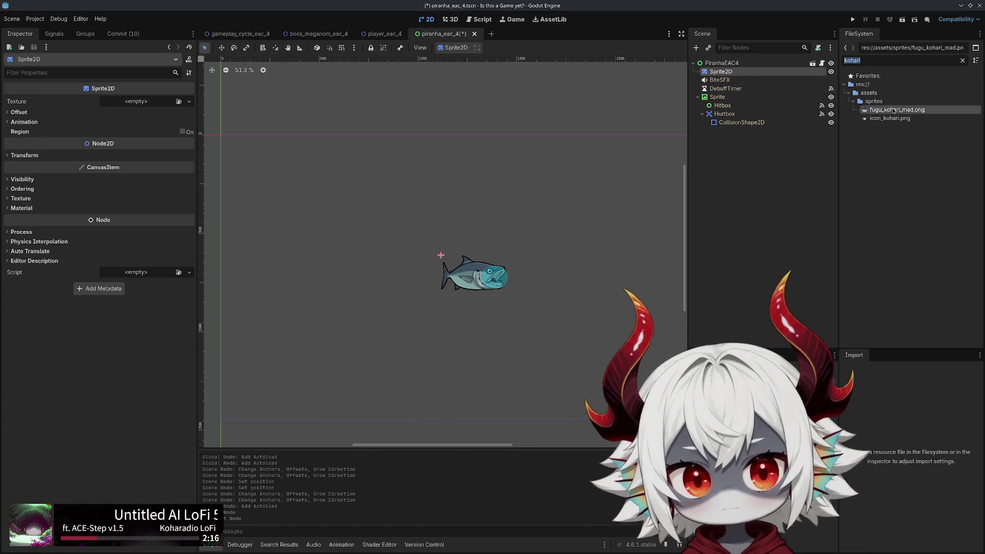
mouse_move(864, 116)
left_mouse_down()
mouse_move(138, 104)
mouse_move(148, 104)
left_mouse_up()
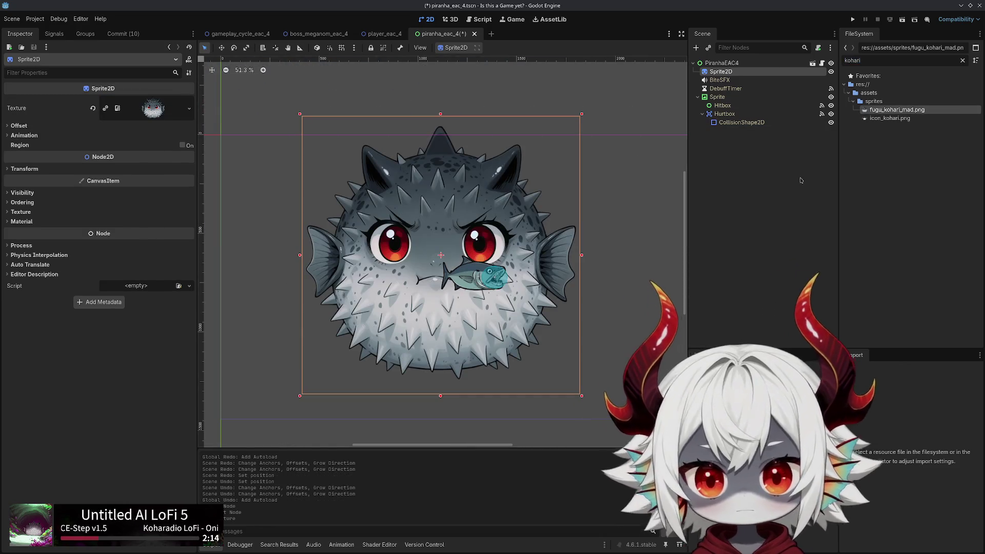
mouse_move(581, 115)
left_mouse_down()
mouse_move(570, 166)
mouse_move(487, 260)
left_mouse_up()
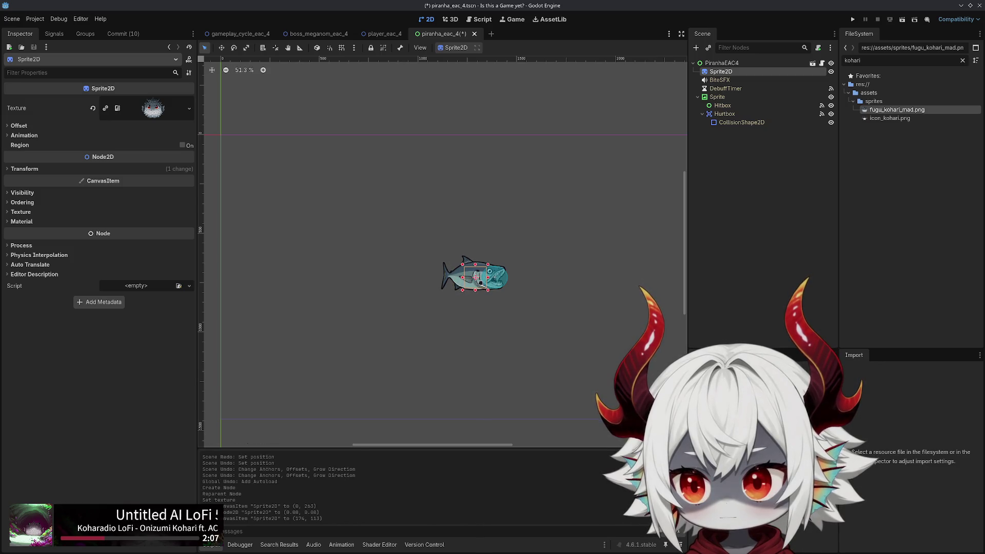
Shrink the pufferfish sprite to a 0.045-scale marker, select the PiranhaEAC4 root and run the game
scroll(316, 240, "down", 1)
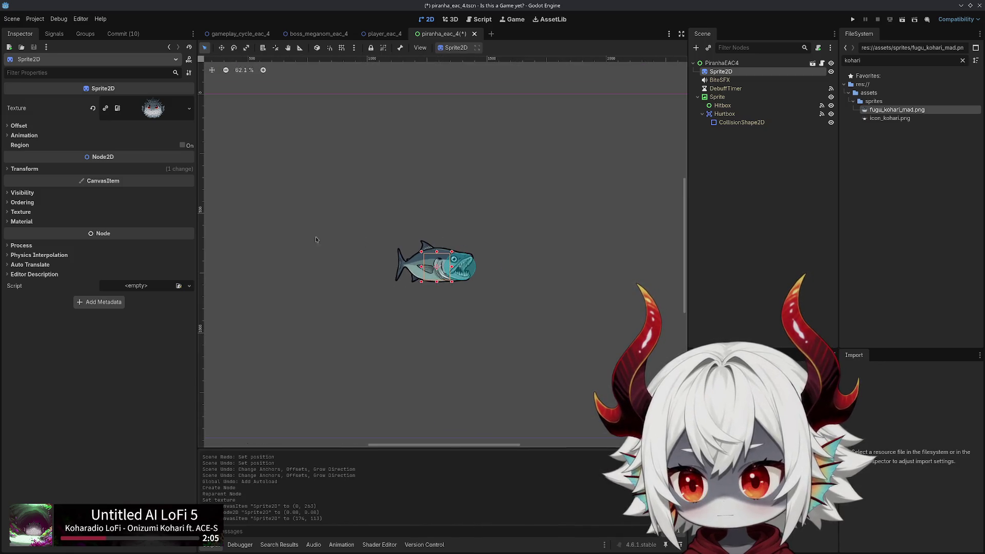
left_click(19, 171)
left_click(96, 222)
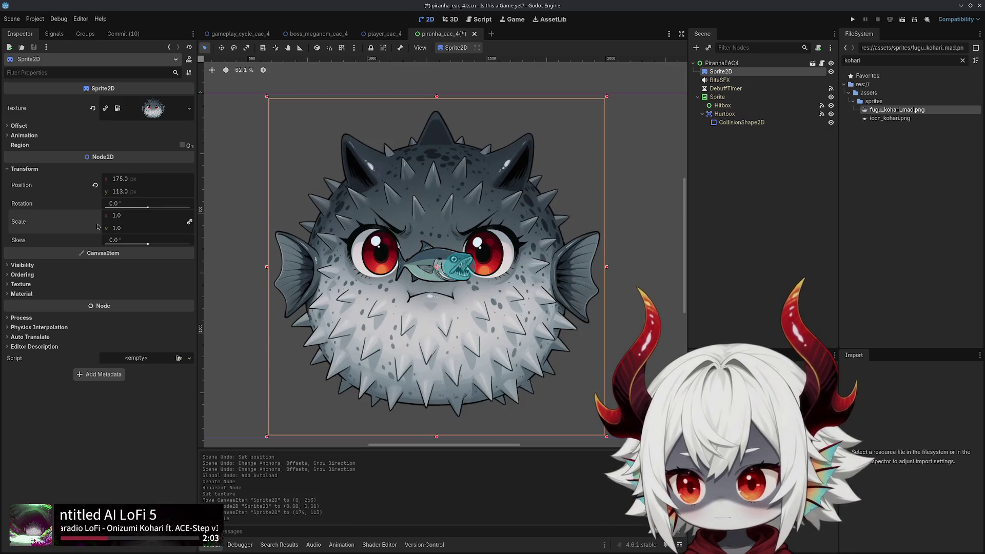
mouse_move(136, 222)
left_mouse_down()
mouse_move(118, 222)
mouse_move(128, 221)
left_mouse_up()
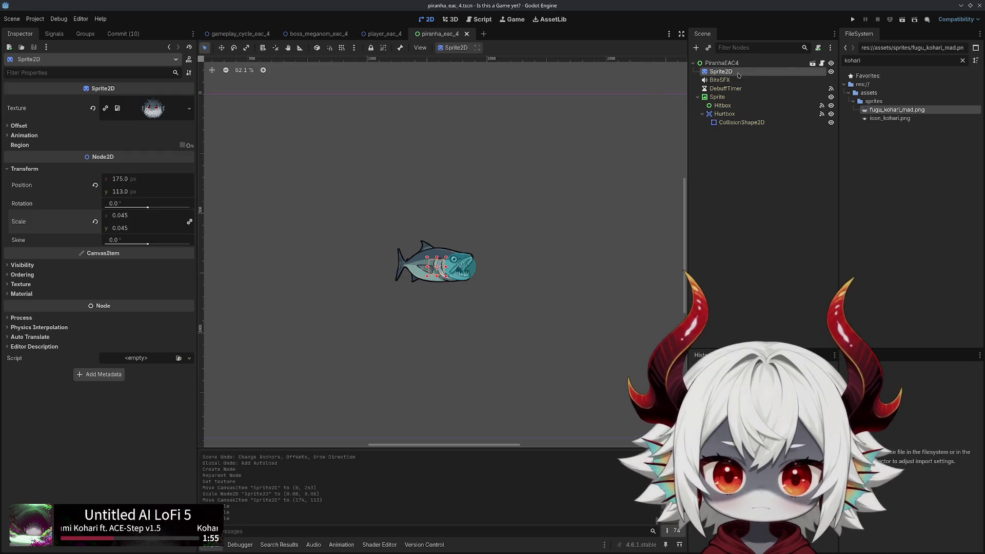
left_click(720, 64)
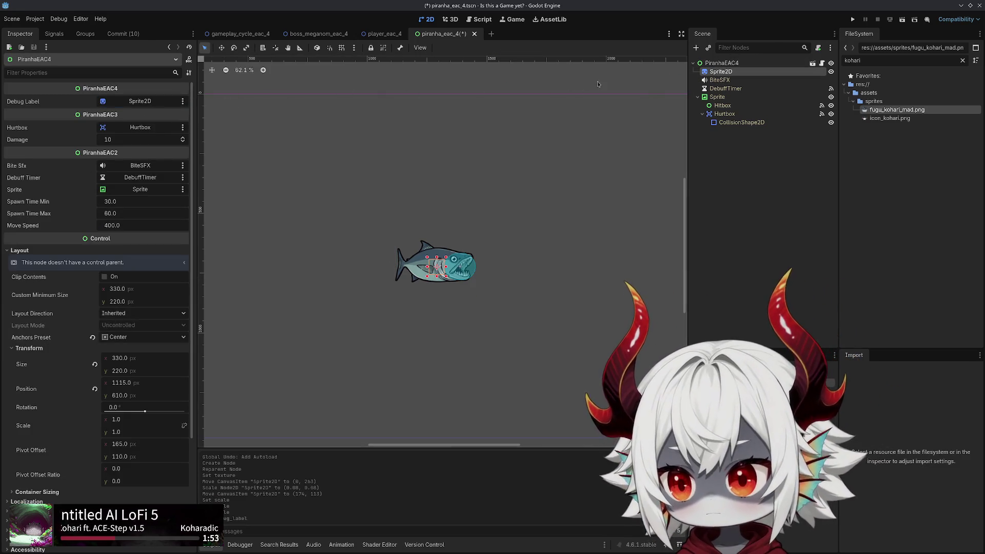
left_click(853, 20)
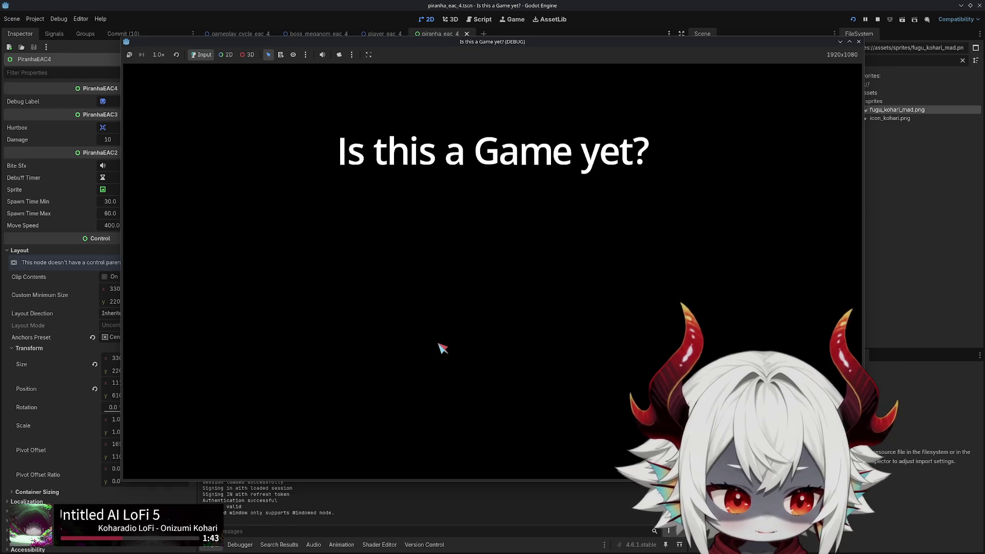
Dismiss the welcome message, start a round and steer the fish with WASD to pop bubbles
left_click(492, 405)
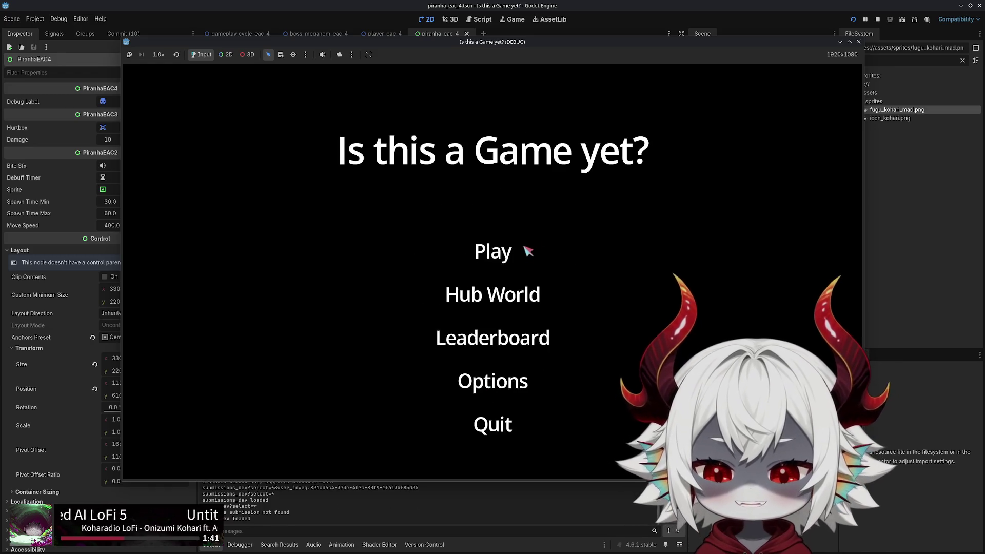
left_click(505, 250)
key("w")
key("s")
key("d")
key("s")
key("s")
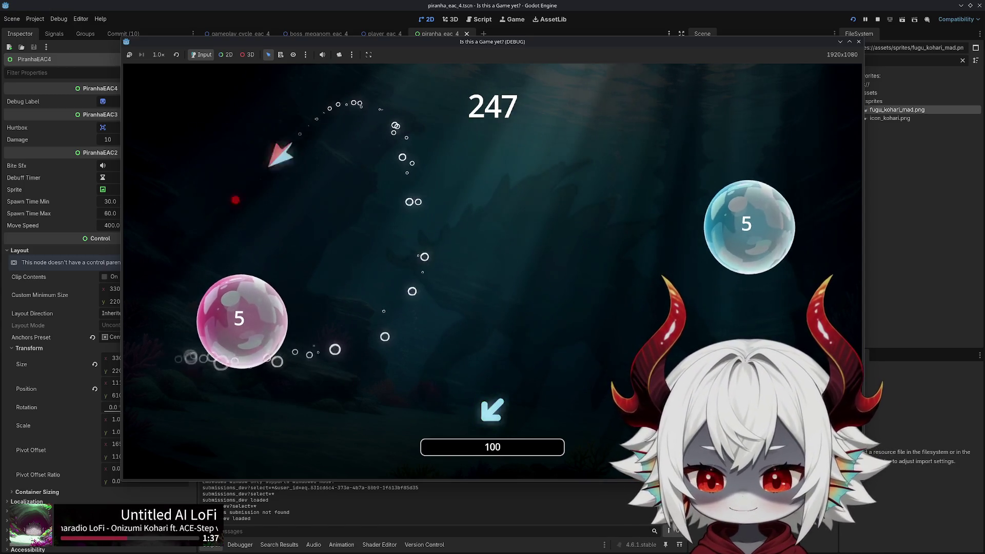
key("d")
key("a")
key("d")
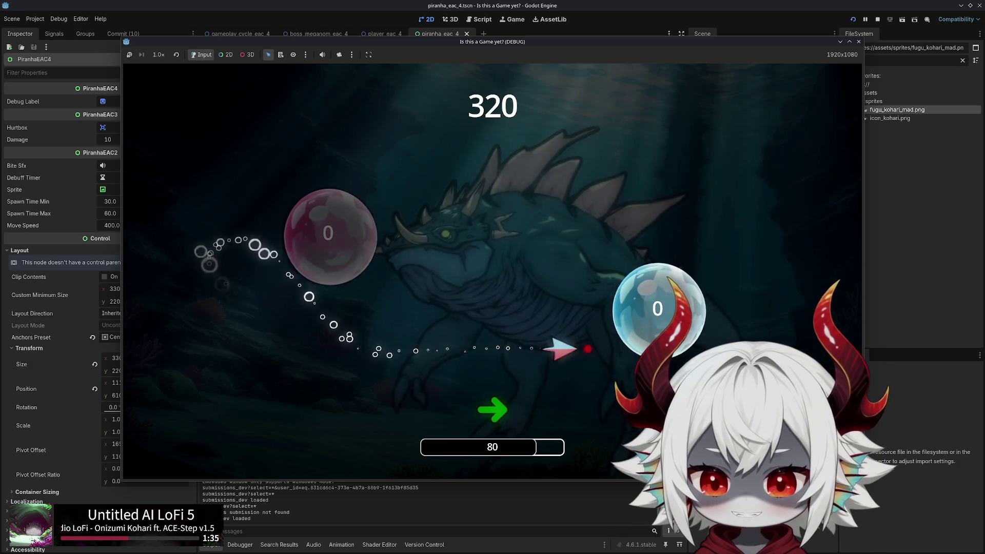
key("a")
key("d")
key("d")
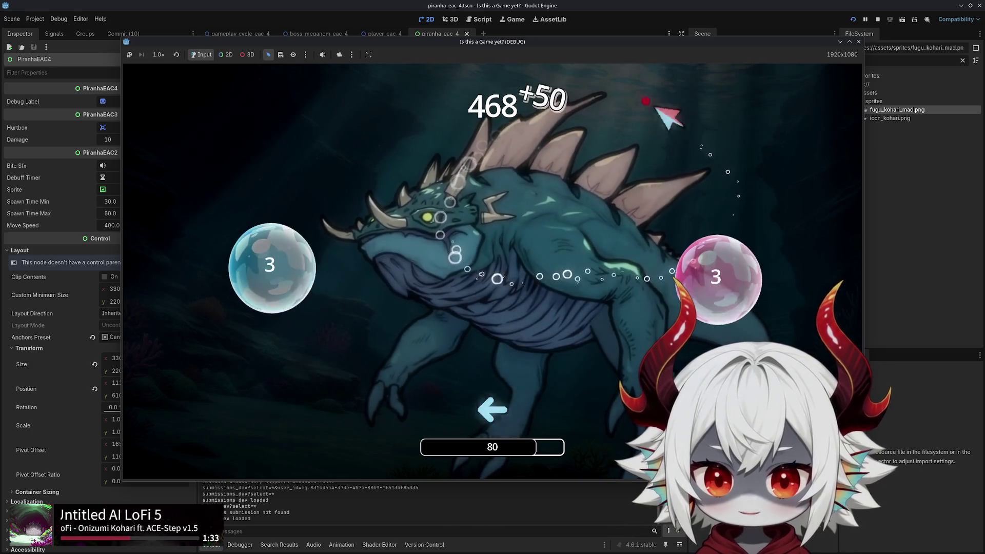
Dodge the boss fish with WASD, pay the score penalty after dying, then close the game
key("s")
key("a")
key("a")
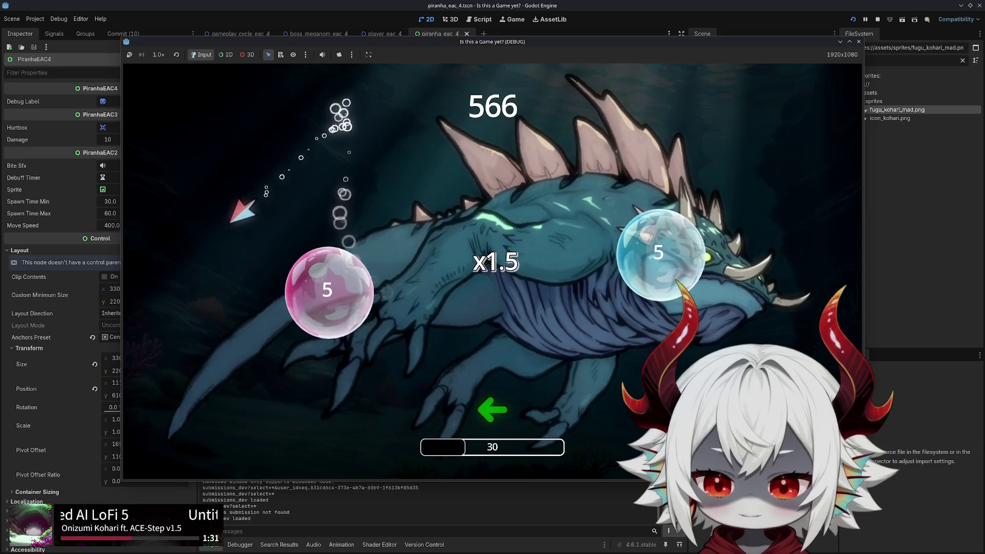
key("a")
key("d")
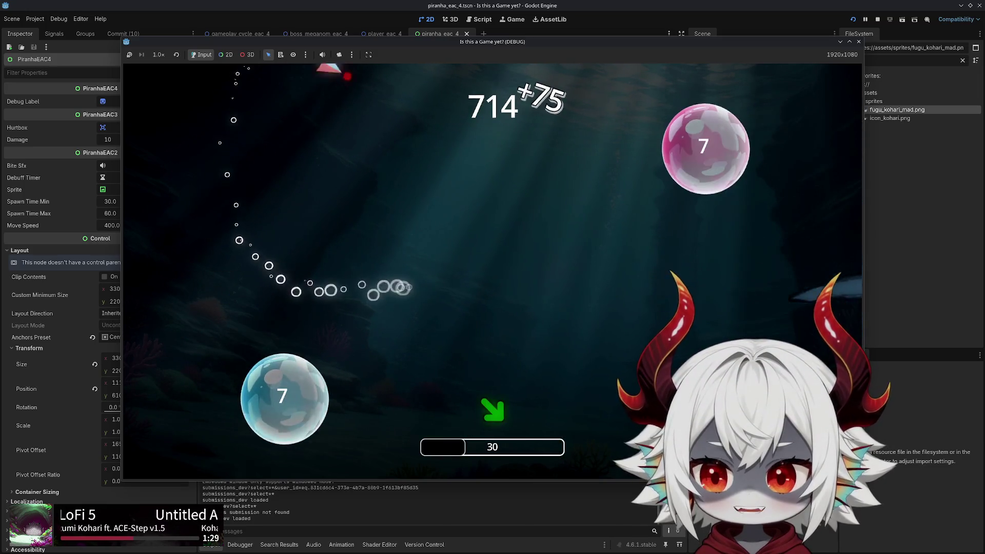
key("a")
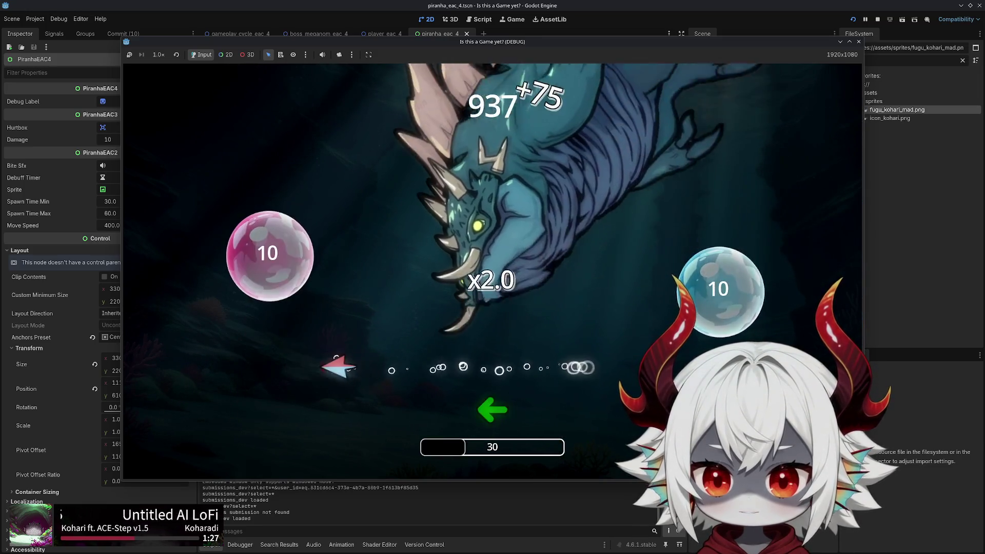
key("w")
key("s+d")
key("d")
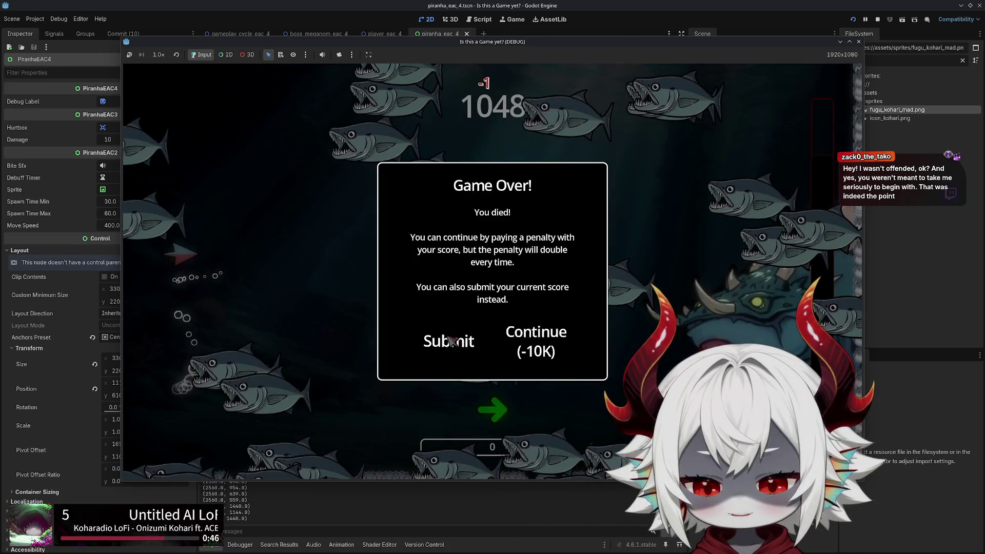
left_click(551, 347)
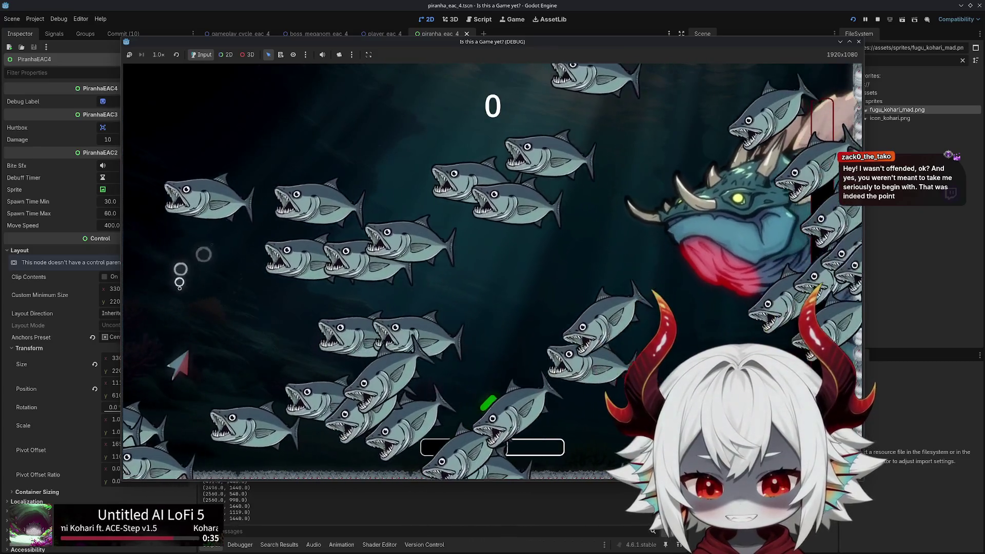
left_click(859, 41)
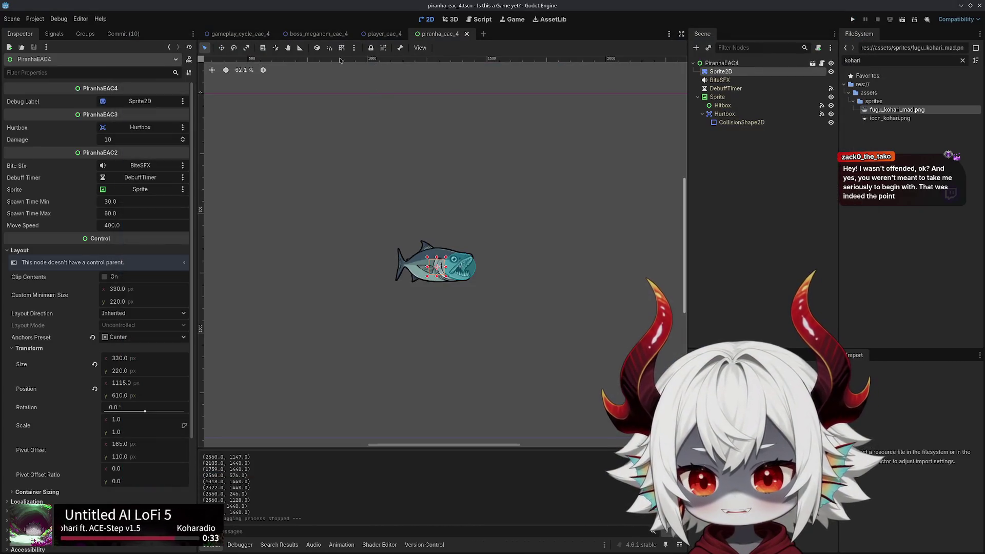
Switch from player_eac_4 back to piranha_eac_4, open piranha_eac_4.gd and run the project again
left_click(381, 34)
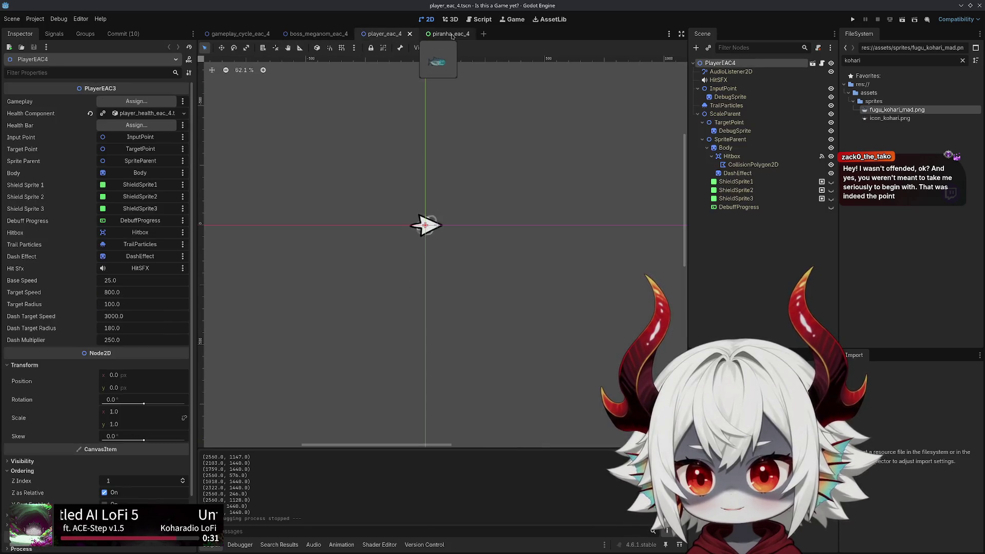
left_click(451, 35)
left_click(812, 64)
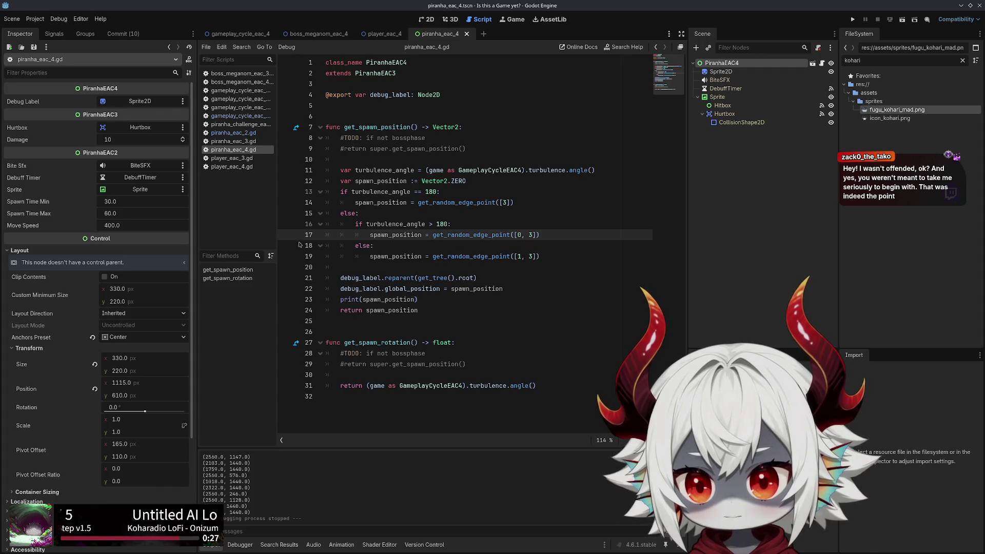
left_click(852, 19)
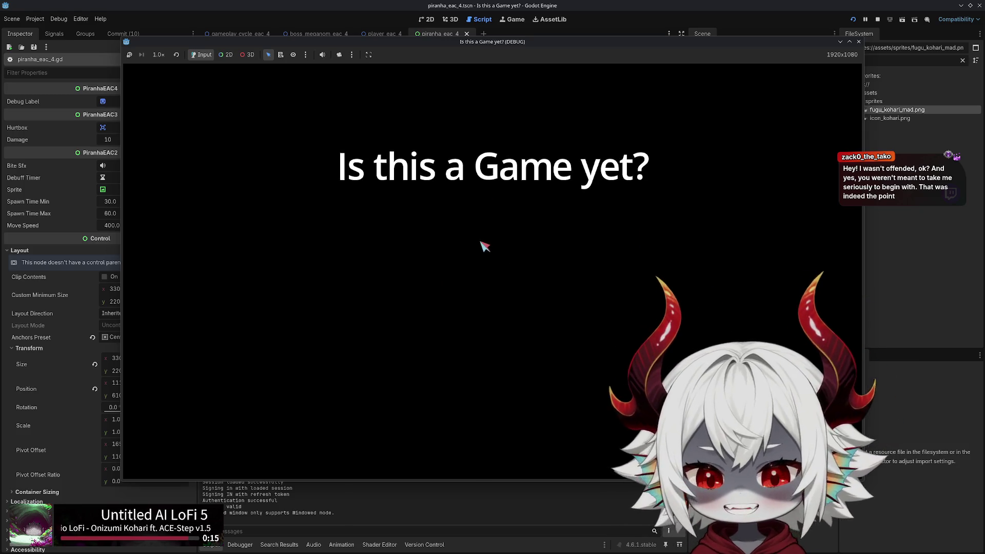
Start a round, then stop the game and launch it again
left_click(506, 417)
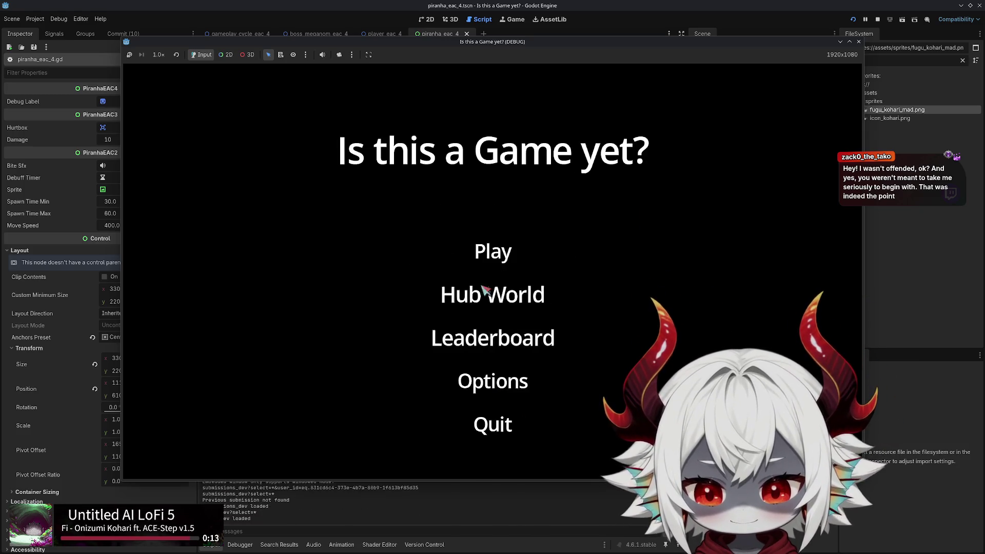
left_click(451, 292)
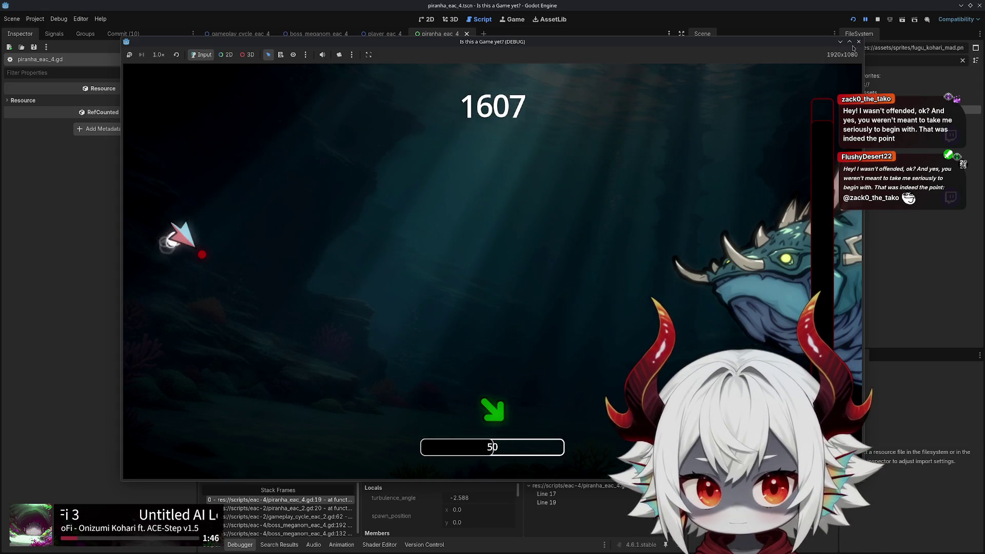
left_click(858, 42)
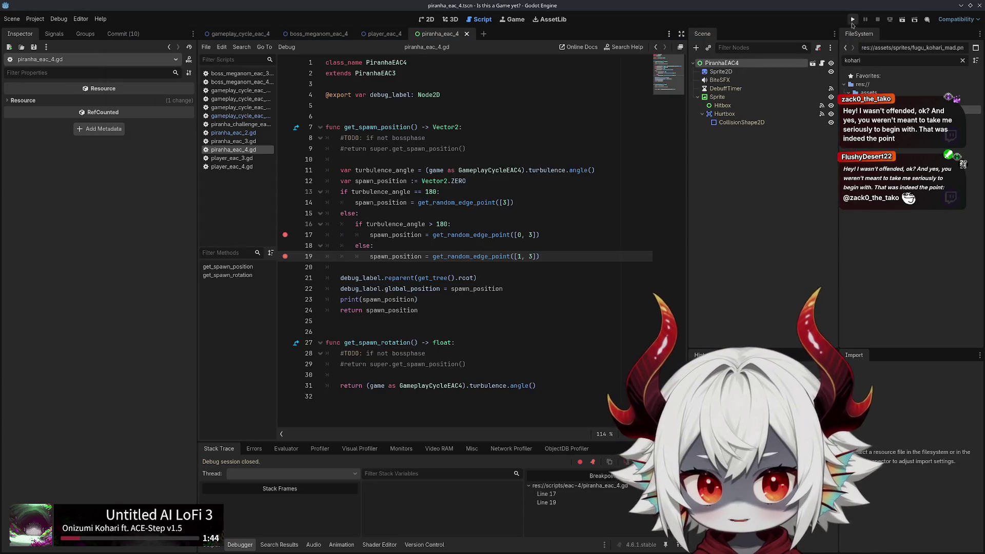
left_click(851, 20)
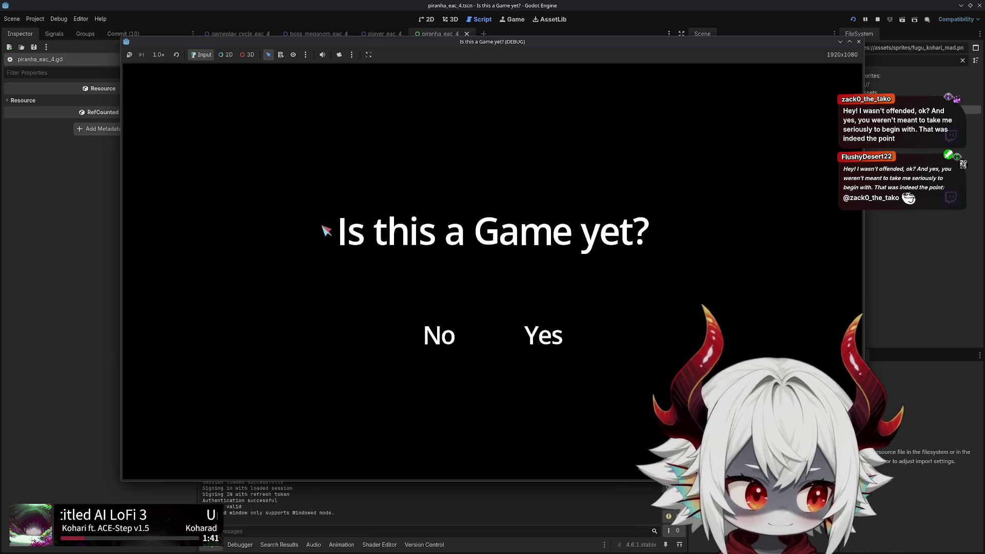
Answer No, dismiss the welcome message, start a round and dash to the arrow prompts
left_click(434, 338)
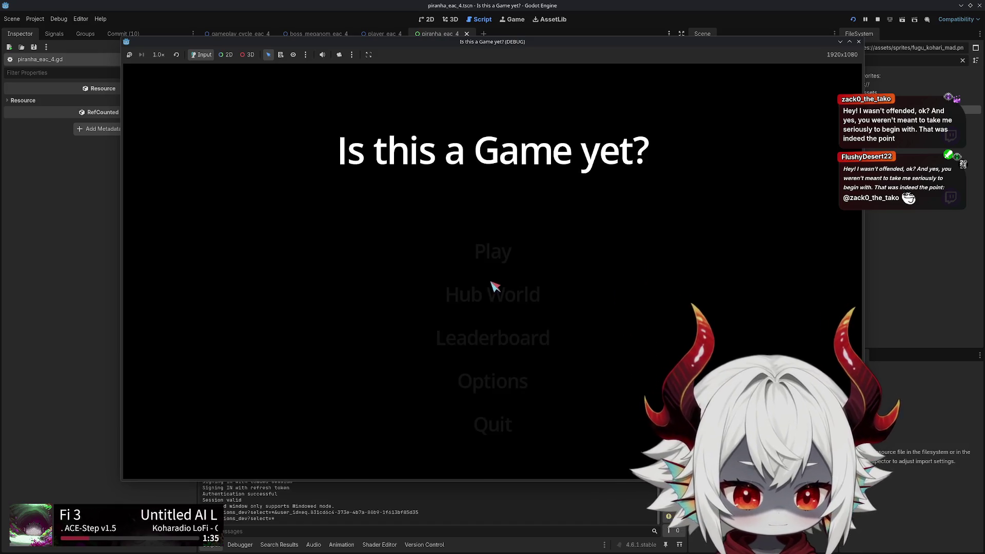
left_click(488, 403)
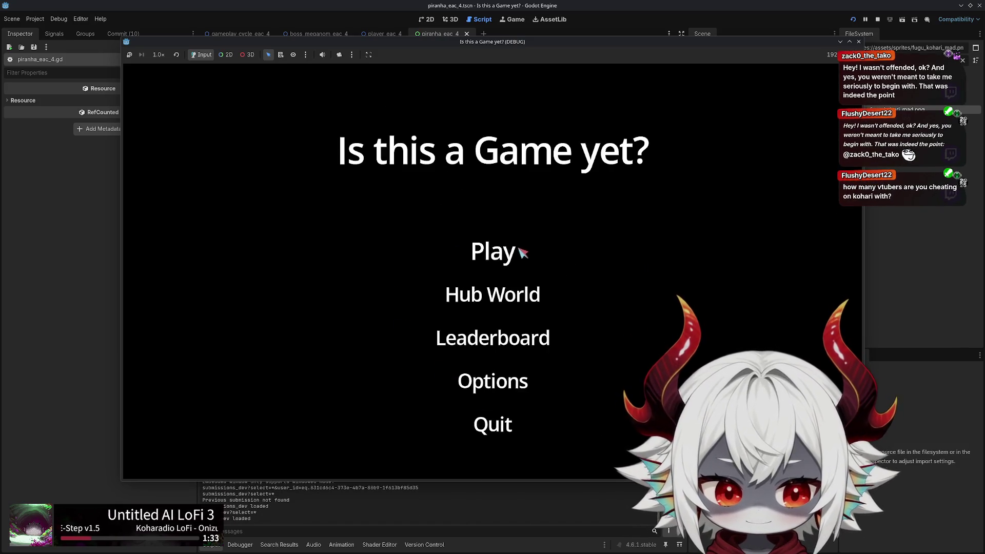
left_click(520, 250)
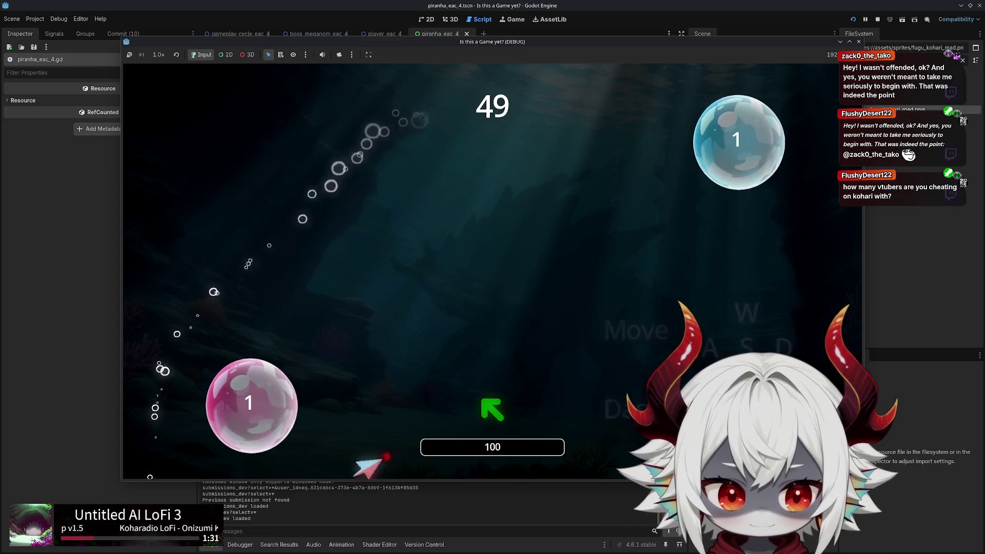
key("Up")
key("Left")
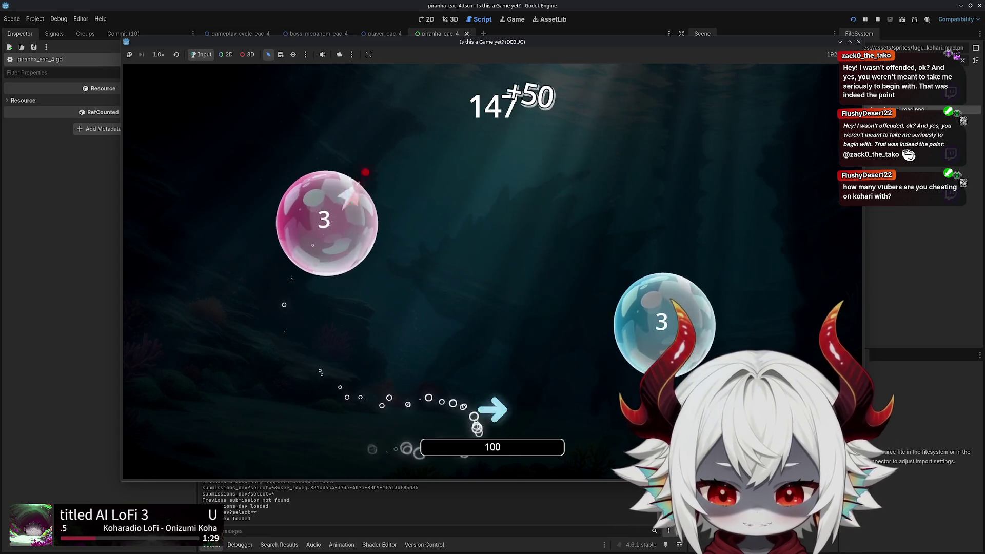
key("Right")
key("Left")
key("Down")
key("Up")
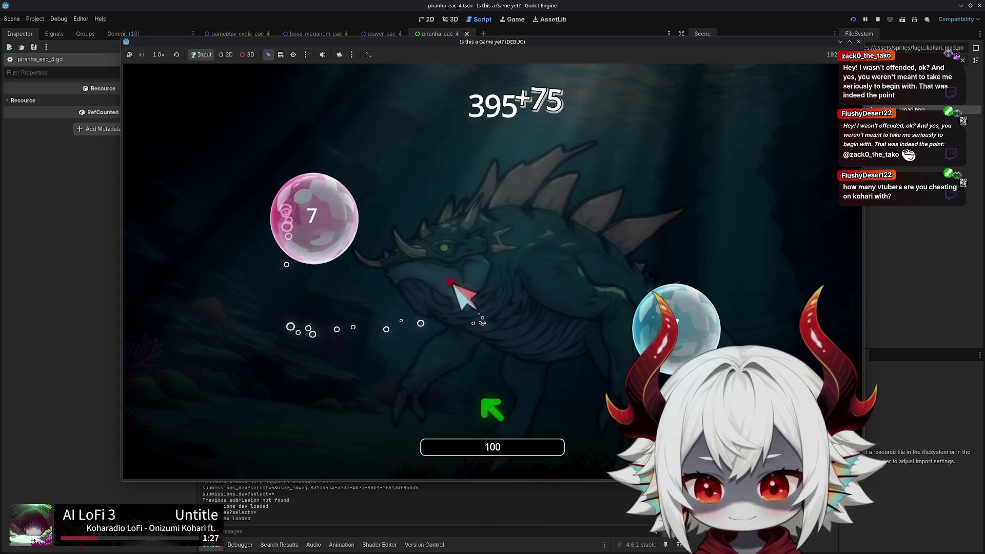
key("Down")
key("Left")
key("Right")
Keep dashing between bubbles toward the boss until the line 19 breakpoint pauses the game
key("Up")
key("Left")
key("Down")
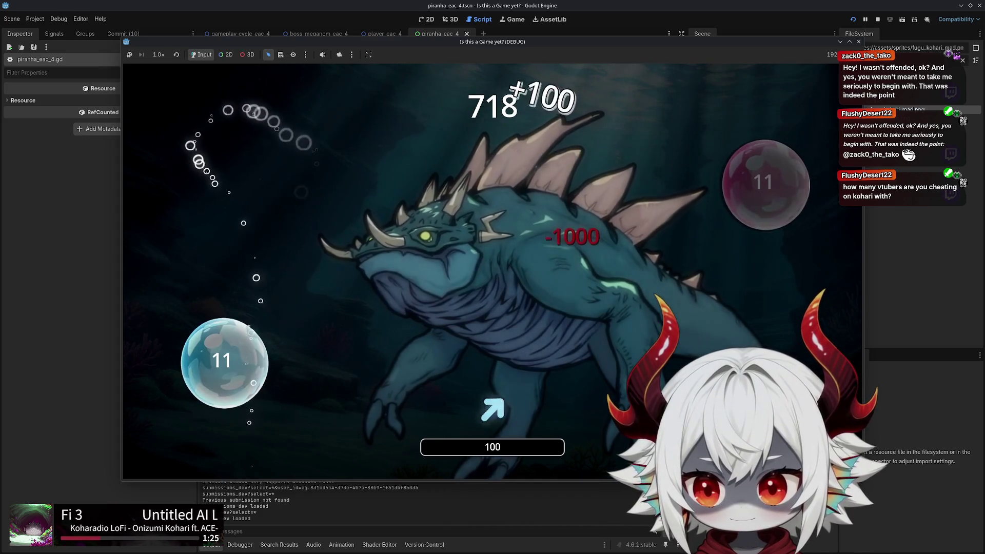
key("Down")
key("Up")
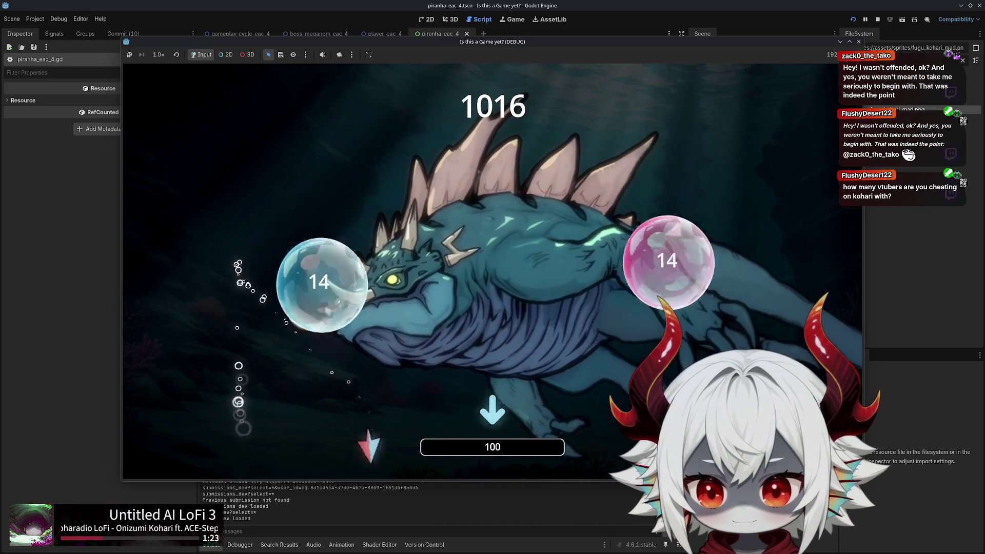
key("Up")
key("Left")
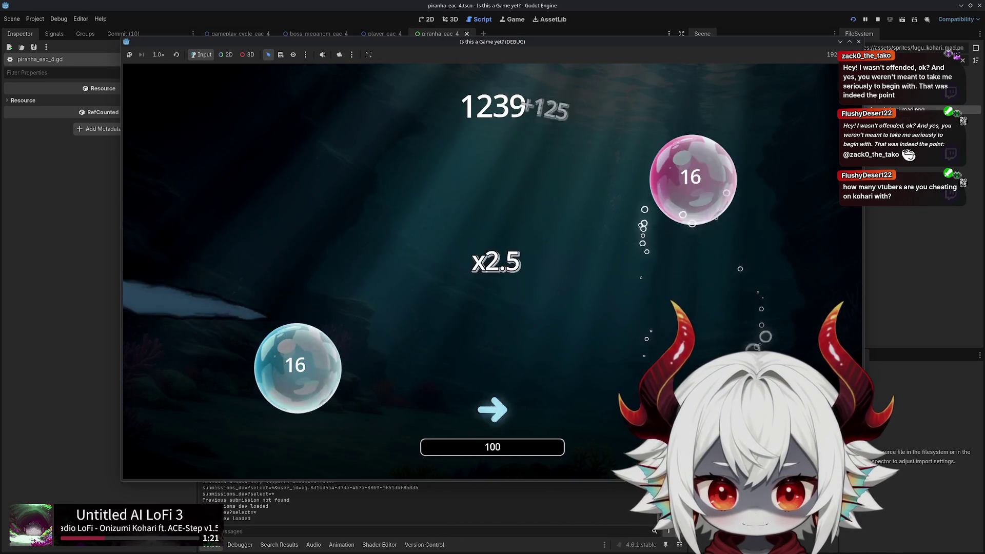
key("Up")
key("Down")
key("Left")
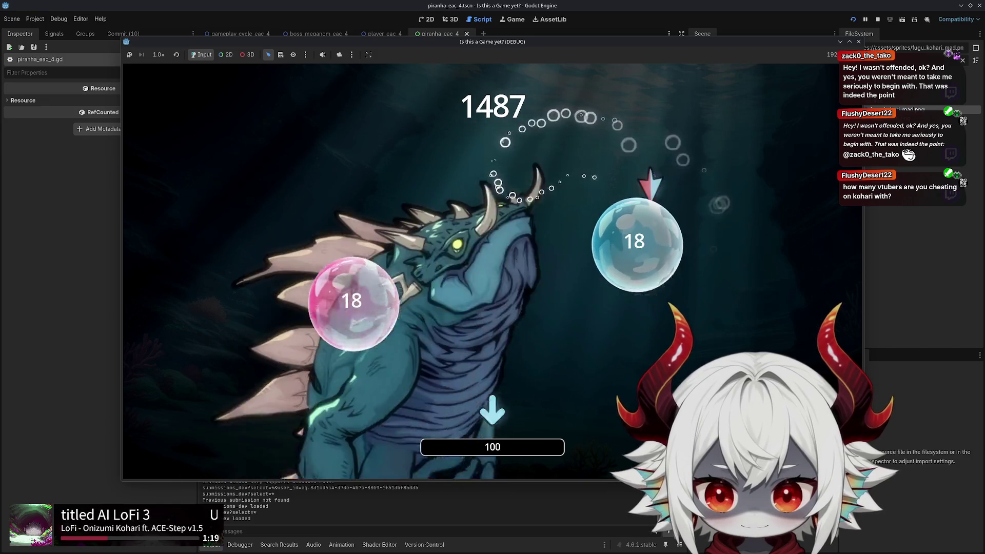
key("Down")
key("Right")
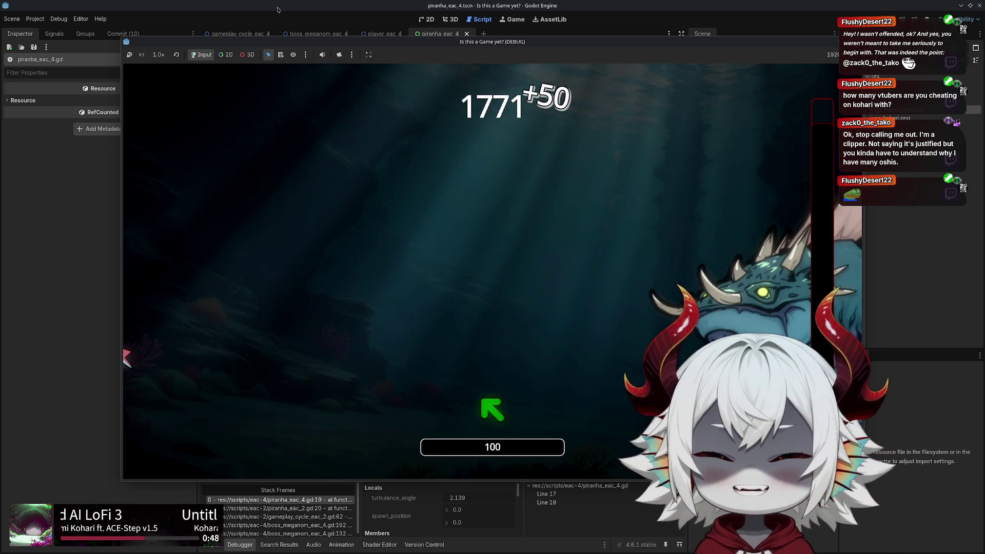
Remove the line 19 breakpoint, keeping line 17's, then stop the game with F8 and rerun with F5
left_click(276, 8)
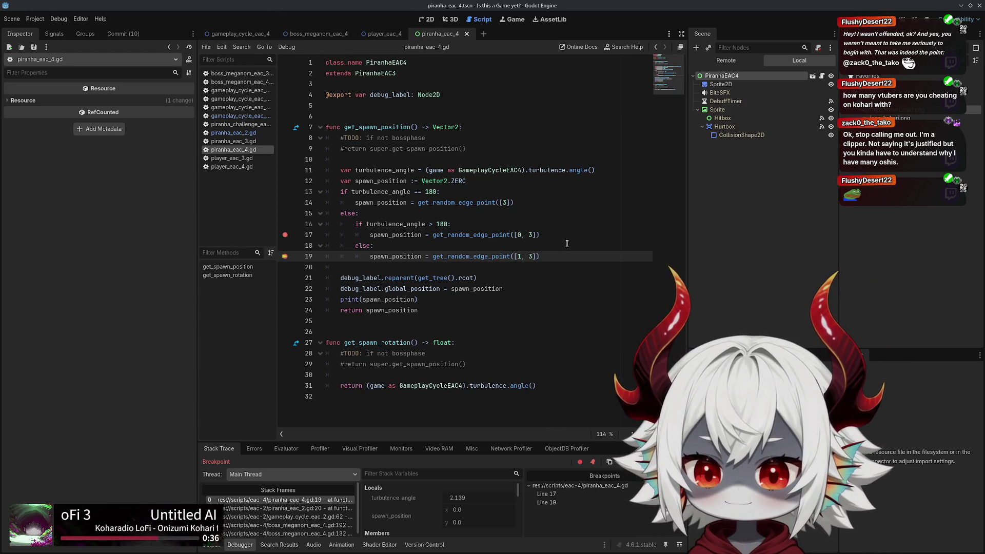
left_click_drag(562, 256, 292, 256)
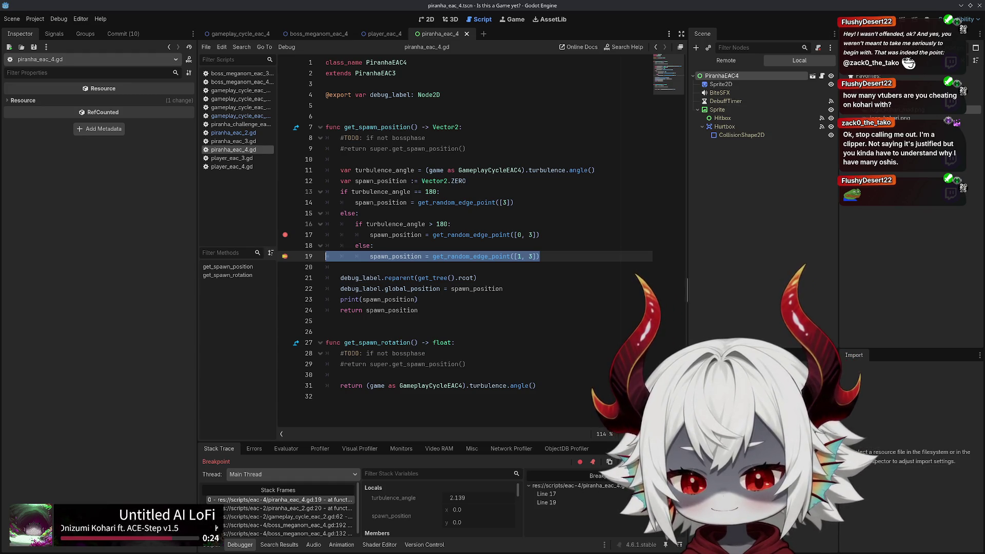
key("alt+Tab")
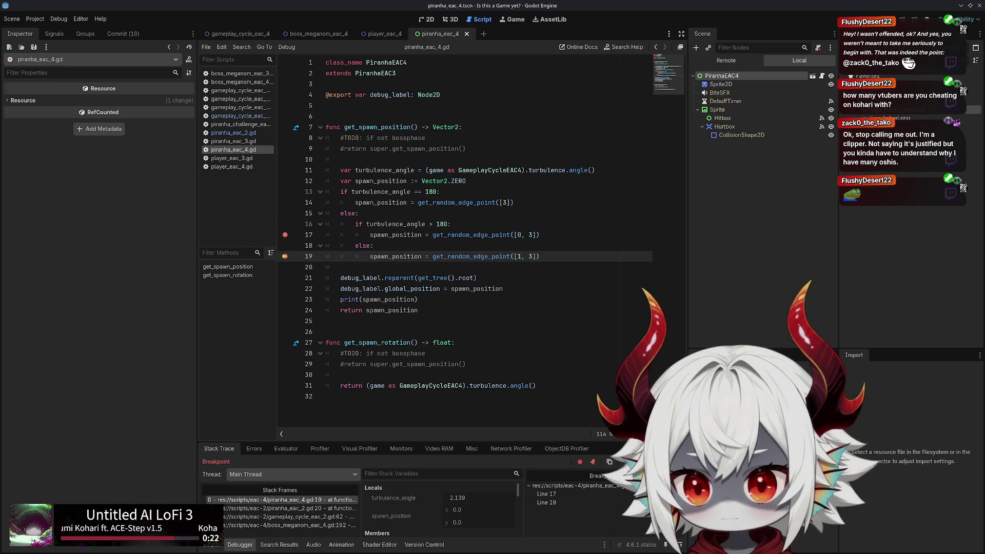
key("alt+Tab")
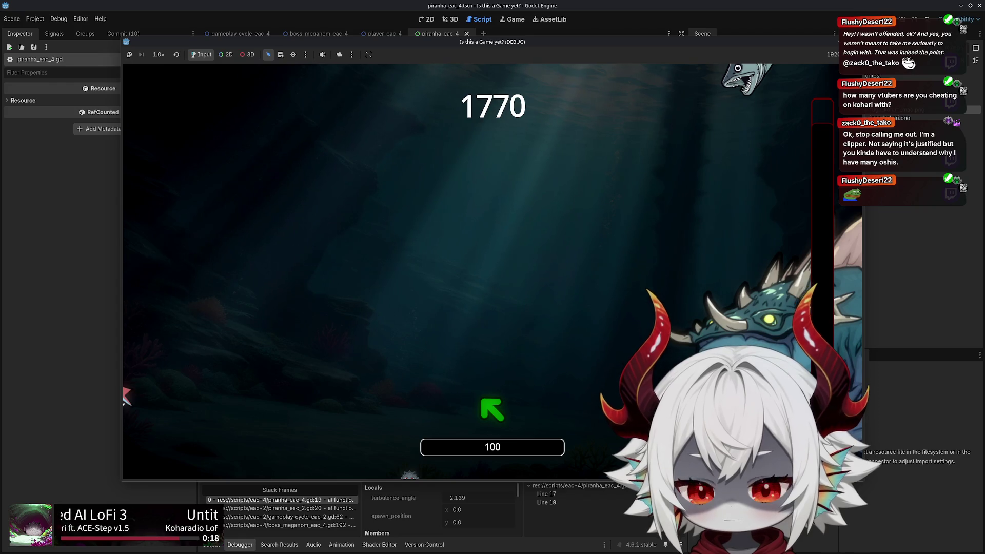
key("F8")
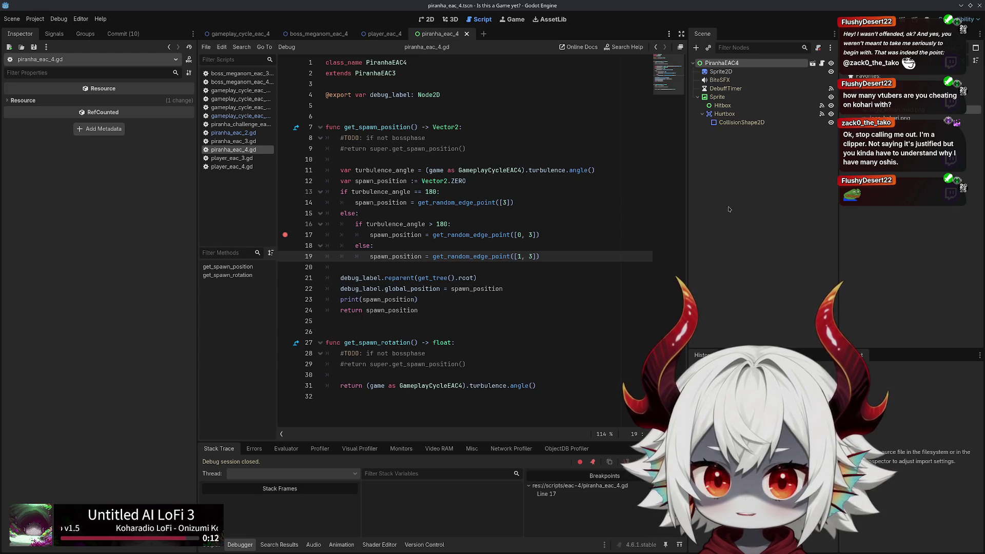
key("F5")
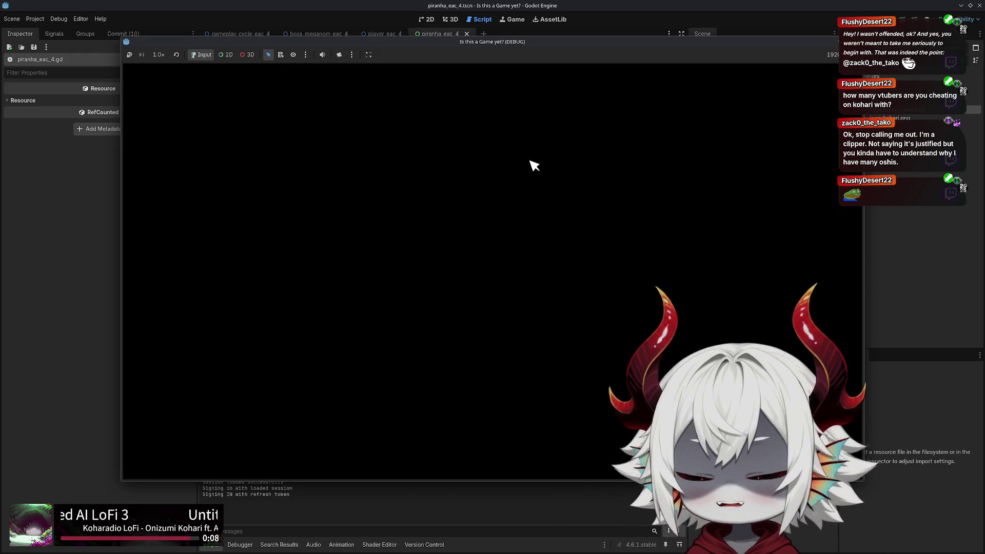
Answer No, dismiss the welcome message, start a round and dash with the arrow keys
left_click(446, 334)
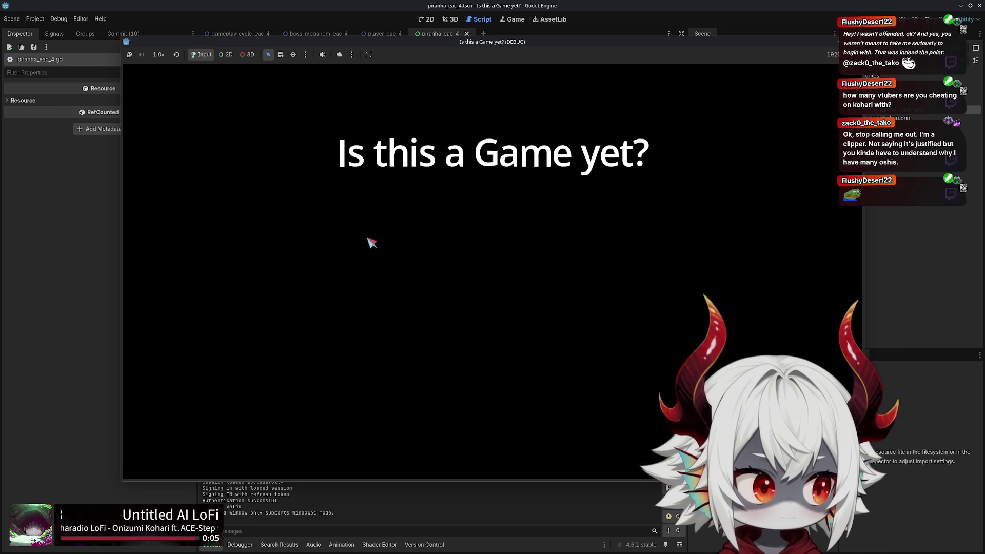
left_click(491, 404)
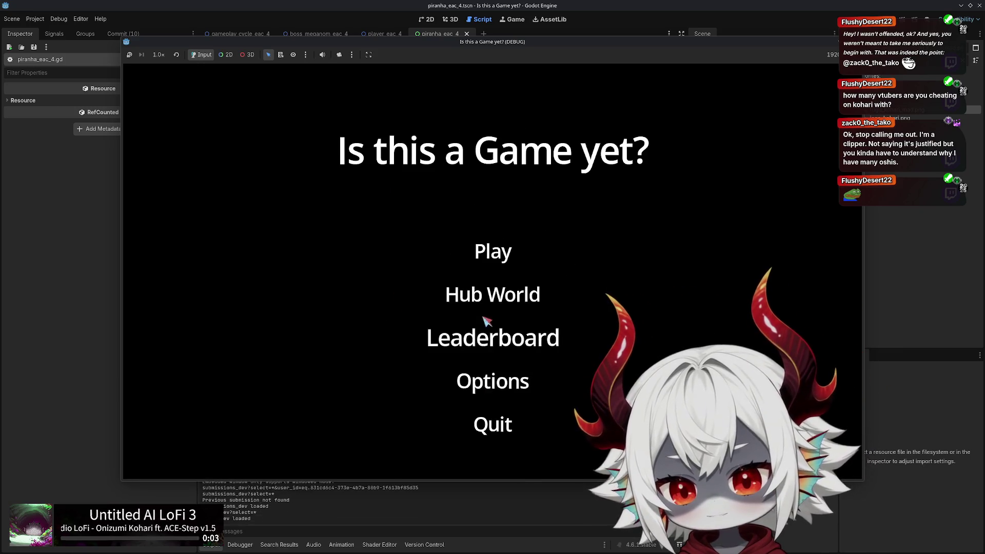
left_click(500, 254)
key("Left+Down")
key("Up+Right")
key("Left+Down")
key("Right")
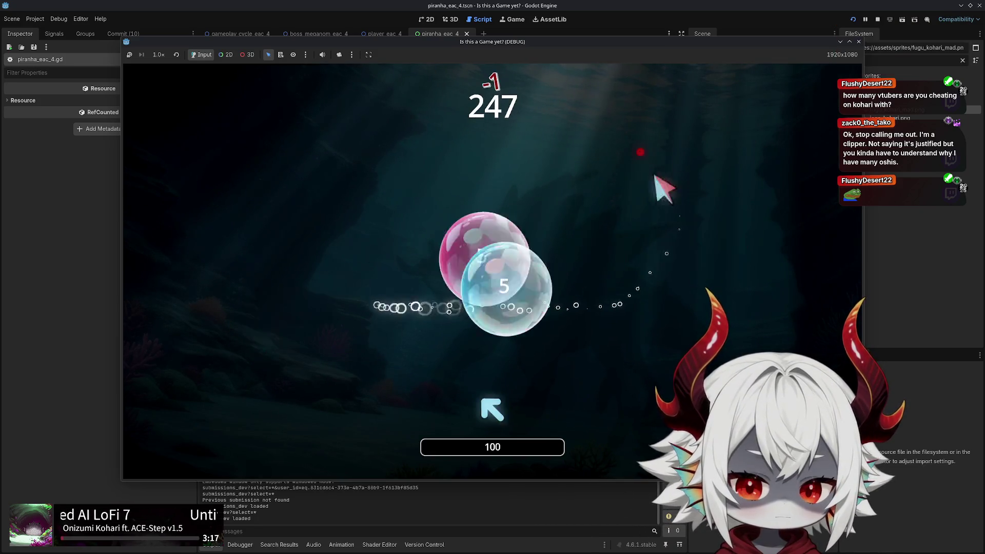
key("Right")
key("Left")
key("Left+Up")
Answer the arrow prompts and dash between bubbles for bonus points
key("Right")
key("Down")
key("Up")
key("Right")
key("Up")
key("Left+Down")
key("Right+Down")
key("Down")
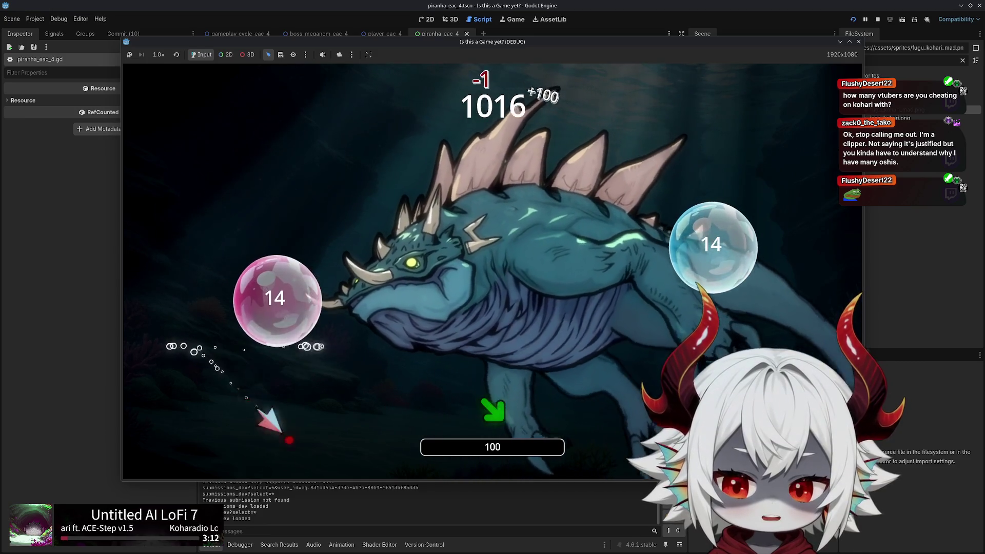
key("Right")
key("Left")
Keep the combo going and steer the fish through the boss attack
key("Down")
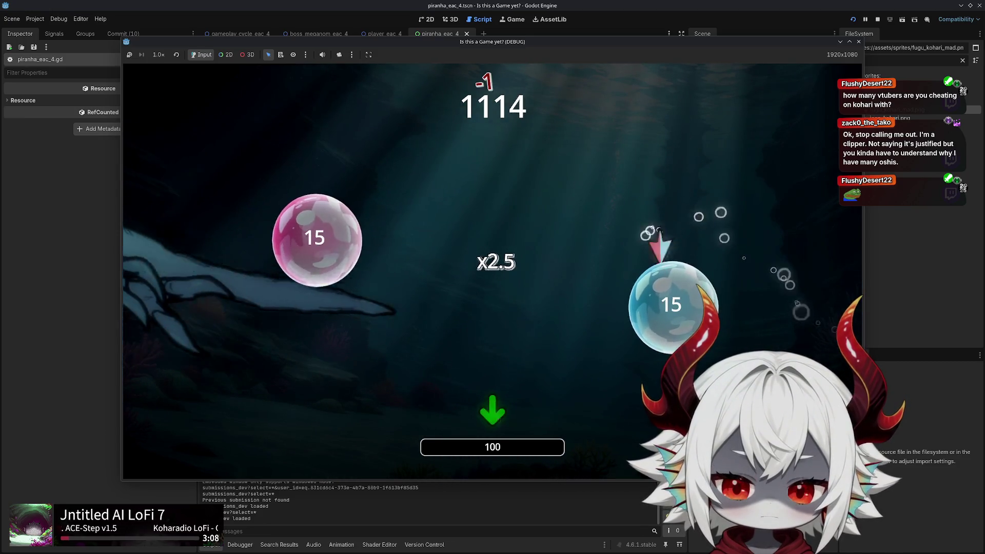
key("Left")
key("Right")
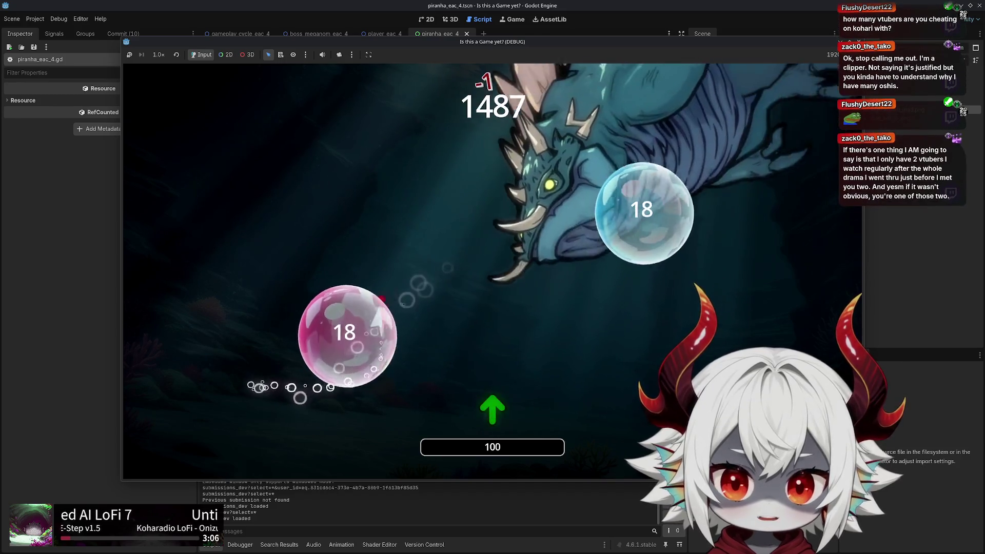
key("Up")
key("Right")
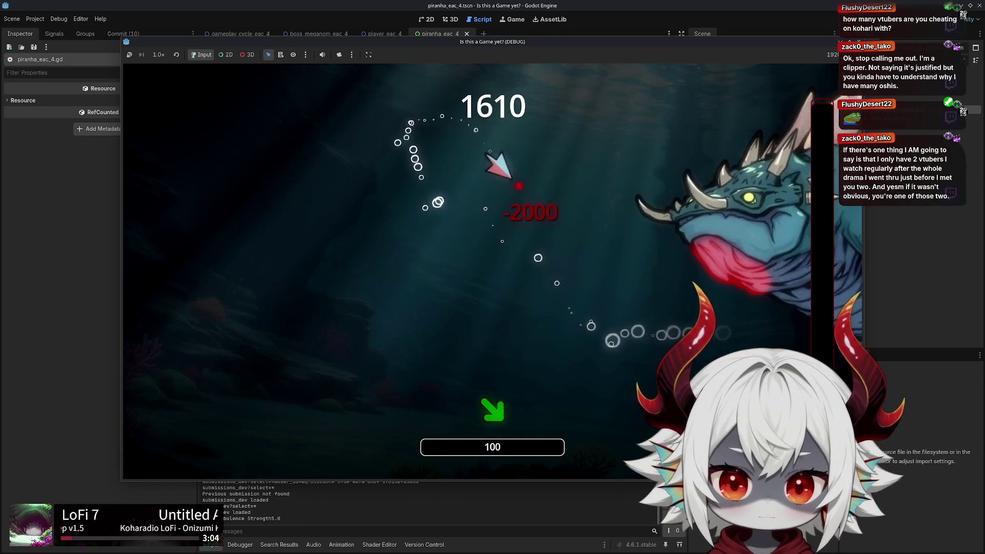
key("Right")
key("Up")
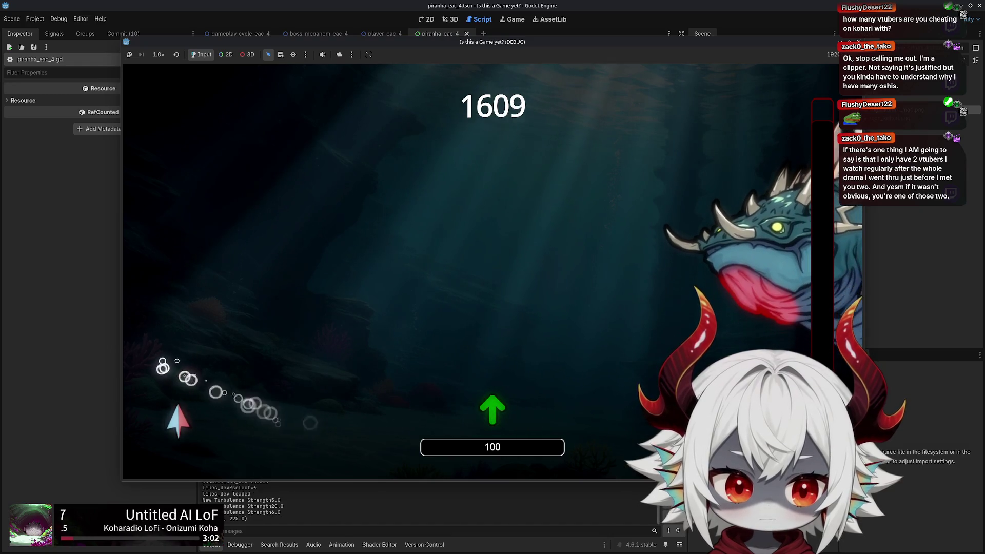
Steer the fish with the arrow keys to dodge the piranha swarms, then stop the game
key("Up")
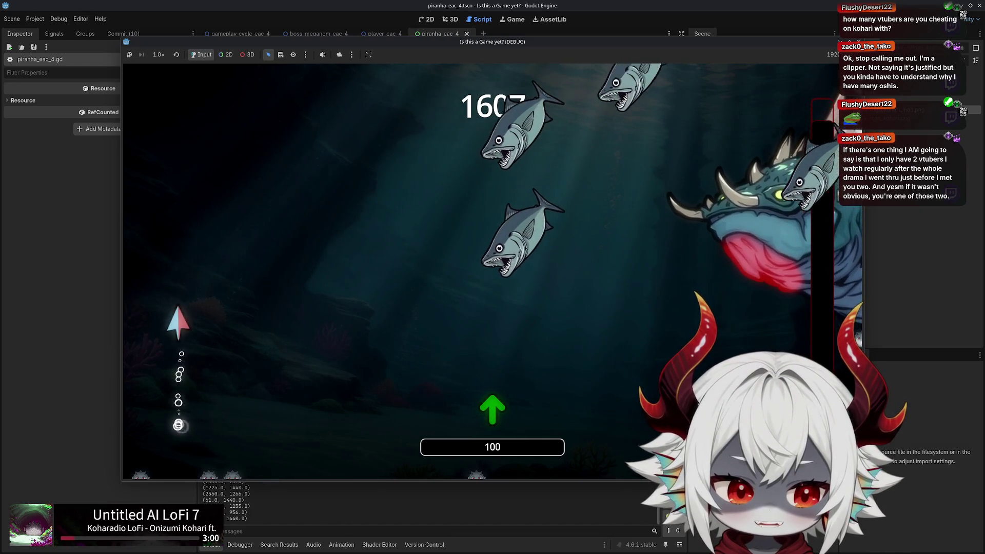
key("Up")
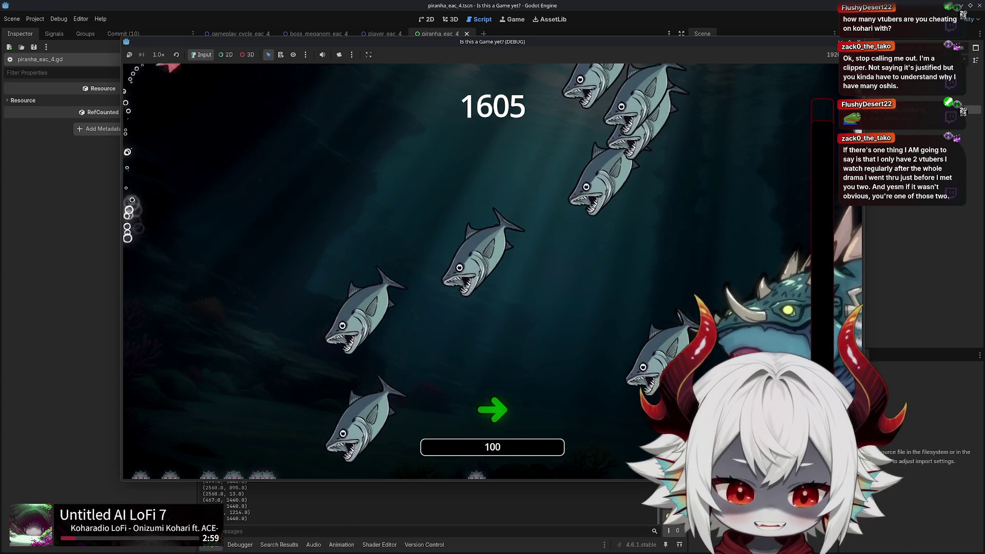
key("Right")
key("Up")
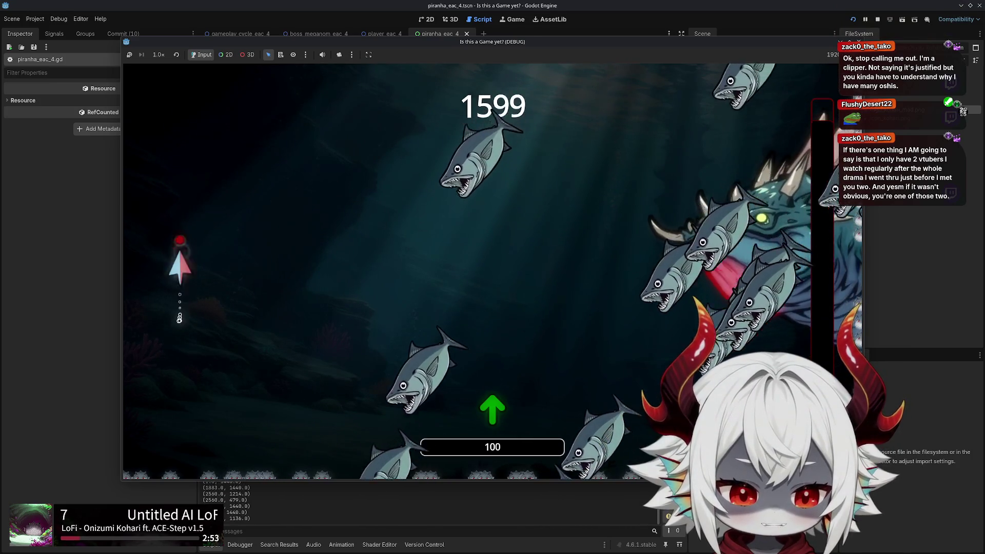
key("Right")
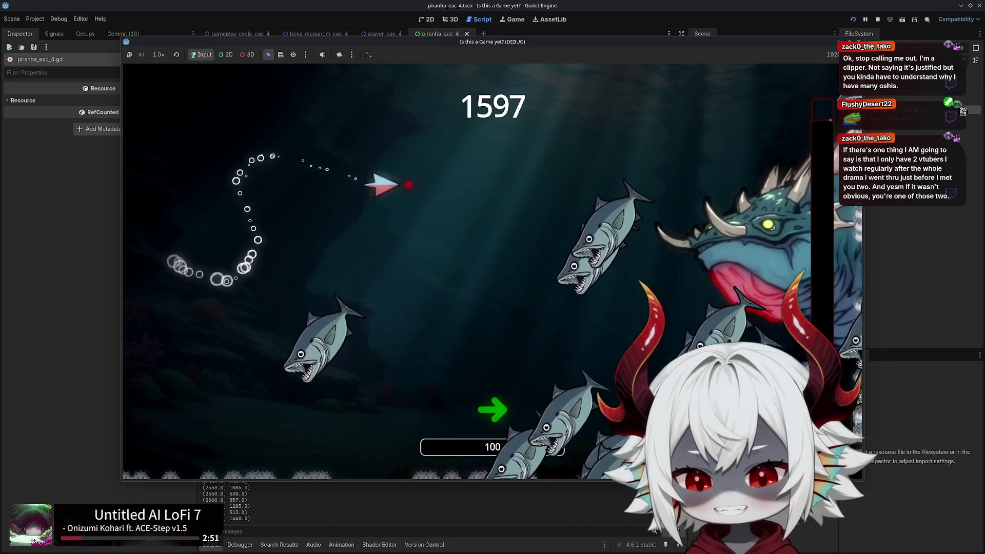
key("Up")
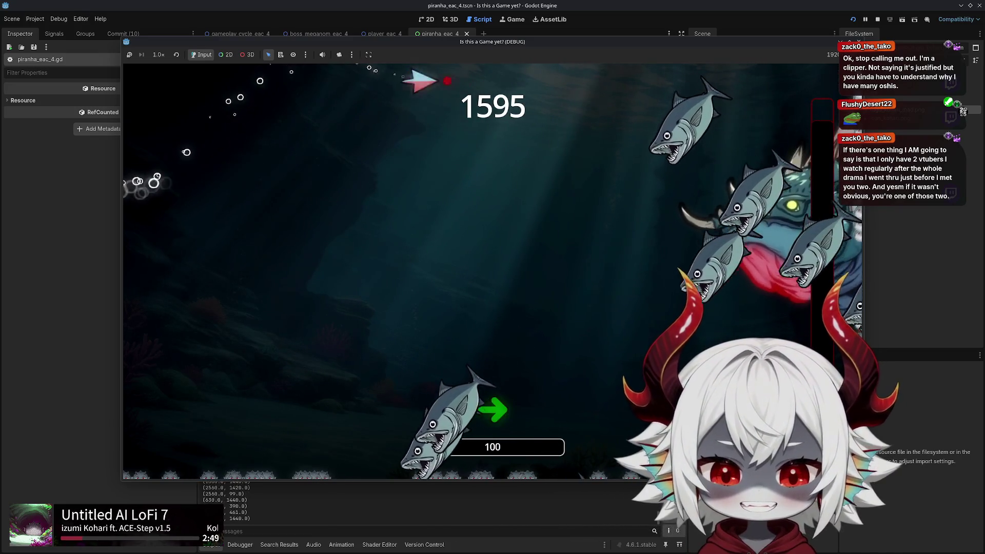
key("Down")
key("Left")
key("Right")
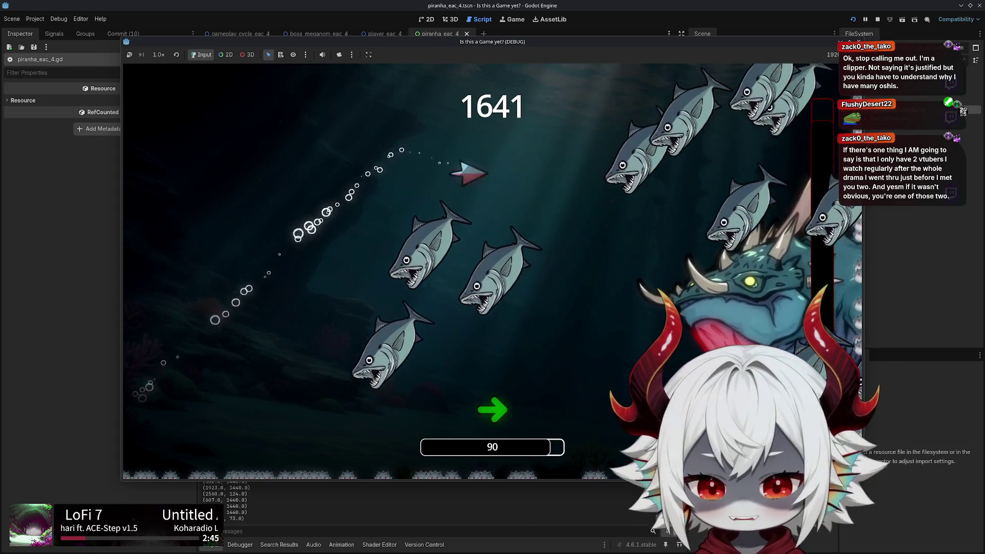
key("Up")
key("Left")
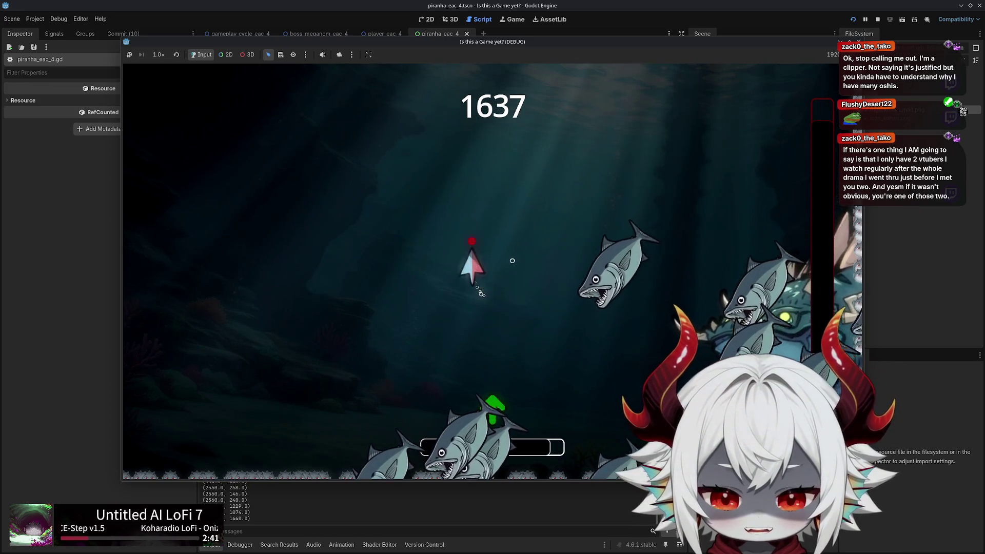
key("Left")
key("Right")
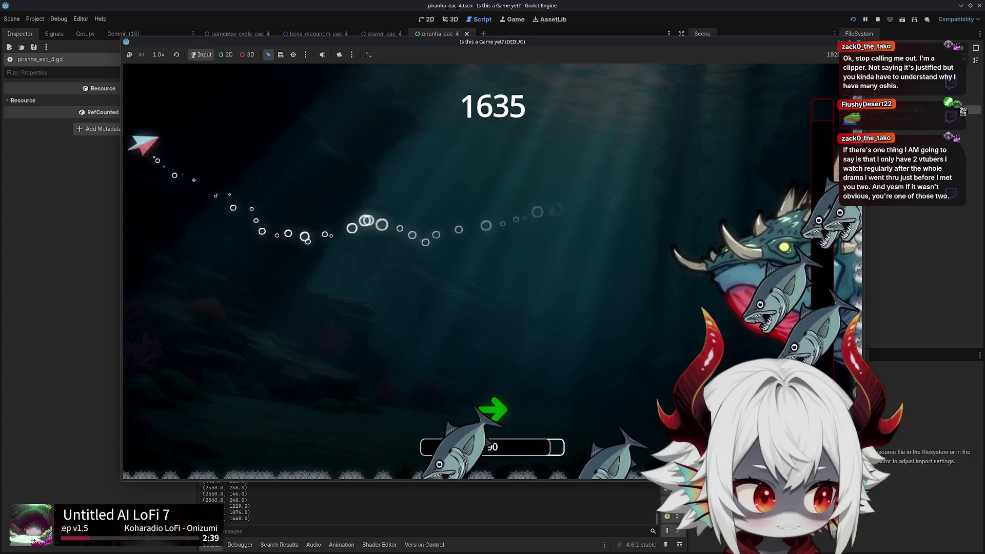
key("Left")
key("Up")
key("Right")
key("Left")
key("Right")
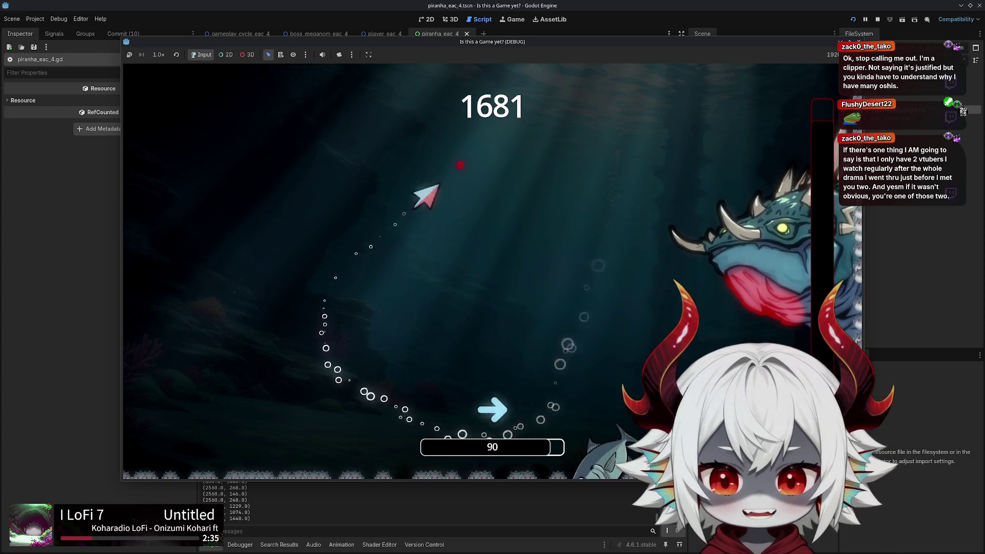
key("Left")
key("Down")
key("Right")
key("Down")
key("Up")
key("Right")
key("Down")
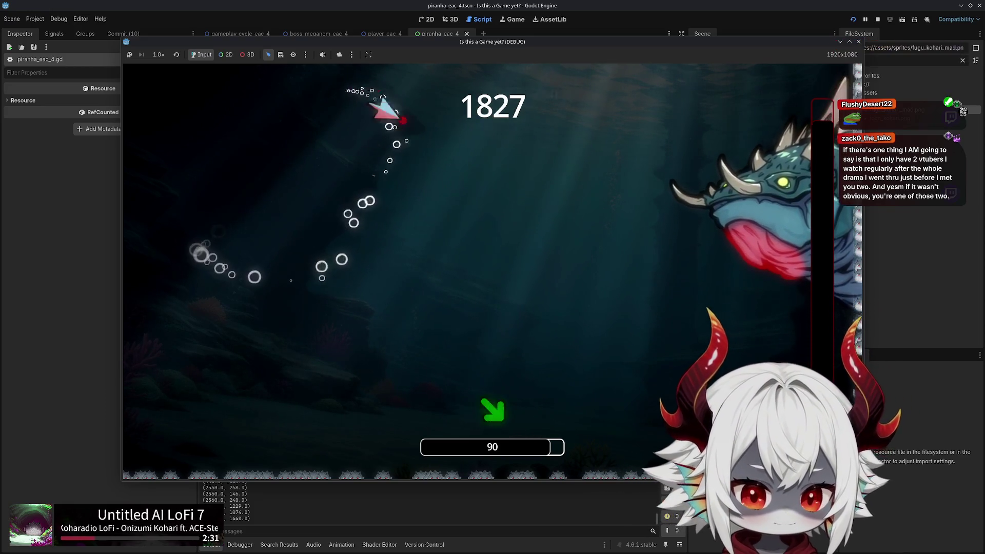
key("Right")
key("Up")
key("Down")
key("Right")
key("Down")
key("Left")
key("Up")
key("Down")
key("Right")
key("Down")
key("Right")
key("Down")
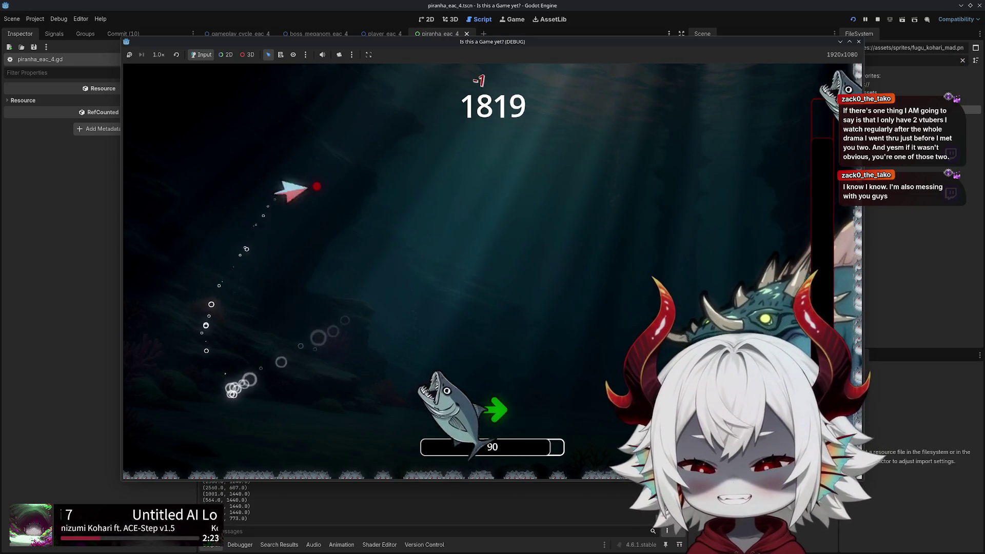
key("Down")
key("Left")
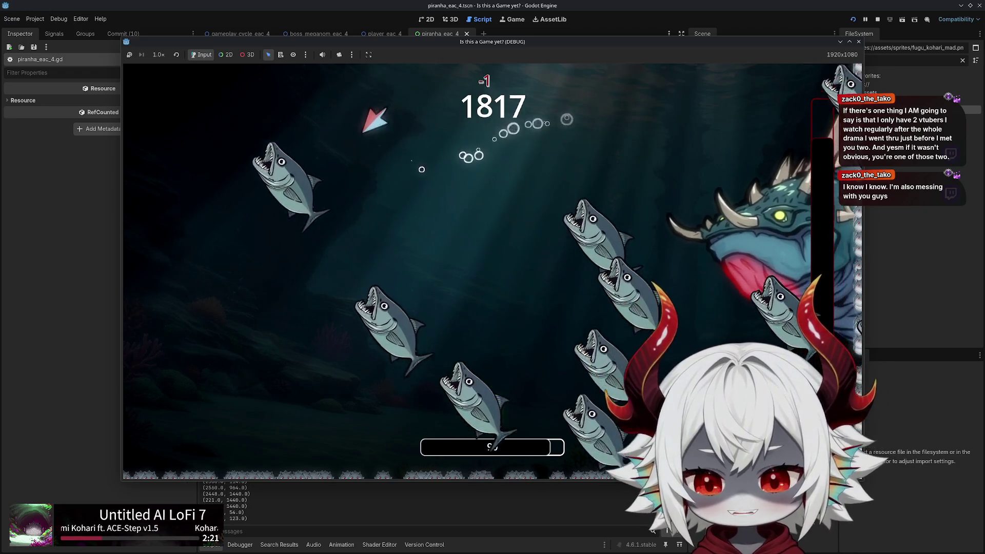
key("Down")
key("Right")
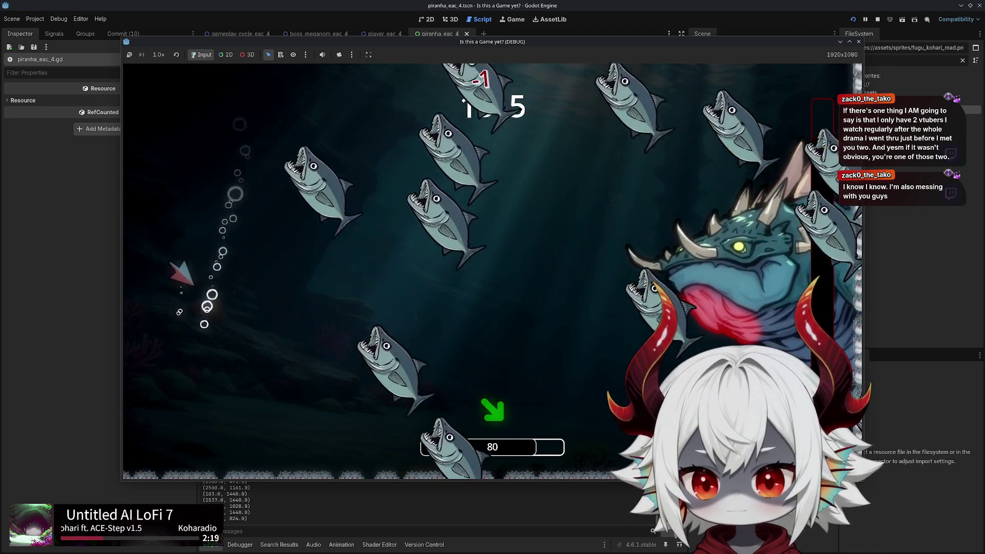
key("Right")
key("Down")
key("Right")
key("Down")
key("Right")
key("Down")
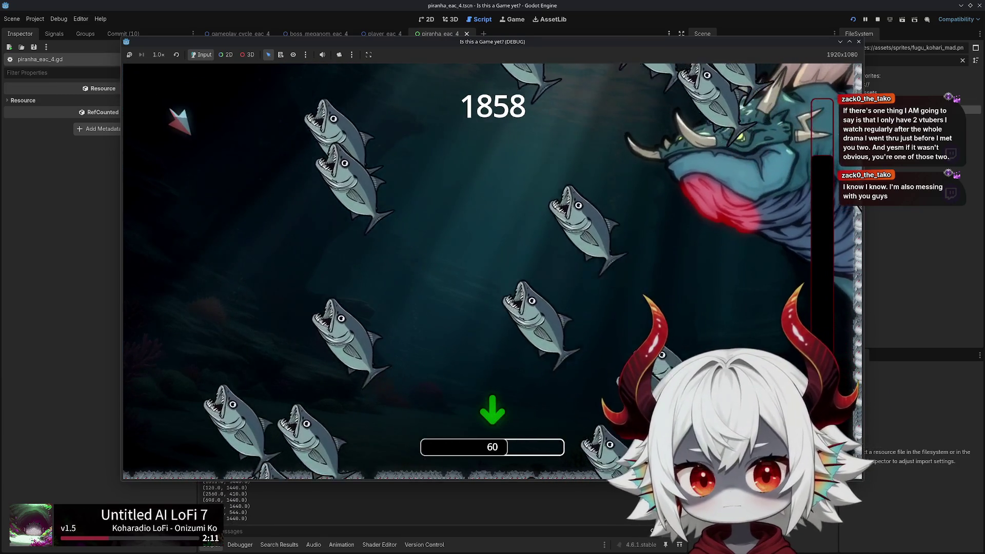
left_click(858, 41)
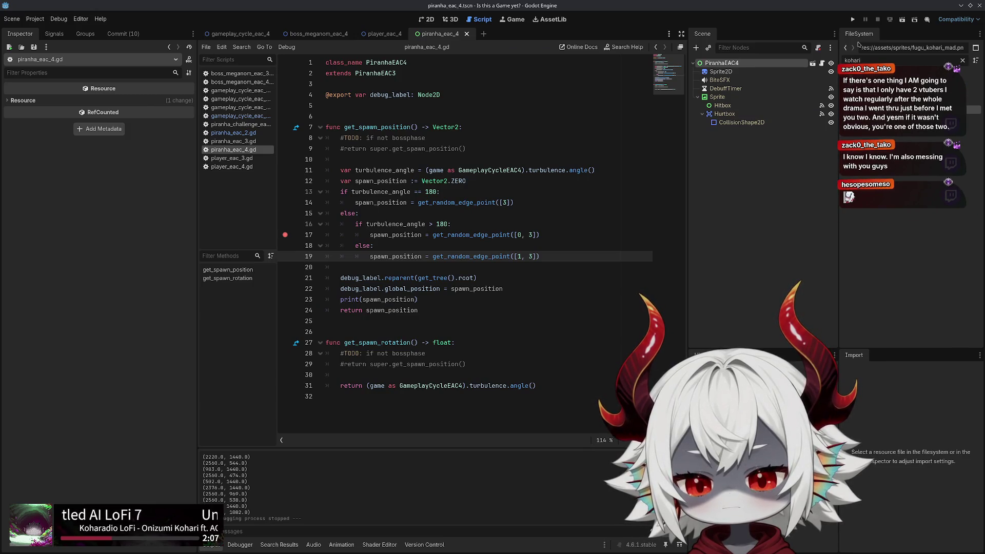
double_click(367, 191)
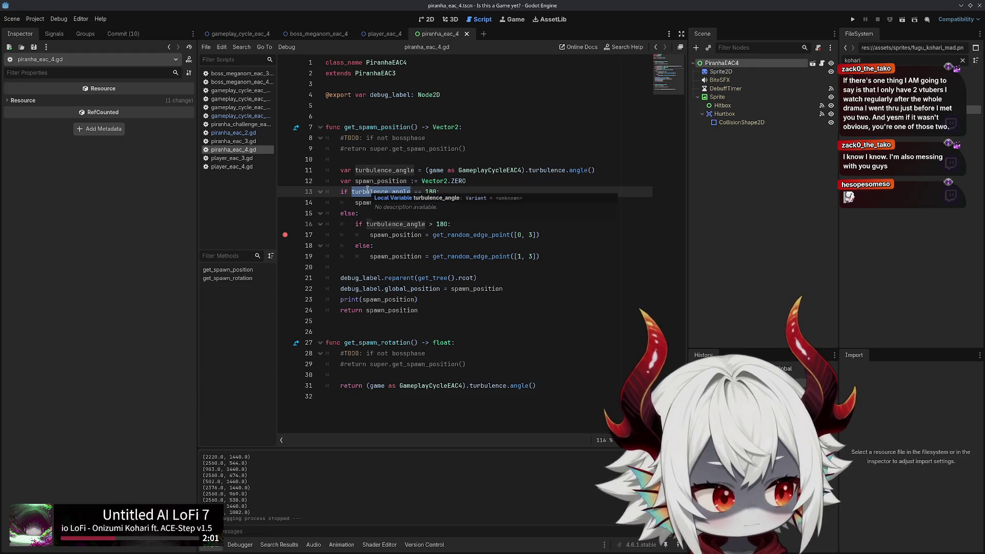
double_click(585, 170)
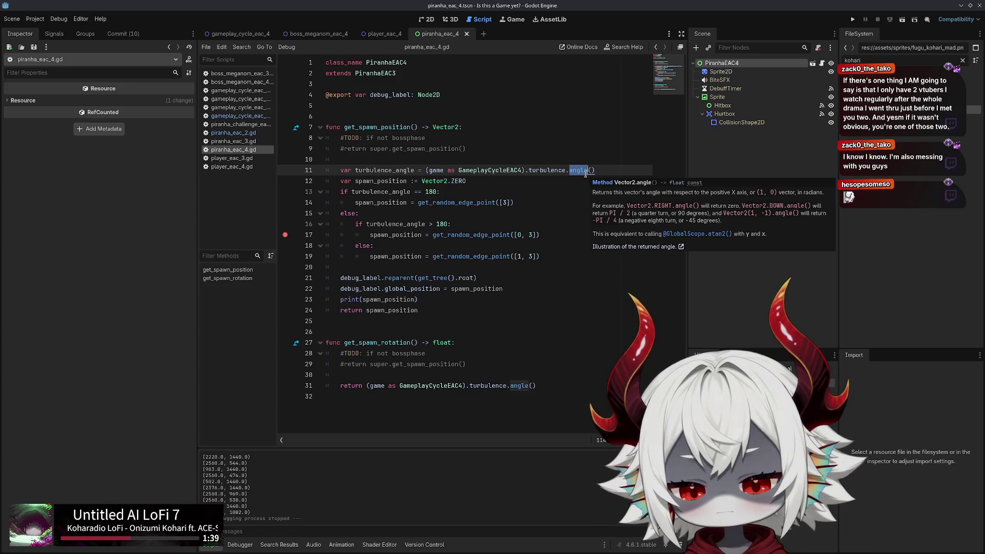
key("ctrl+Left")
key("ctrl+Left")
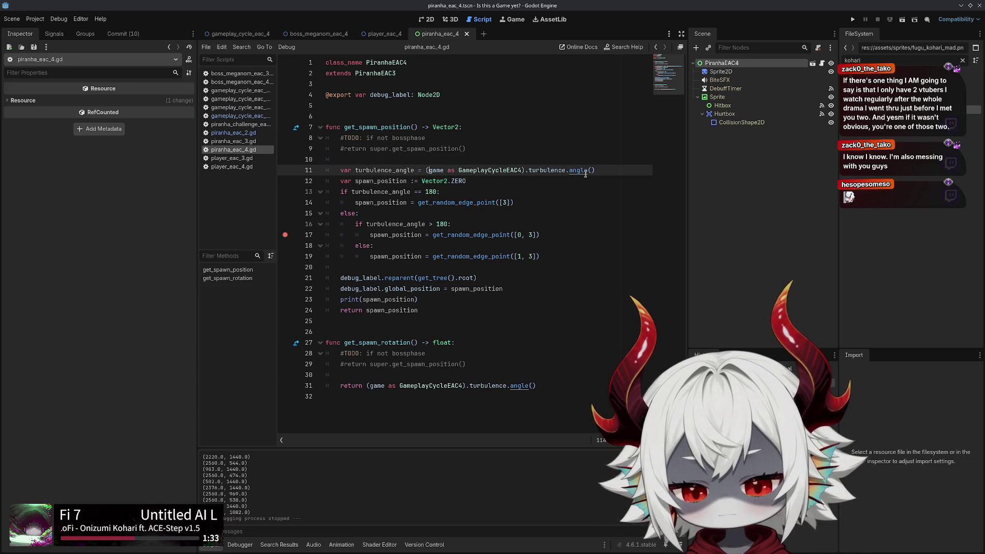
Wrap the line 11 angle() call in deg_to_rad and do a quick test run
type("deg")
key("Return")
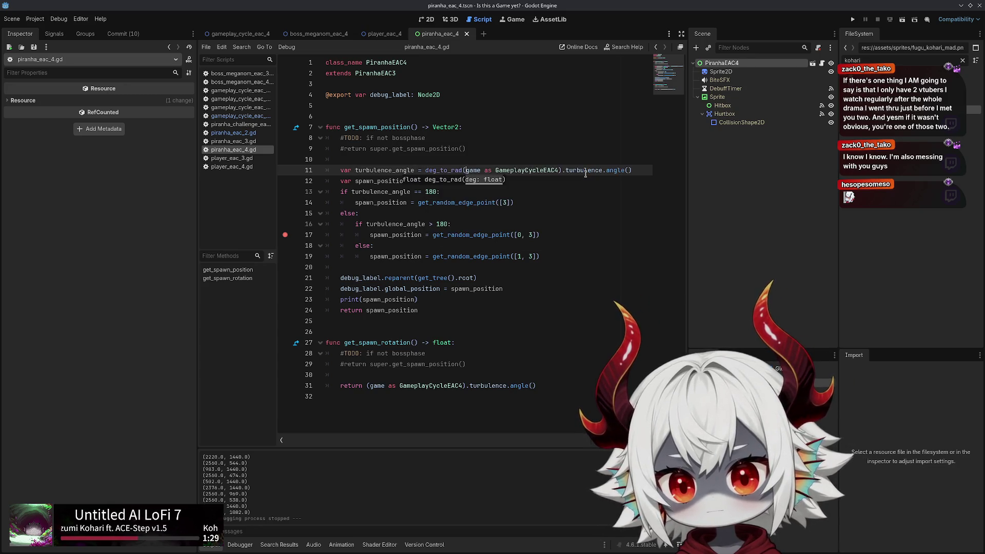
type("(")
key("End")
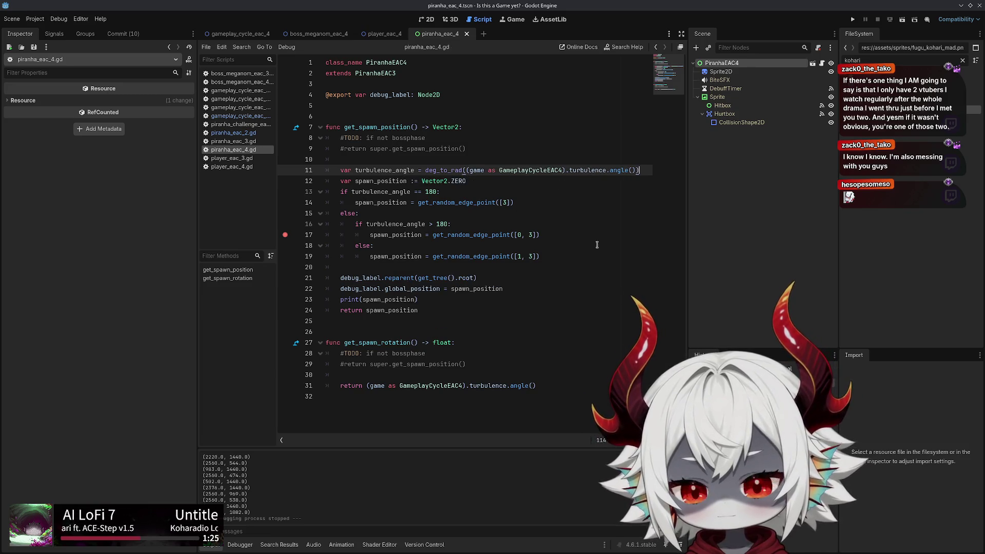
left_click(853, 19)
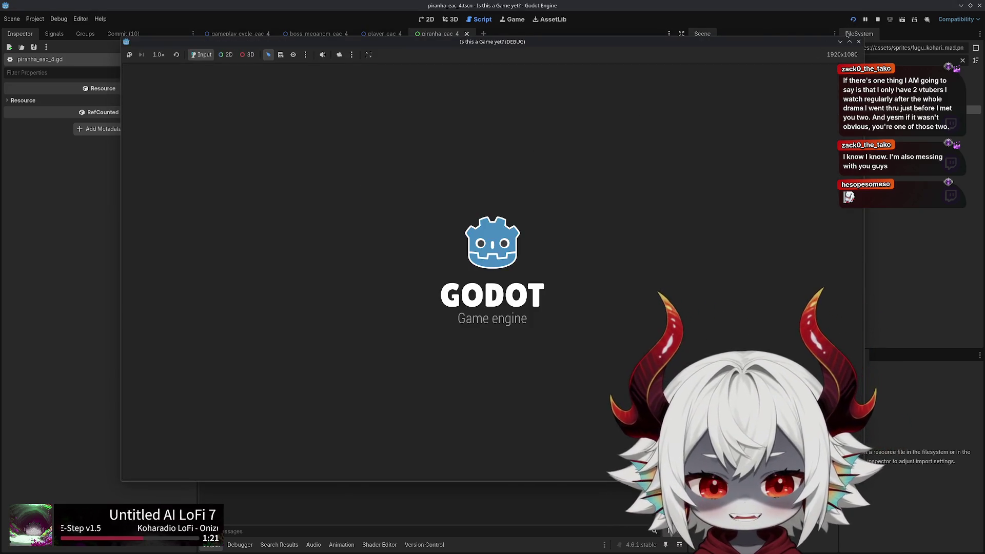
left_click(858, 41)
Switch the conversion to rad_to_deg and relaunch the game into play from the main menu
type("rad_to_deg((game as GameplayCycleEAC4).turbulence.angle(")
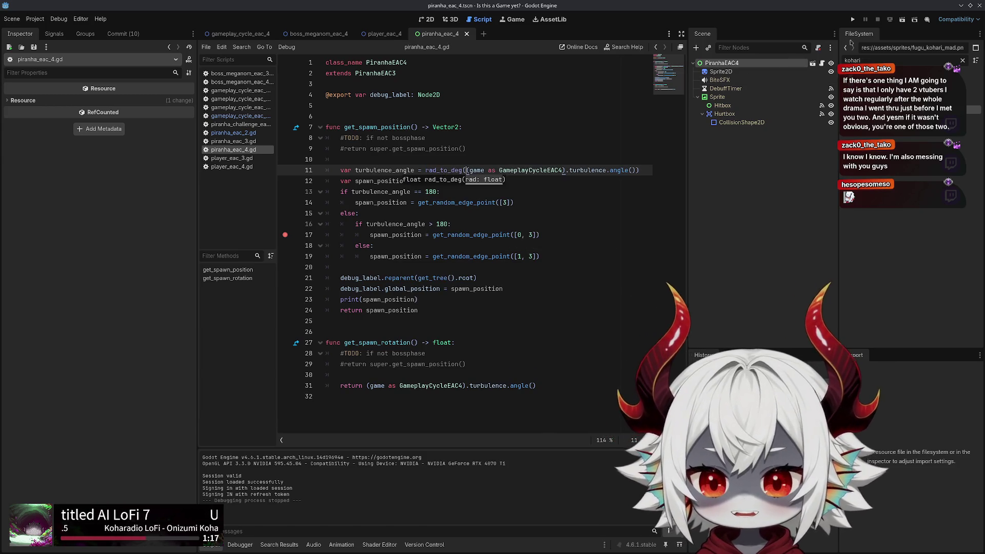
left_click(854, 19)
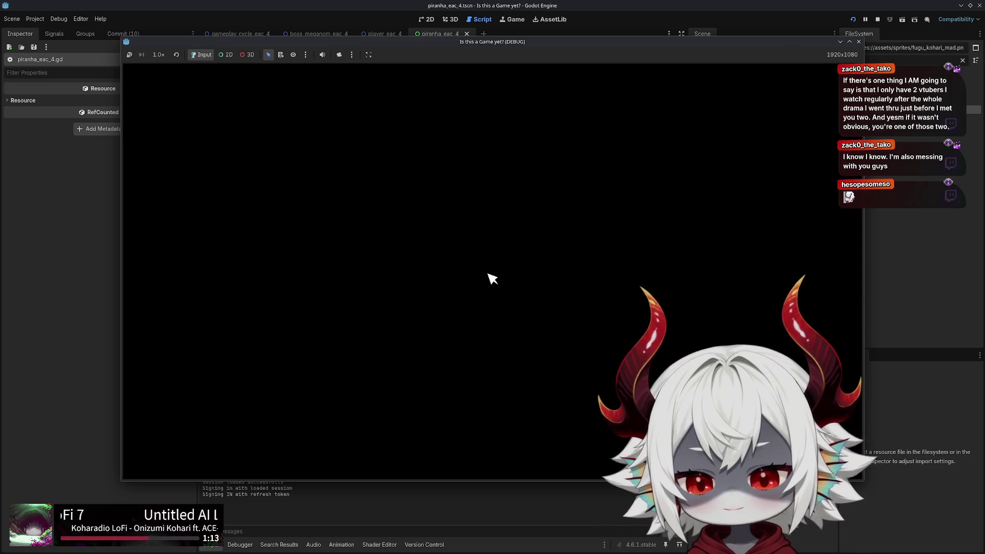
left_click(444, 334)
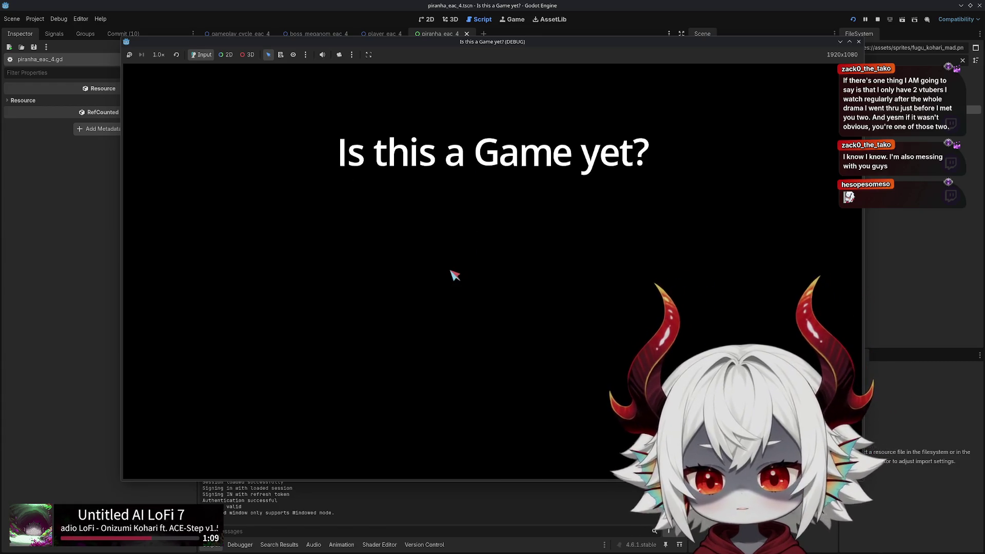
left_click(485, 401)
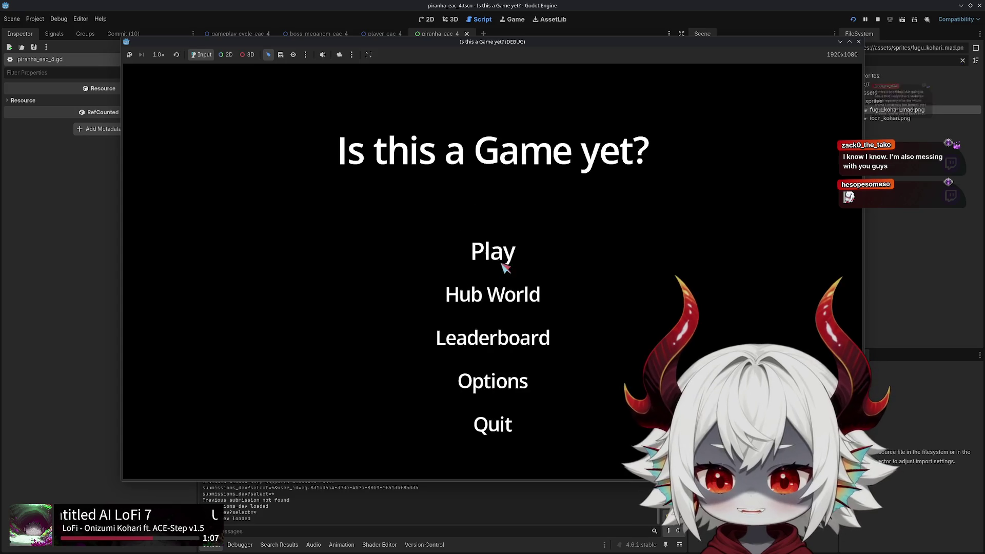
left_click(501, 258)
Swim through the bubbles toward the boss phase, then stop the game with F8
key("w")
key("a")
key("d")
key("a")
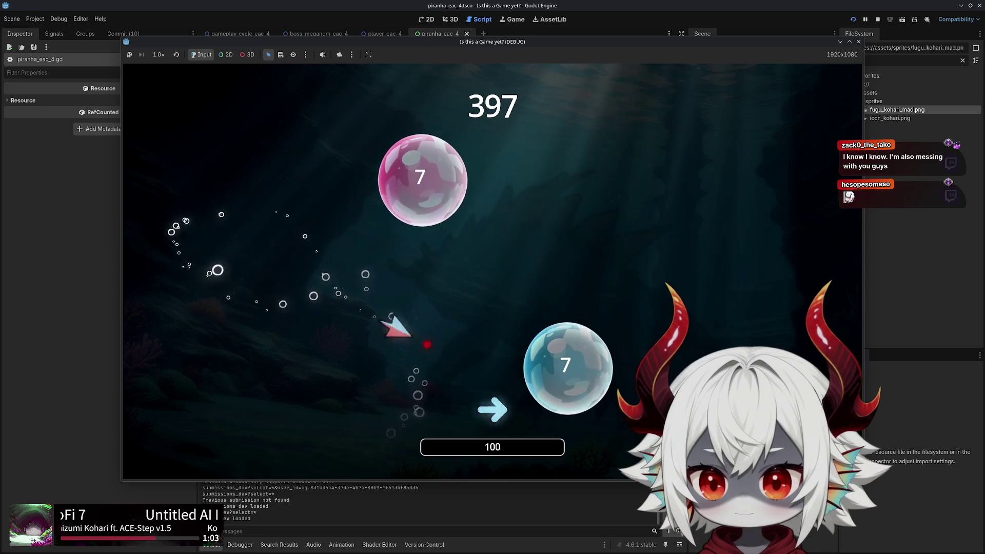
key("d")
key("space")
key("space")
key("space")
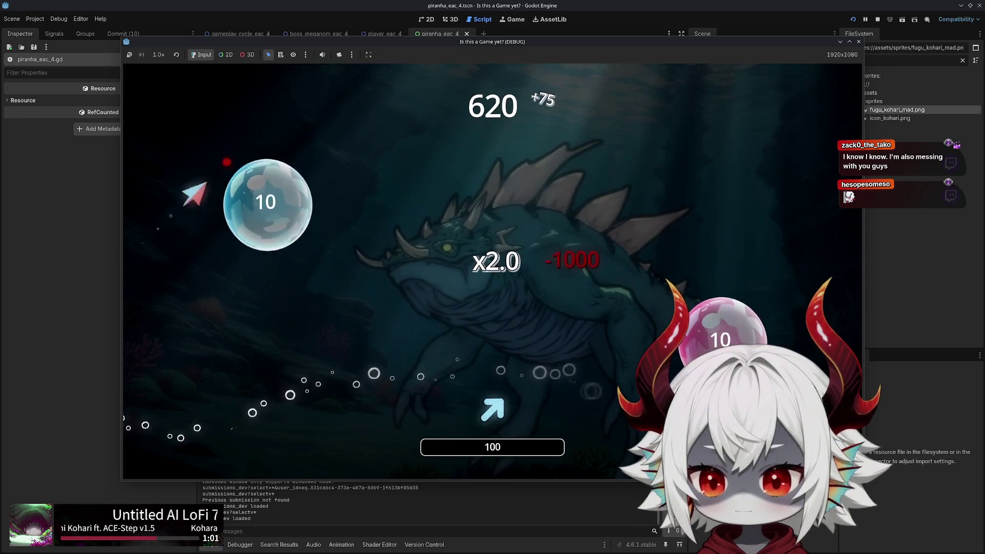
key("space")
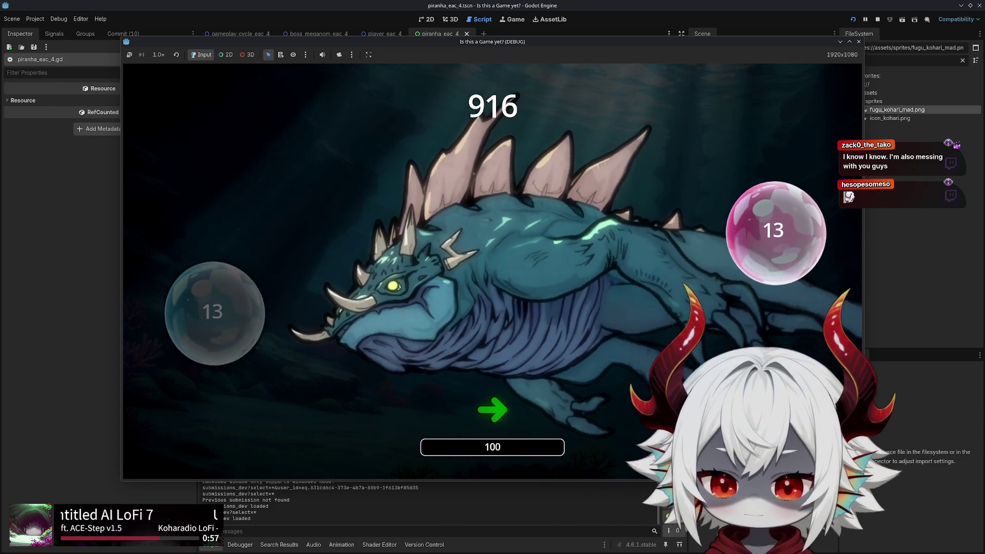
key("space")
key("space")
key("space")
key("space")
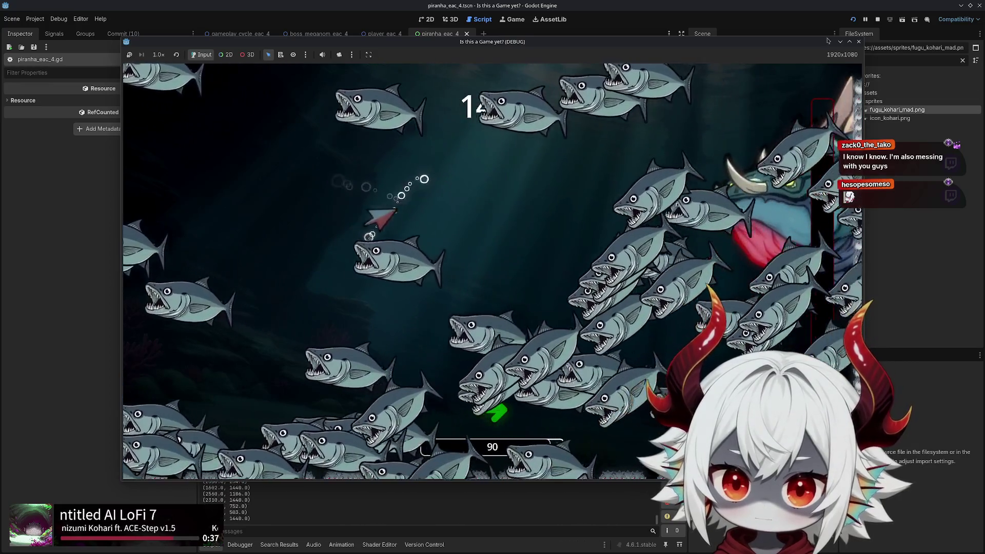
key("F8")
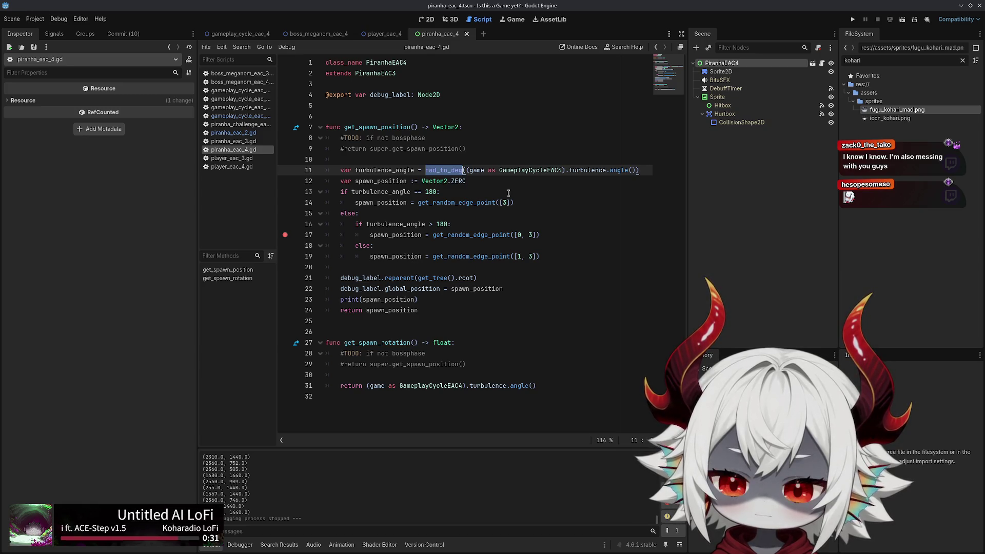
Add a line below the angle line and autocomplete turbulence_angle into the print call
key("Return")
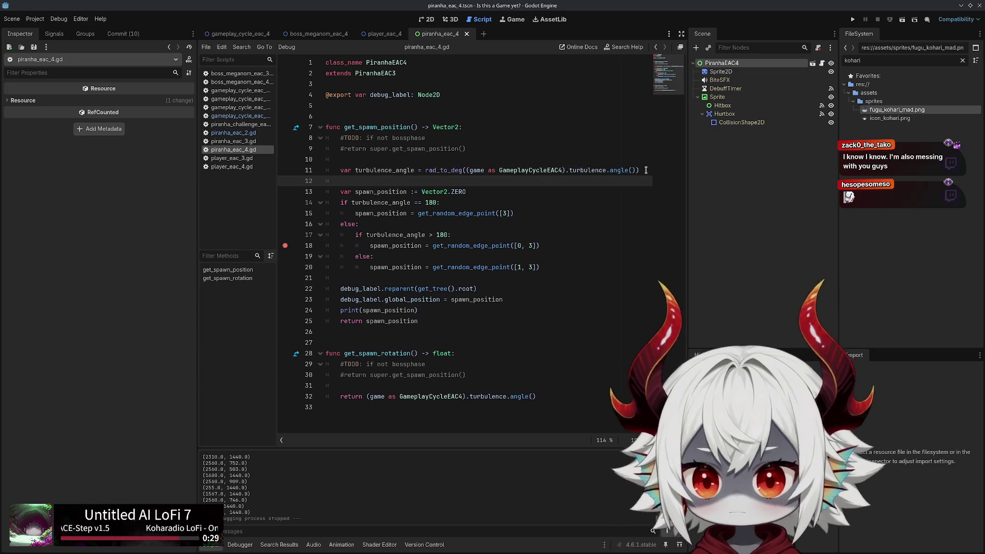
type("print(t(turb")
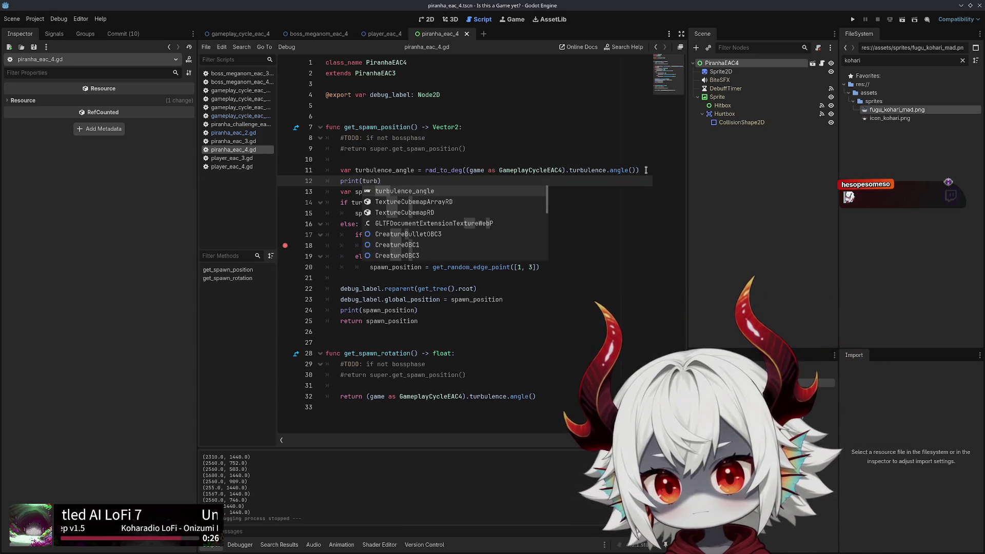
key("Return")
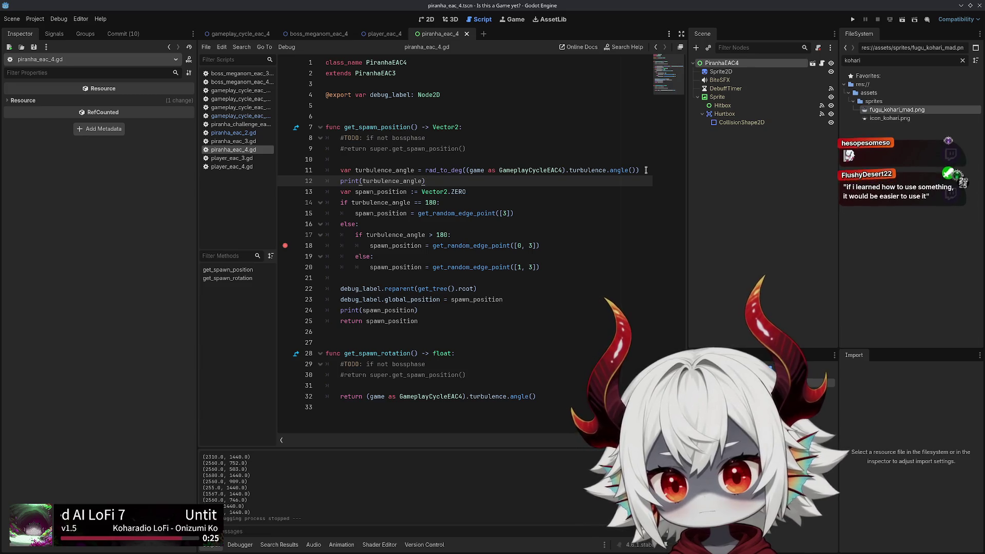
Replace 'turbulence' on line 11 with 'boss' and append '.angle' to it
double_click(374, 170)
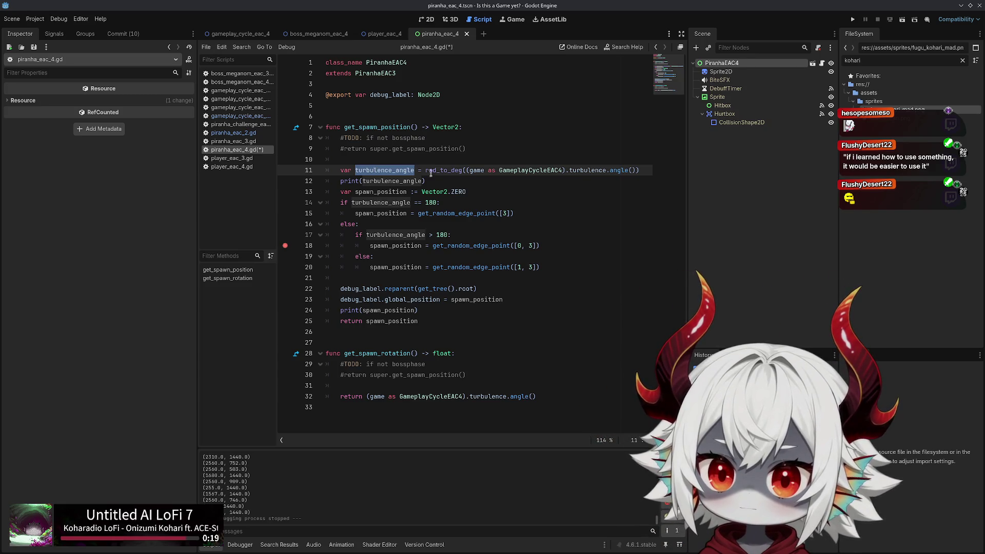
double_click(590, 169)
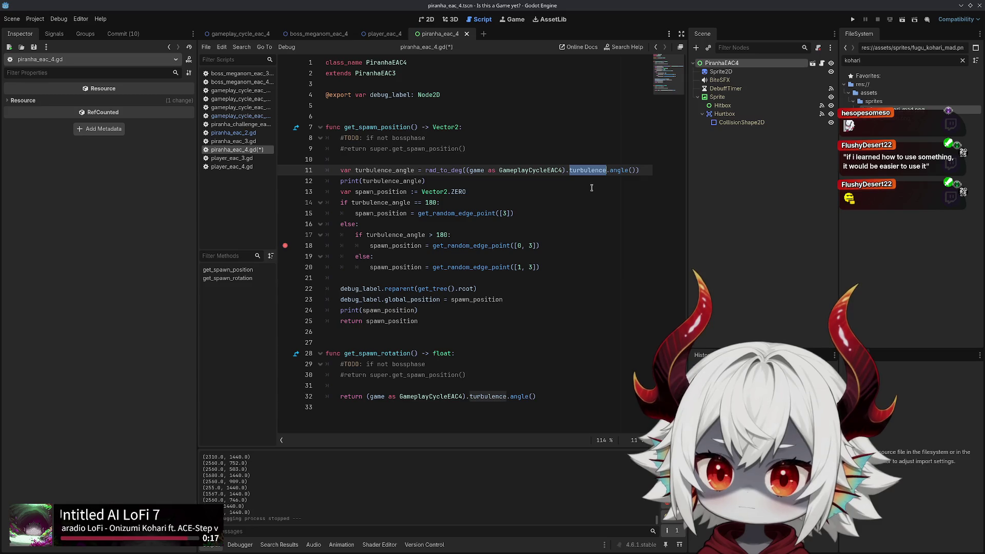
type("boss")
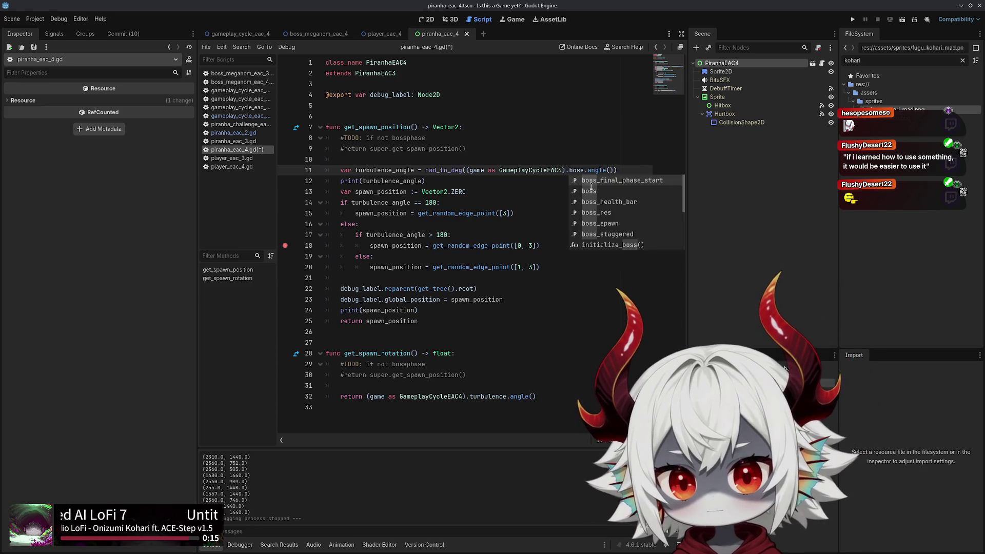
left_click(591, 191)
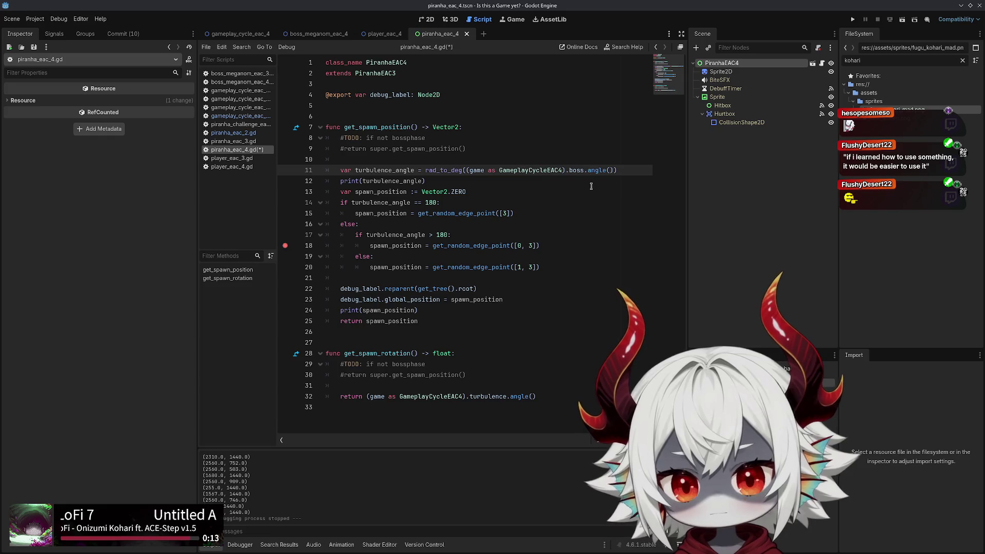
type("ra.")
key("BackSpace")
key("BackSpace")
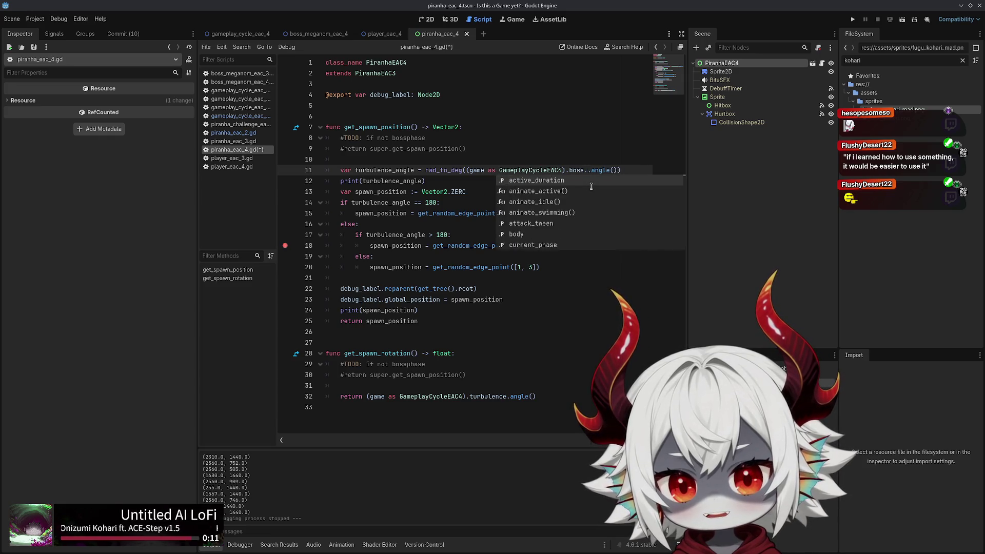
type("angle")
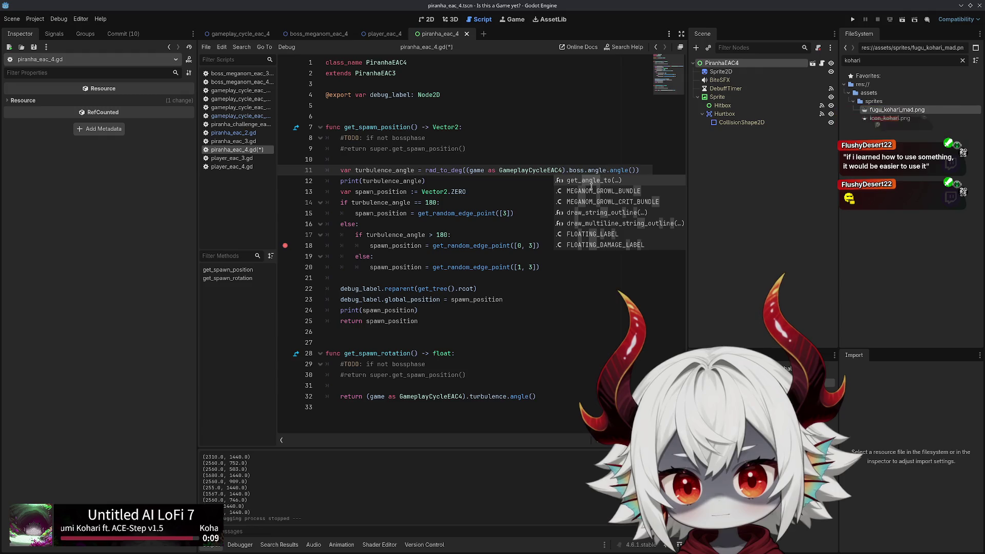
key("End")
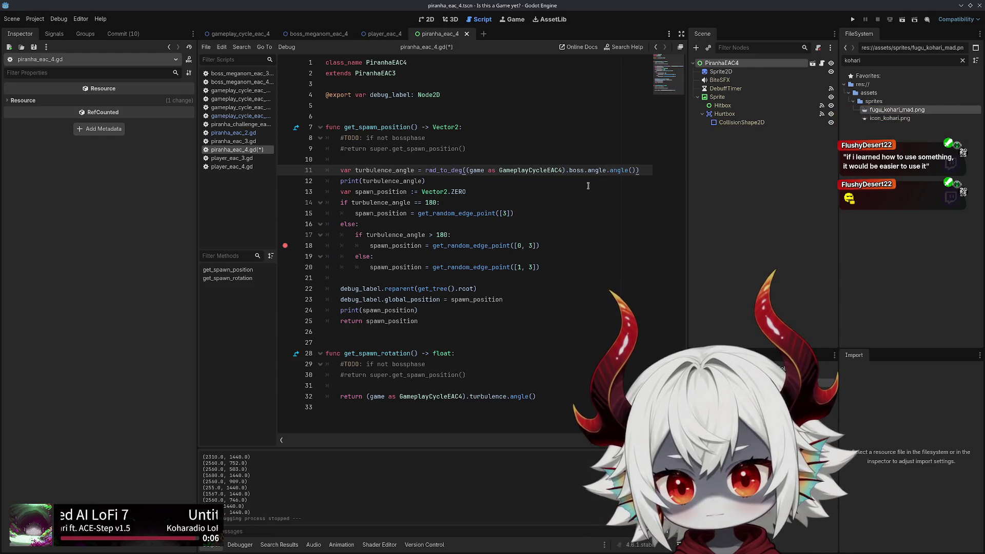
Look up the turbulence_angle variable declaration in boss_meganom_eac_4.gd
left_click(238, 82)
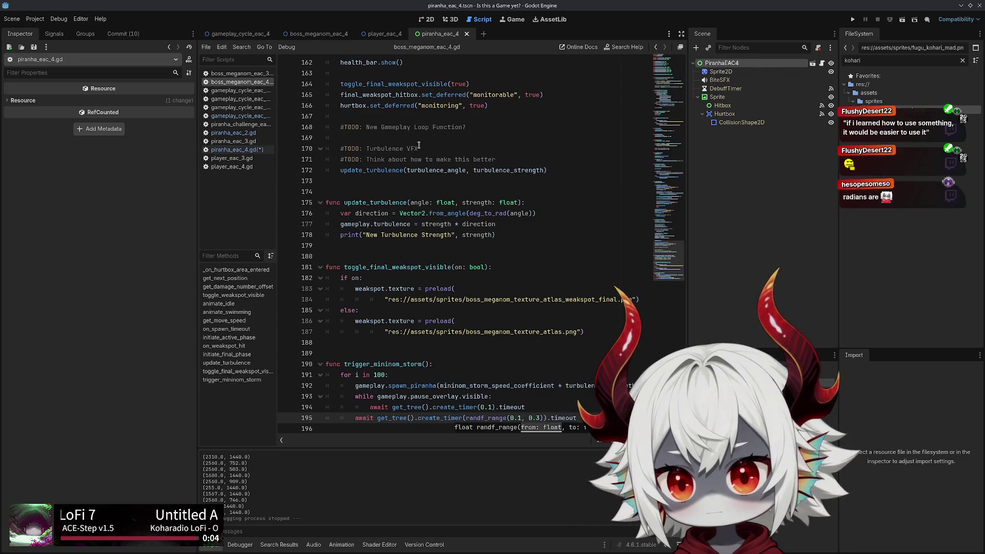
scroll(655, 185, "up", 5)
left_click_drag(655, 184, 675, 55)
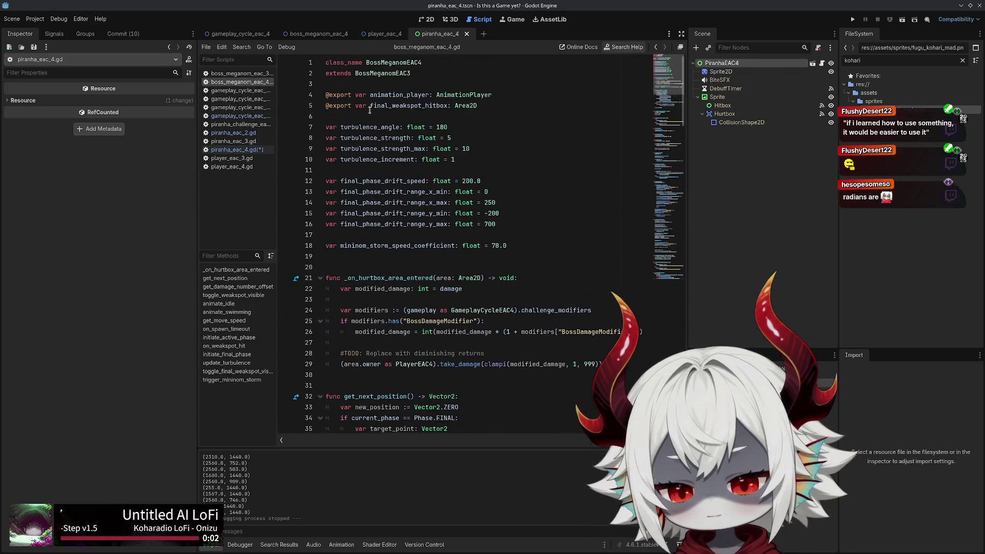
left_click(366, 127)
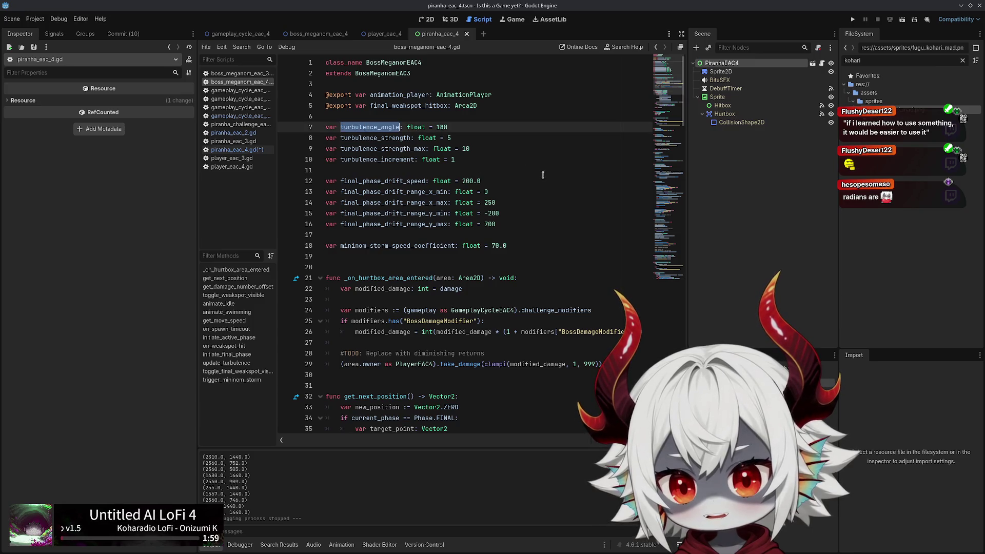
Make line 11 of piranha_eac_4.gd read boss.turbulence_angle without rad_to_deg, and save
left_click(240, 150)
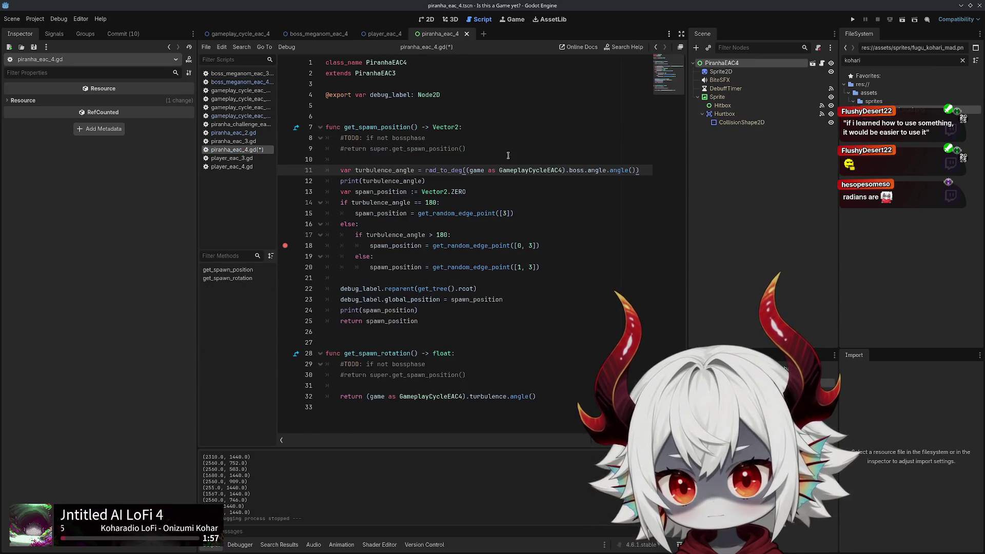
type("turbulence_")
key("shift+End")
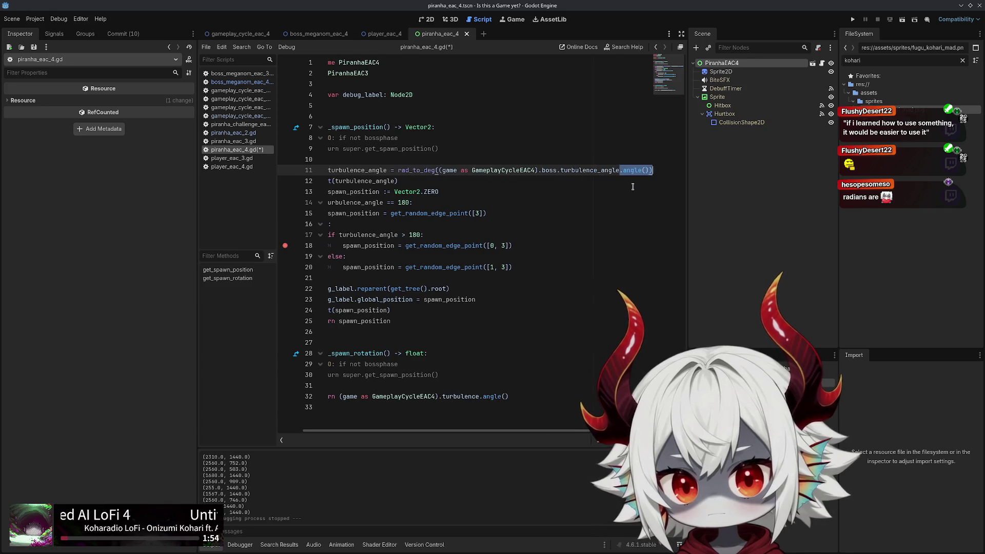
key("Delete")
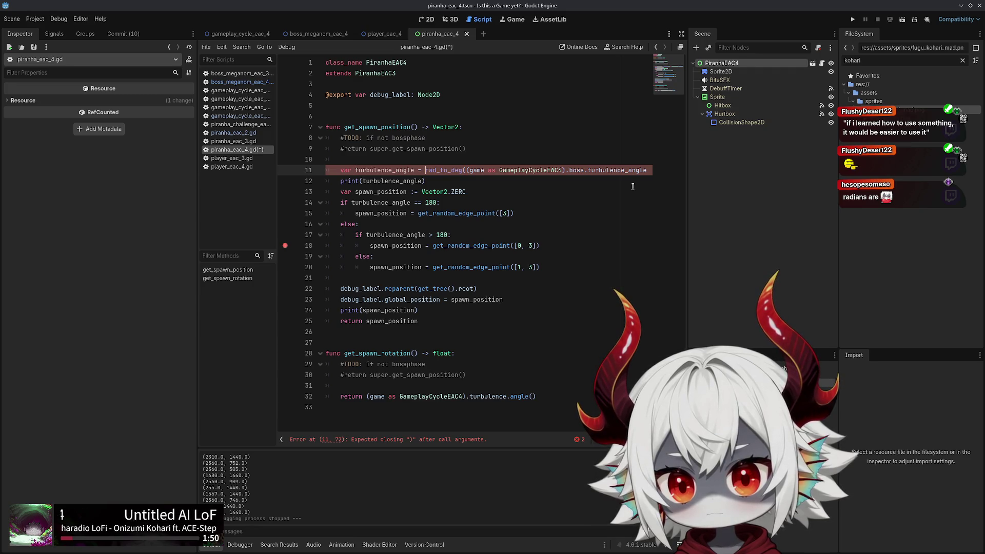
key("ctrl+shift+Left")
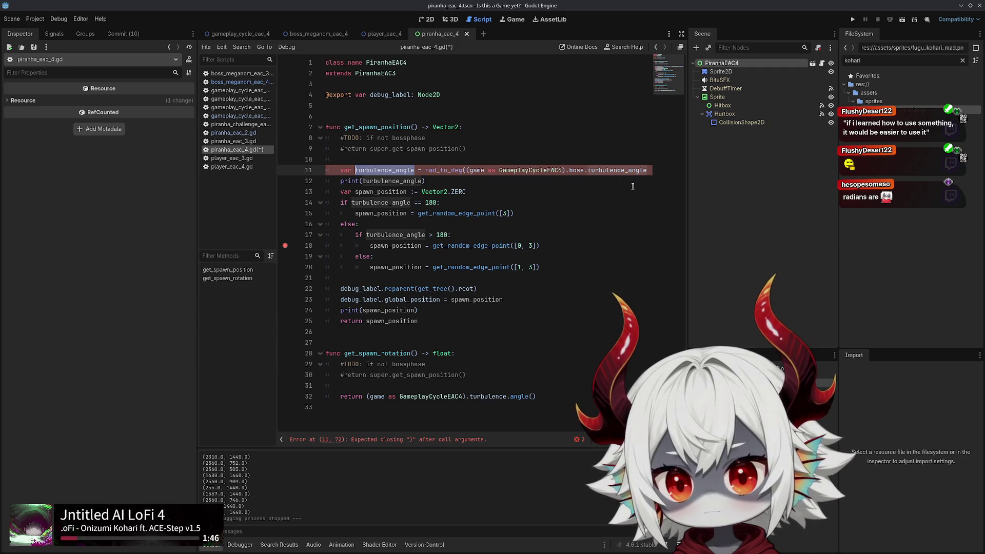
key("ctrl+Right")
key("ctrl+Right")
key("ctrl+Right")
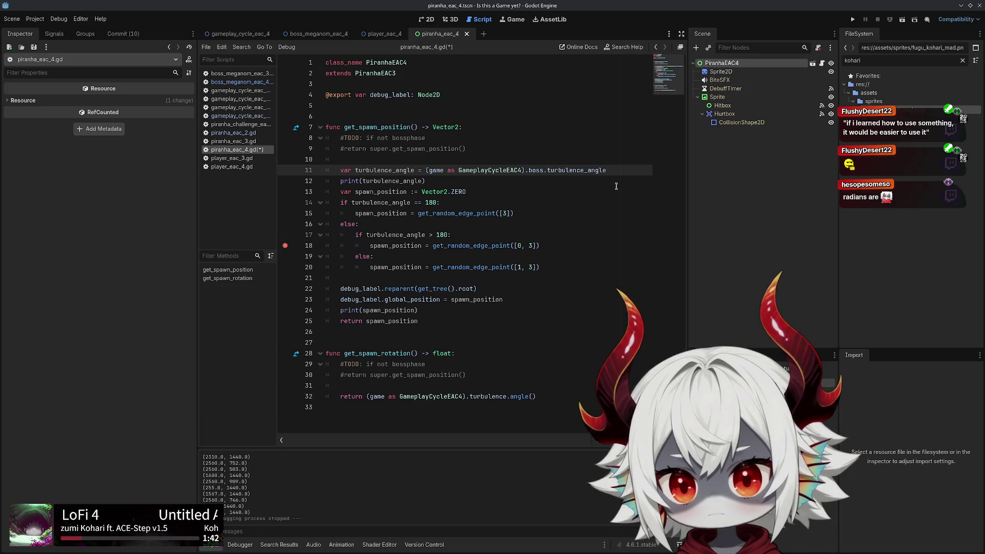
key("Down")
key("ctrl+s")
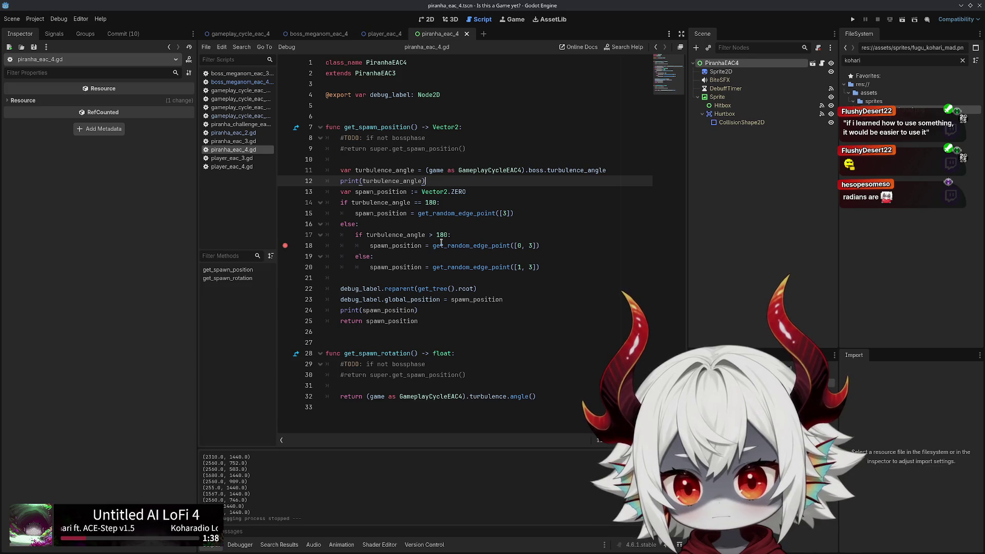
Replace the else and nested if with elif and unindent lines 17–19 one level
left_click_drag(364, 234, 343, 227)
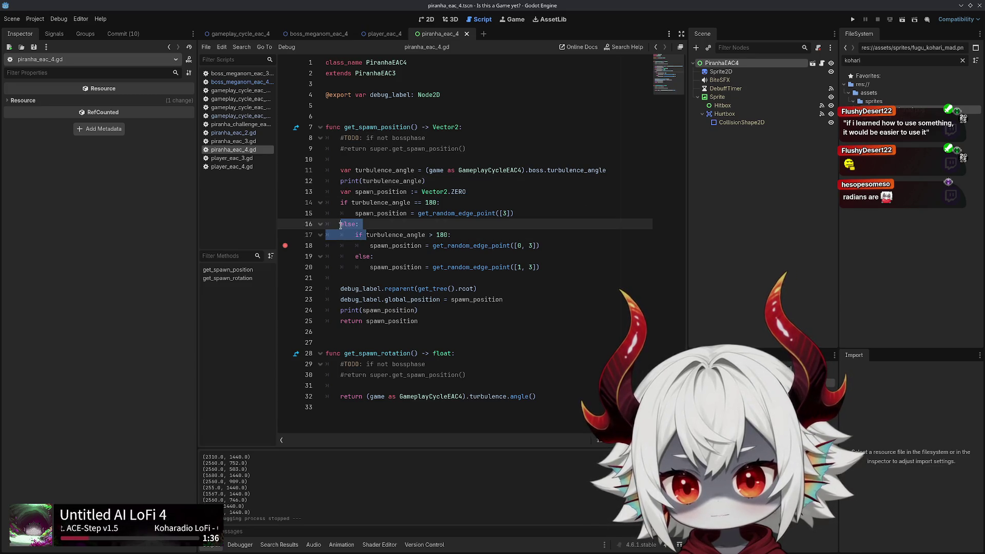
type("elif")
key("Down")
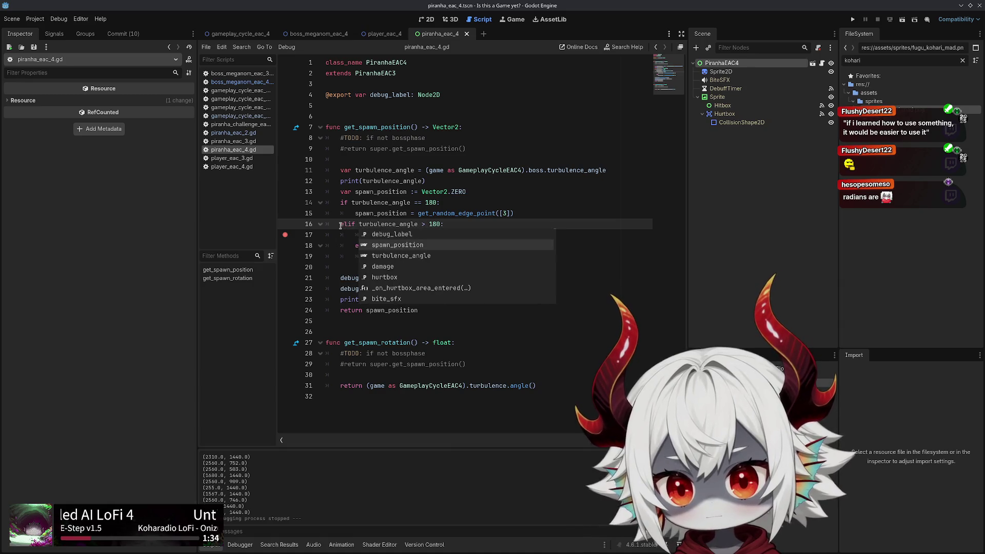
key("Escape")
key("Down")
key("shift+Down")
key("shift+Down")
key("shift+End")
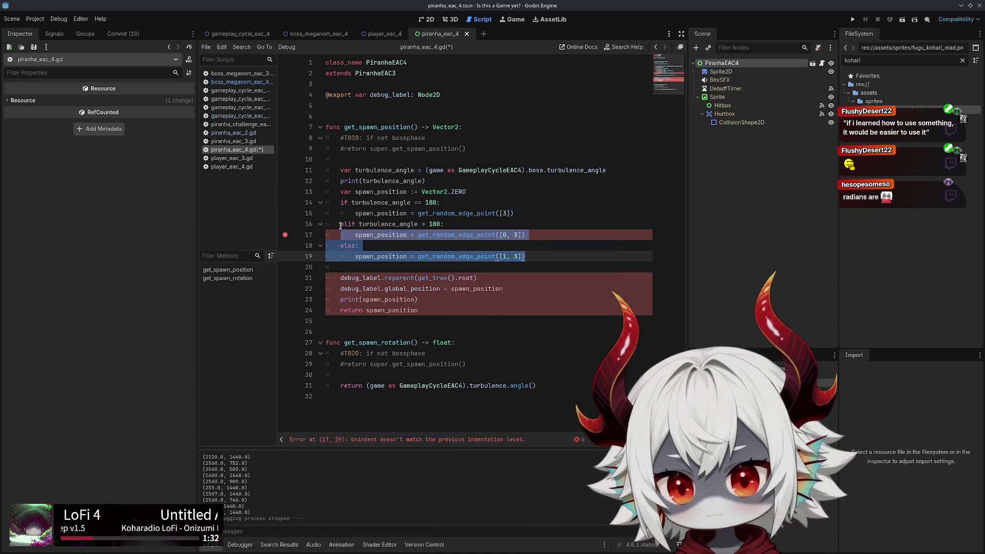
key("Up")
key("Up")
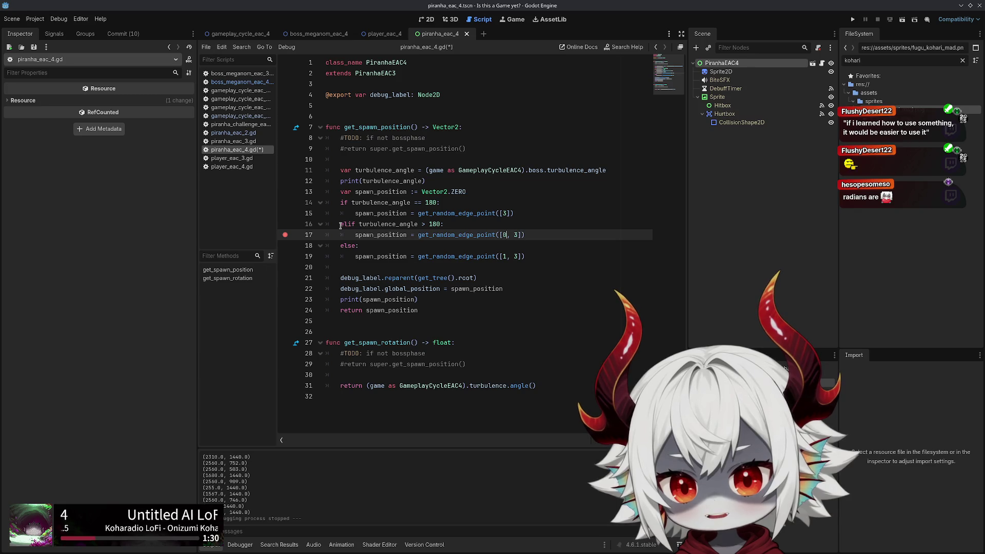
Swap the edge arrays to [1, 3] and [0, 3], save the script, and launch a playtest
key("Down")
key("Down")
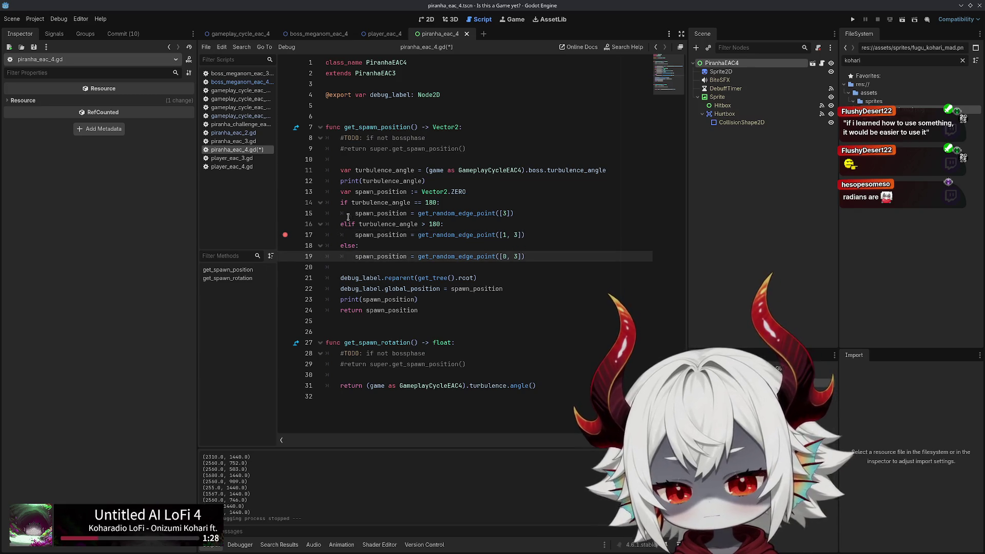
left_click(539, 224)
key("ctrl+s")
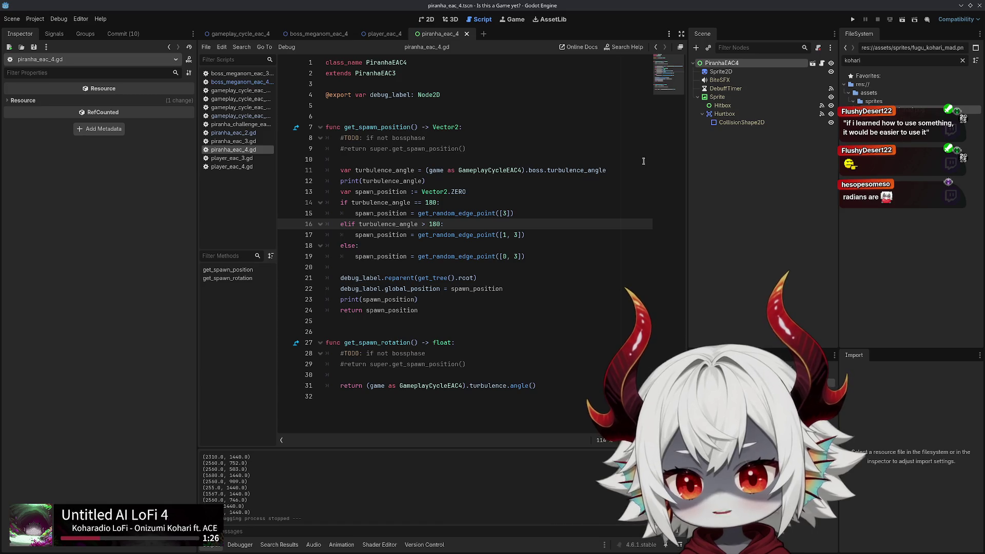
left_click(850, 19)
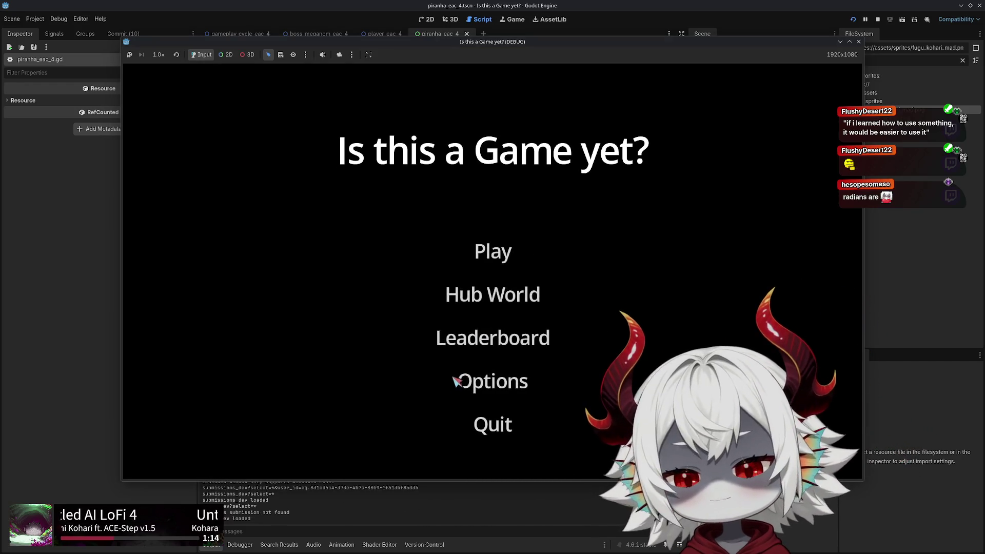
Start a game from the main menu, dash right among the piranhas, and continue after Game Over
left_click(485, 406)
left_click(500, 251)
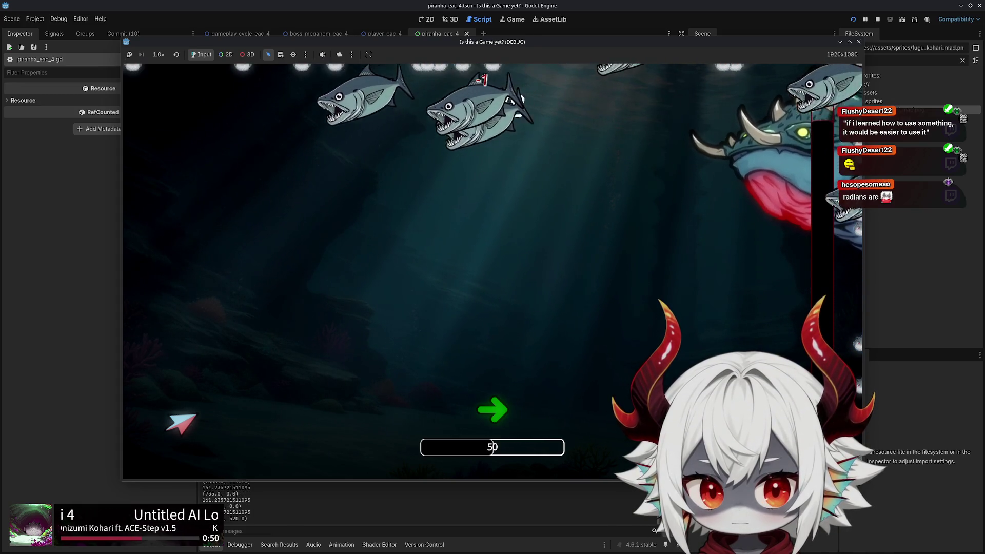
key("Right")
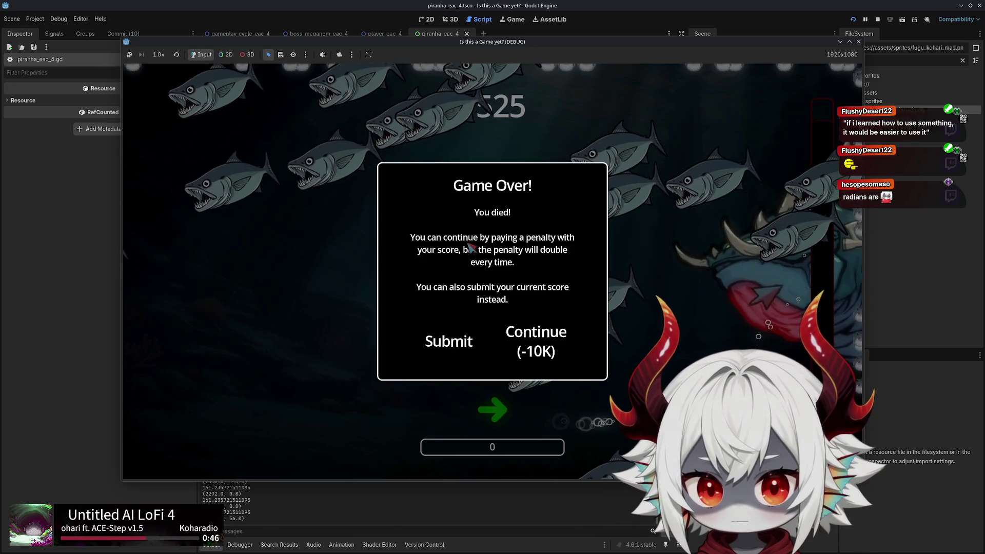
left_click(497, 339)
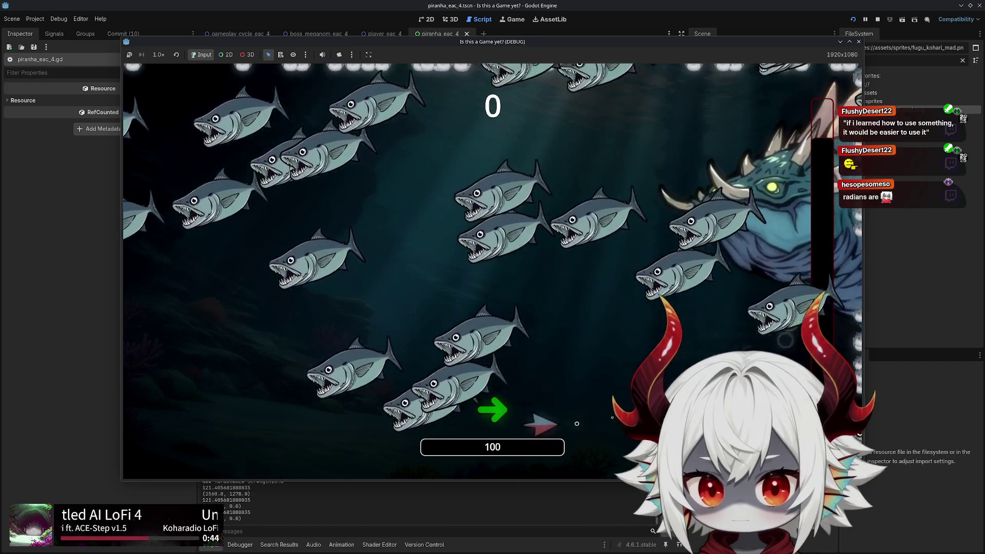
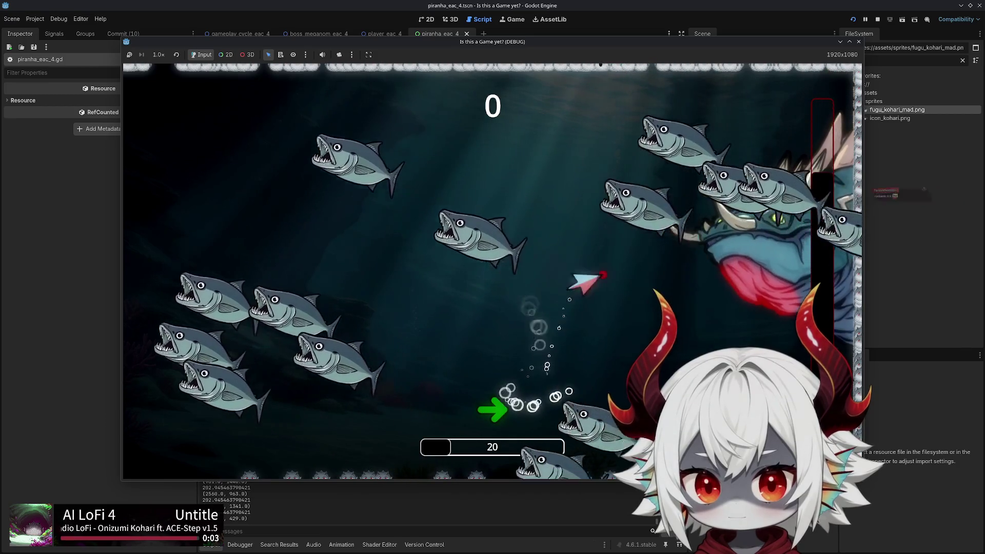
Stop the running piranha game and return to piranha_eac_4.gd in the script editor
left_click(858, 42)
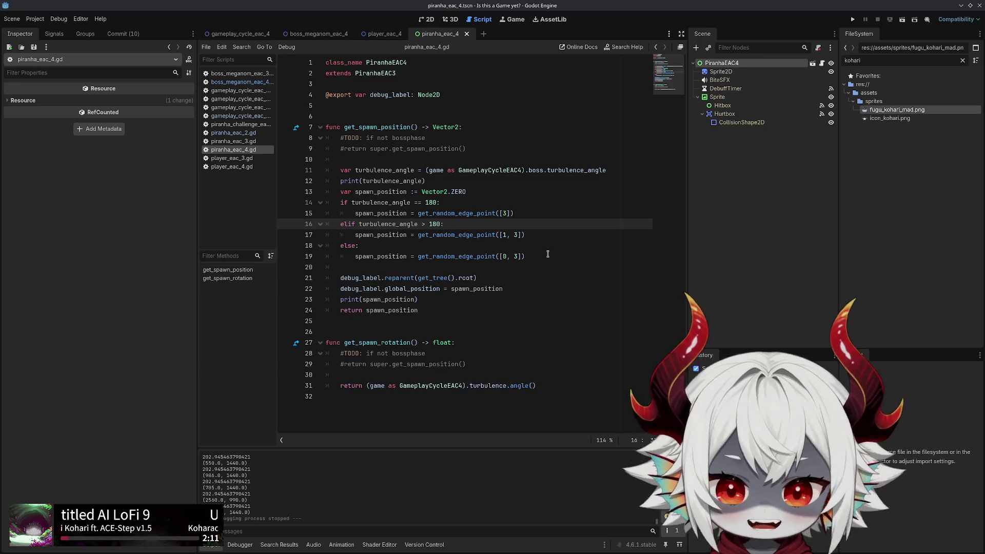
Delete the print(turbulence_angle) and debug-label lines from get_spawn_position, then save the script
left_click(469, 182)
key("ctrl+shift+k")
key("ctrl+z")
key("ctrl+shift+z")
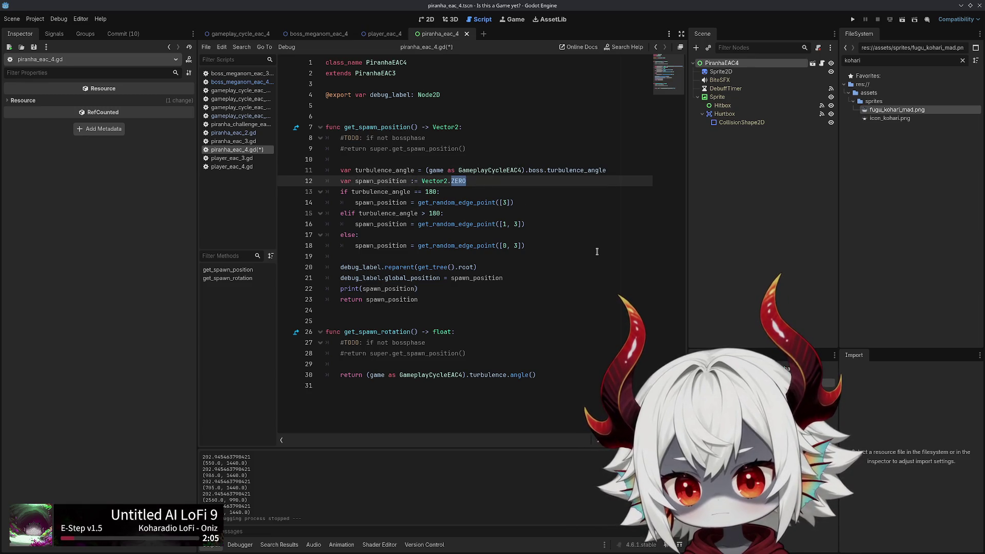
left_click(511, 269)
key("ctrl+shift+k")
key("ctrl+shift+k")
key("ctrl+shift+k")
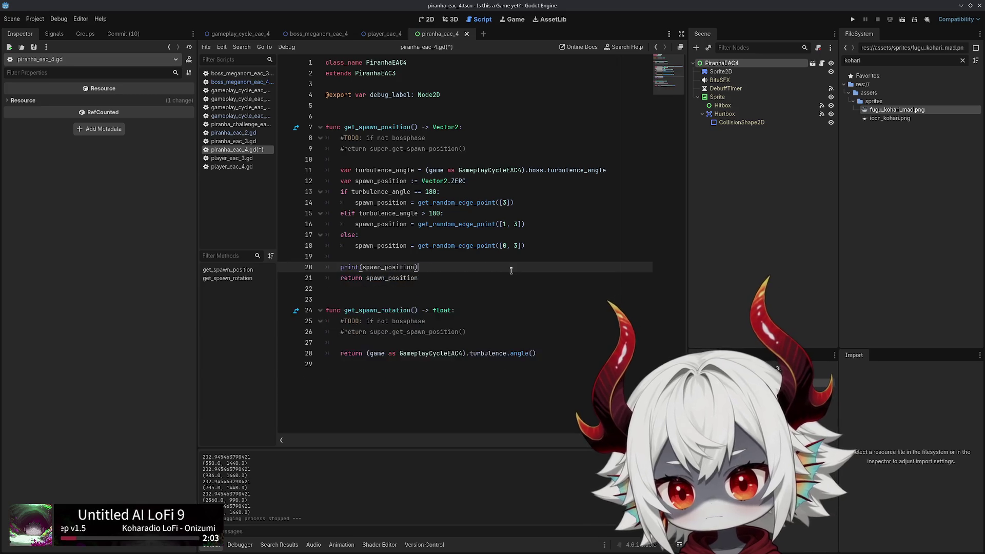
key("ctrl+s")
Delete the Sprite2D node from the piranha scene
left_click(725, 73)
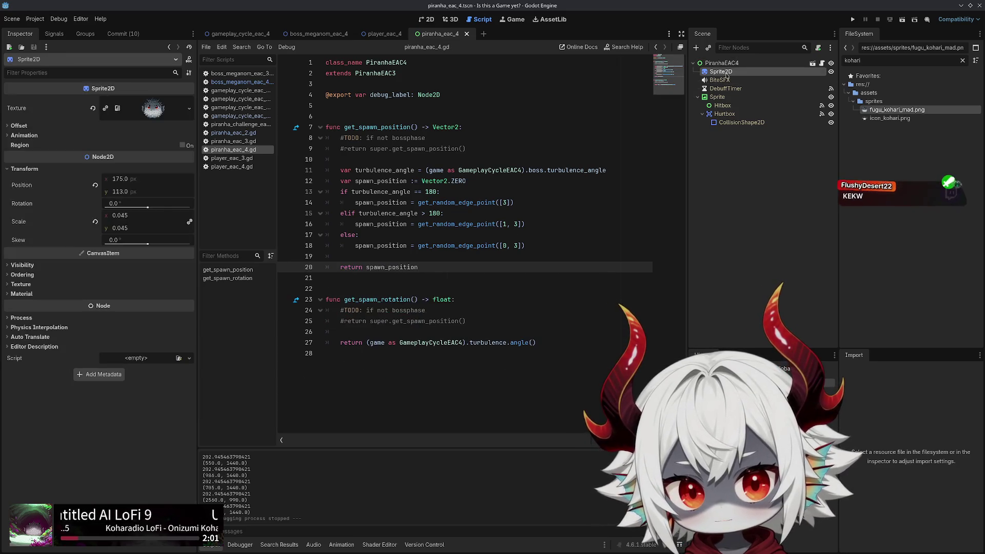
key("Delete")
left_click(460, 282)
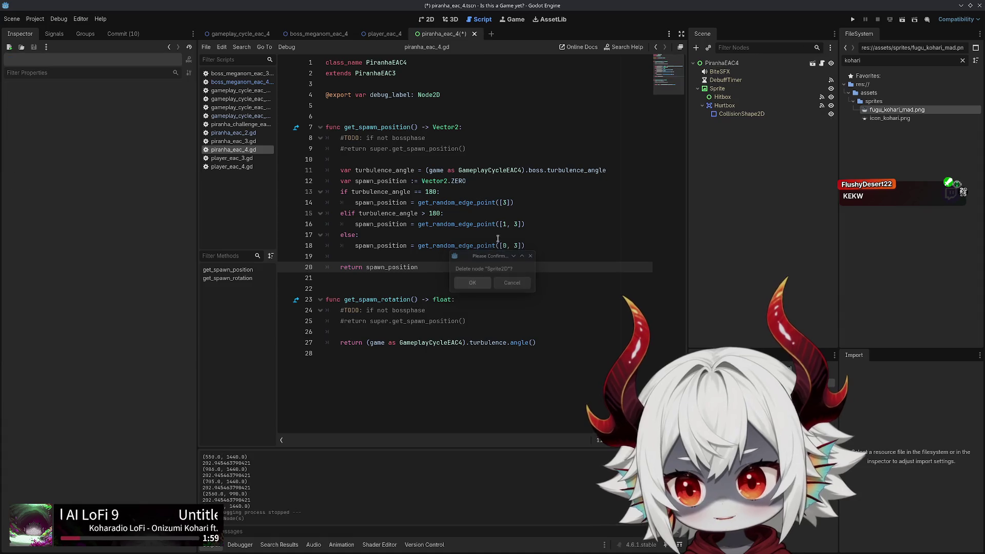
left_click(572, 195)
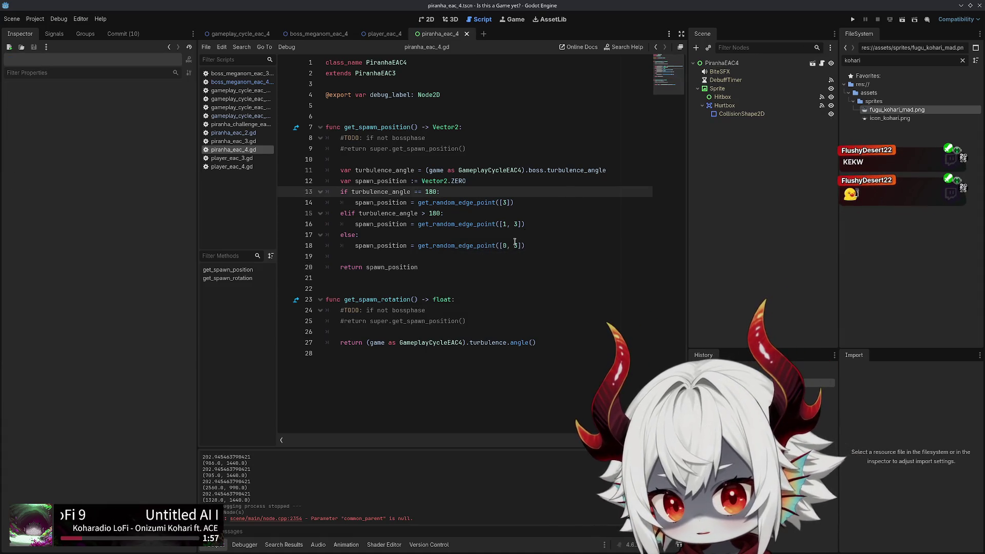
Try removing the spawn_position declaration, restore it, and place the caret before return
left_click(492, 180)
key("ctrl+shift+k")
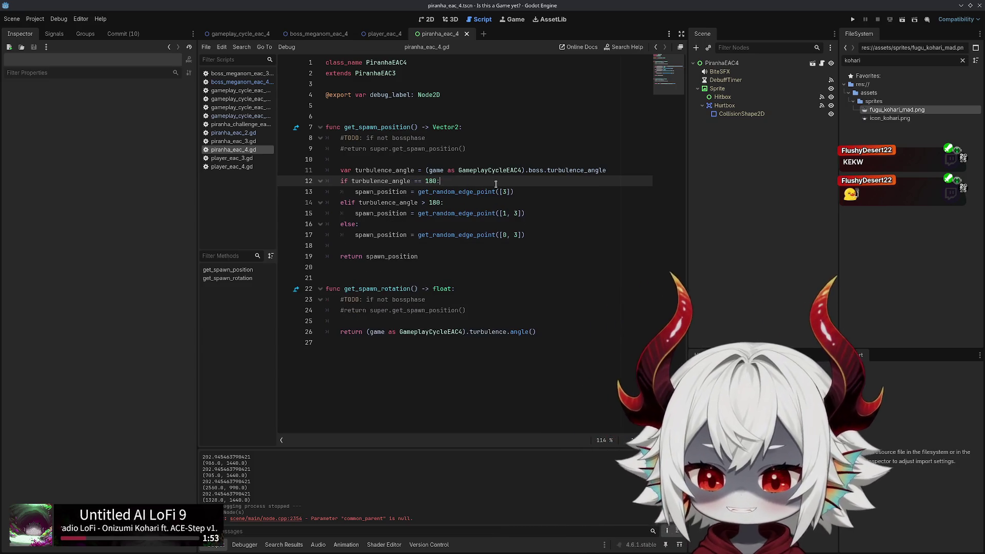
left_click(437, 255)
key("ctrl+z")
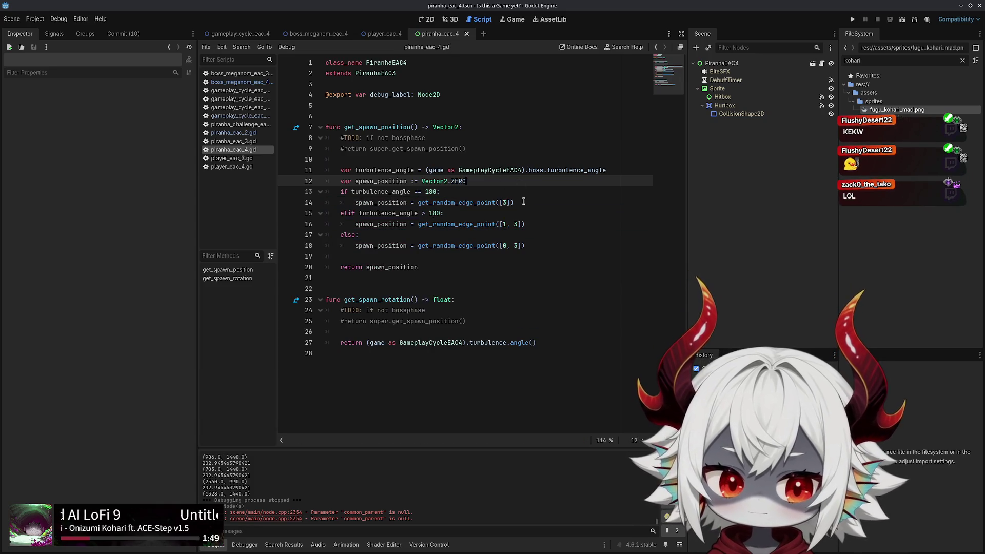
left_click(544, 170)
key("Up")
key("Up")
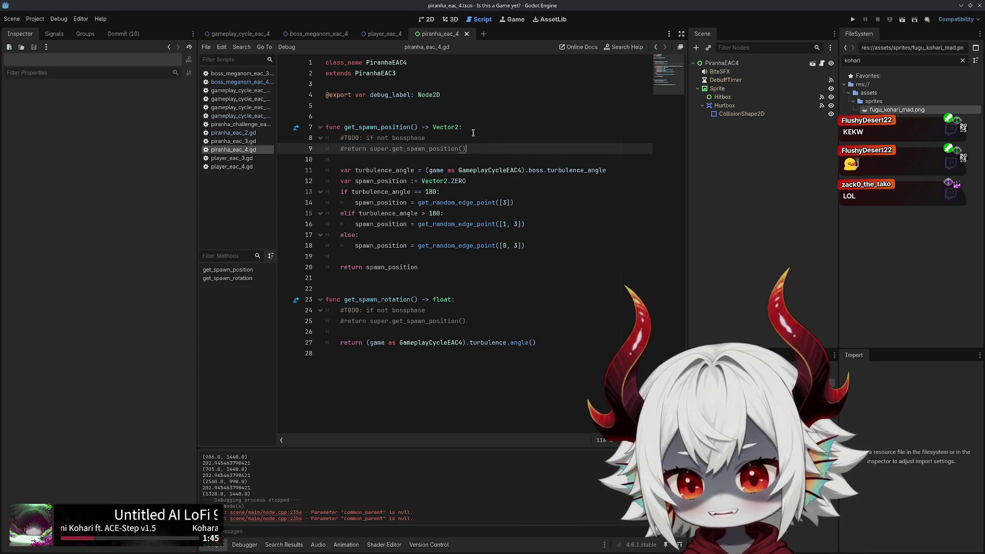
key("Up")
key("Down")
key("Down")
left_click(447, 257)
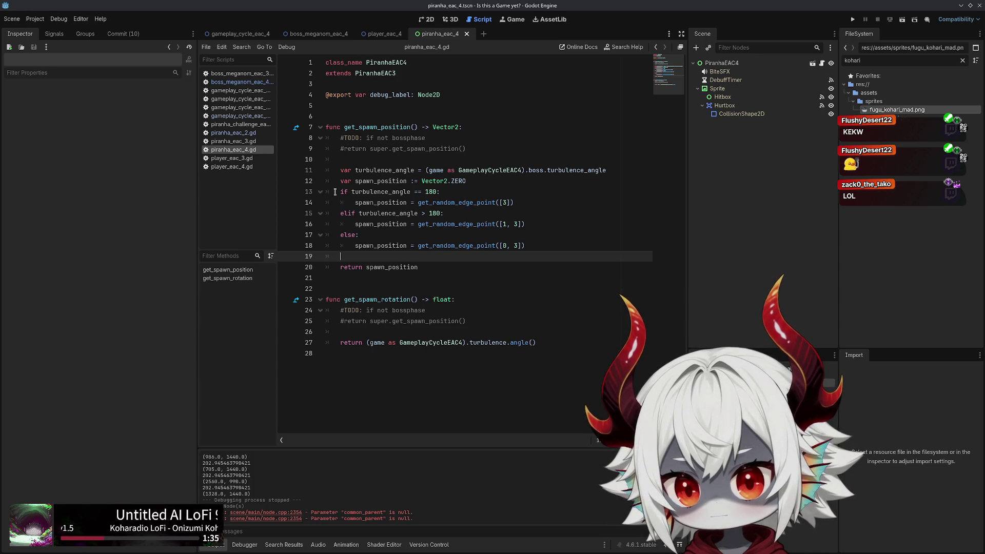
double_click(380, 170)
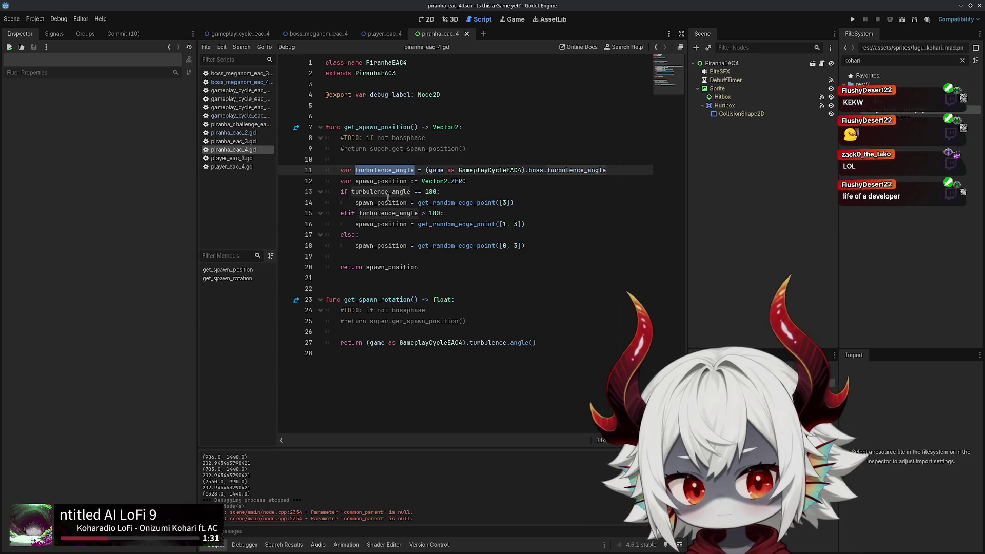
left_click(509, 257)
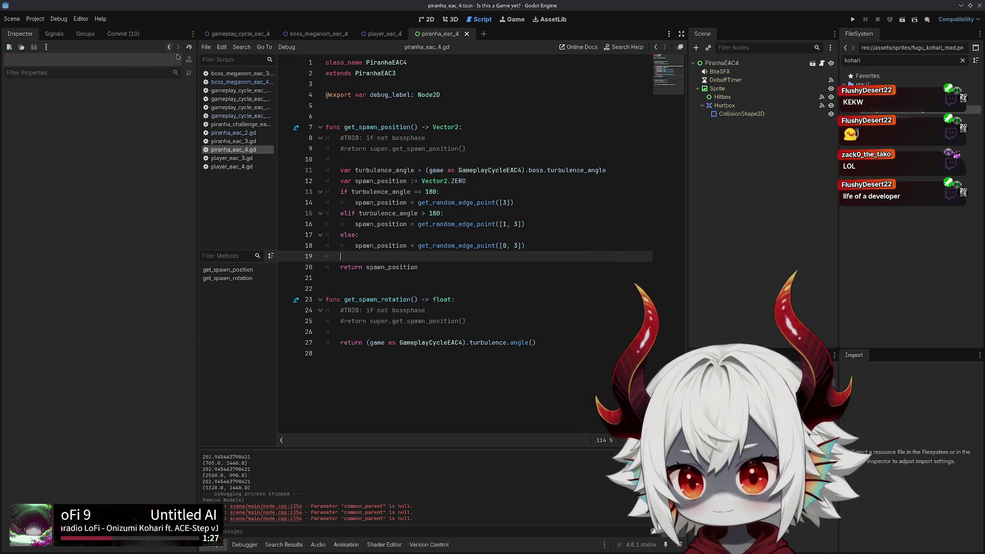
left_click(235, 141)
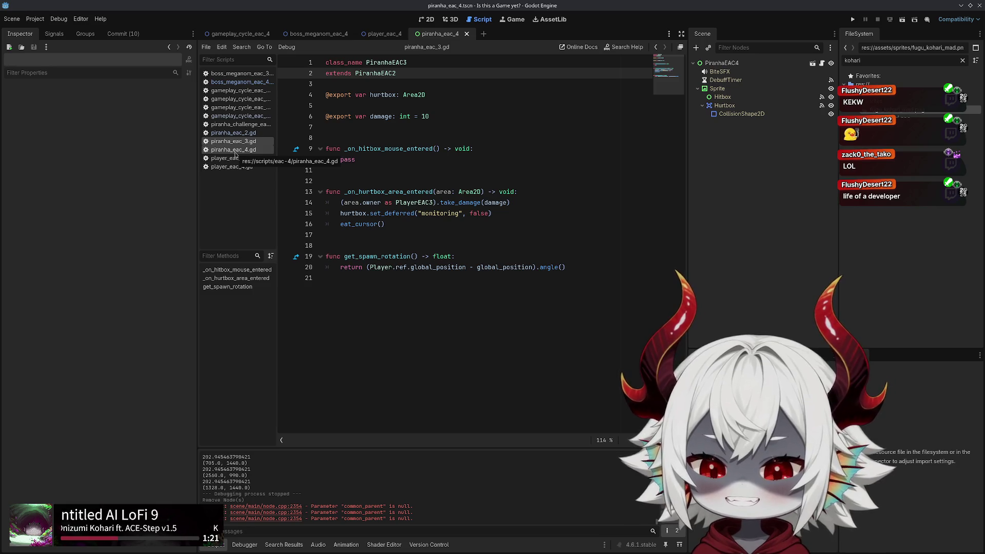
left_click(235, 152)
left_click(237, 141)
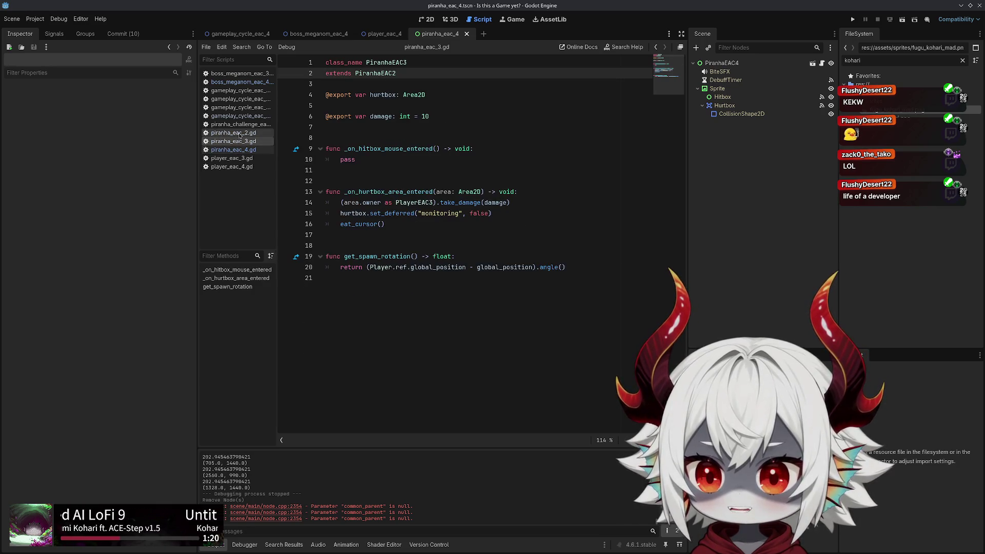
left_click(231, 151)
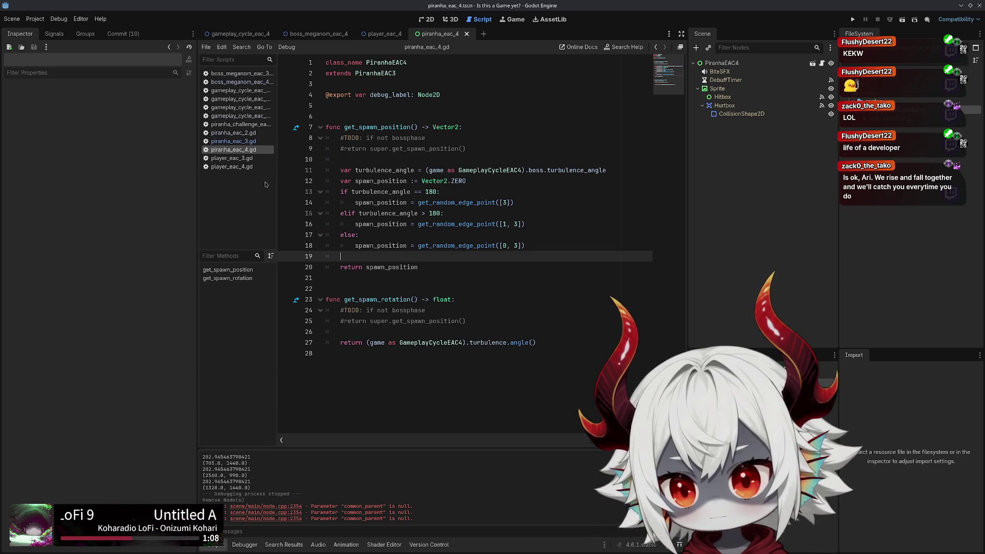
In piranha_eac_2.gd, replace 'velocity * 5.0' on line 29 with get_spawn_offset()
left_click(241, 142)
left_click(249, 134)
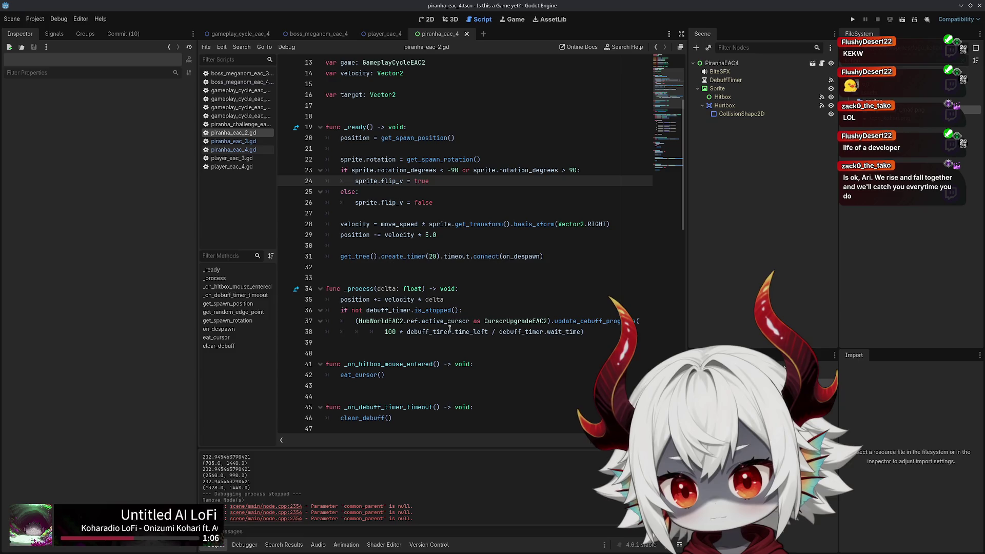
left_click_drag(434, 235, 384, 235)
type("spa")
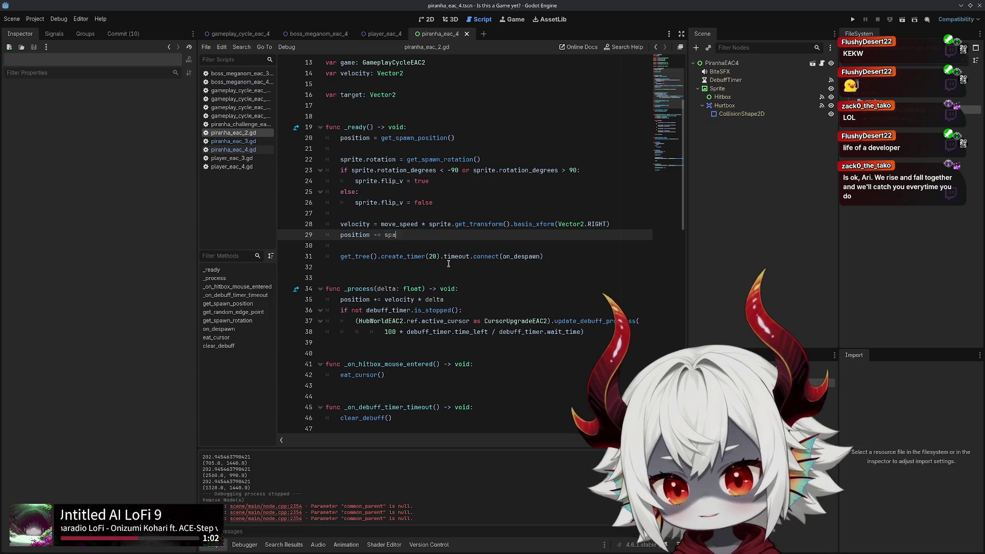
type("wn_offset(")
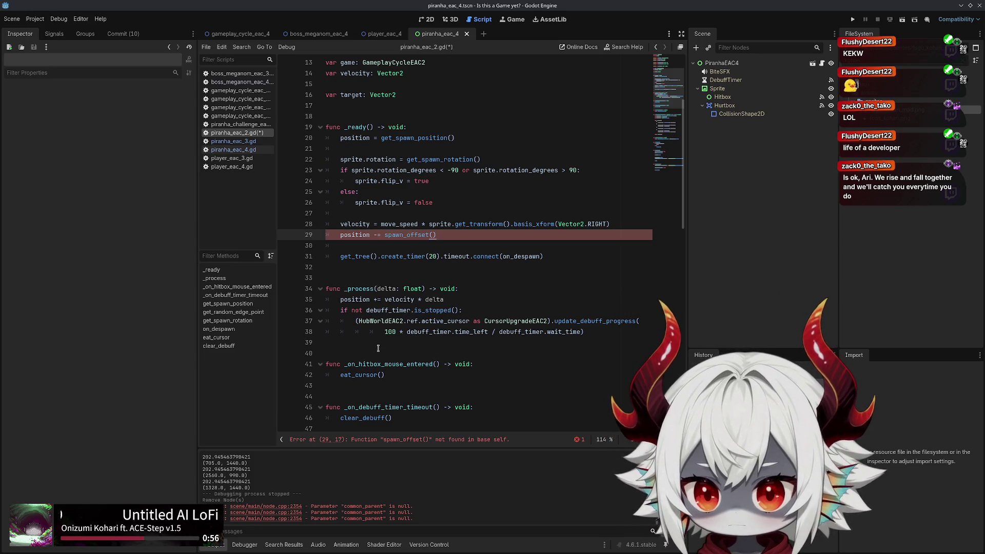
left_click(385, 234)
type("get_")
left_click(373, 349)
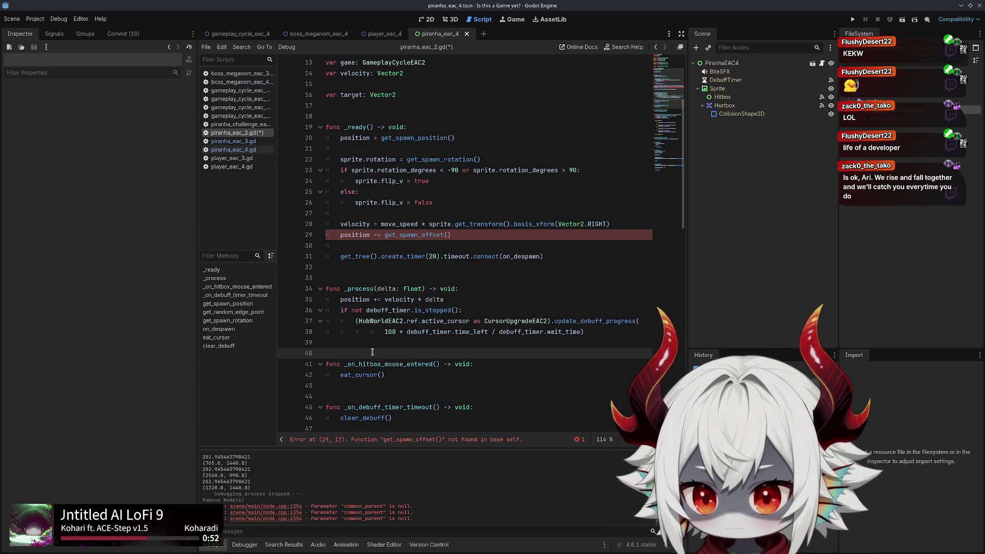
Add a get_spawn_offset() -> Vector2 function returning velocity * 5.0 after get_spawn_rotation
scroll(375, 290, "down", 9)
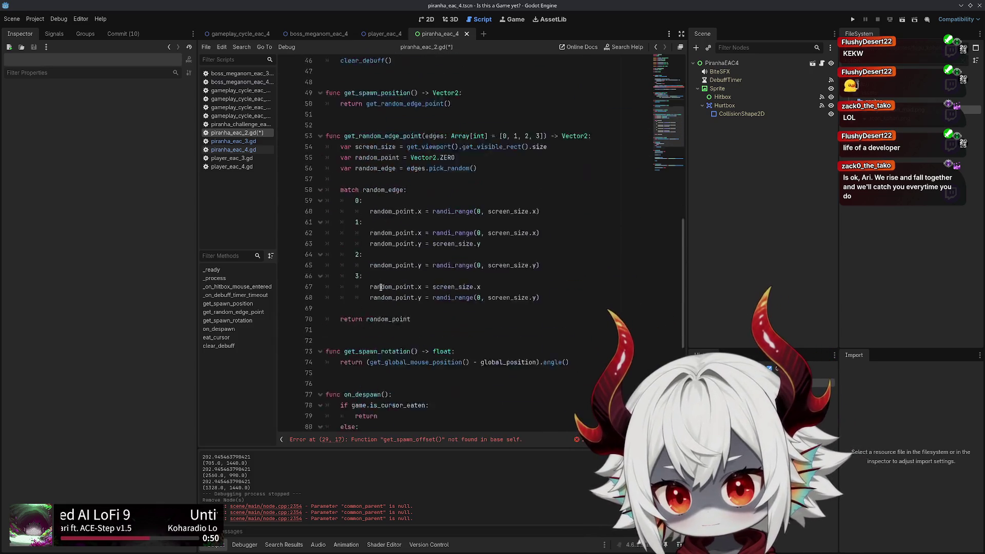
scroll(386, 205, "up", 1)
left_click(386, 191)
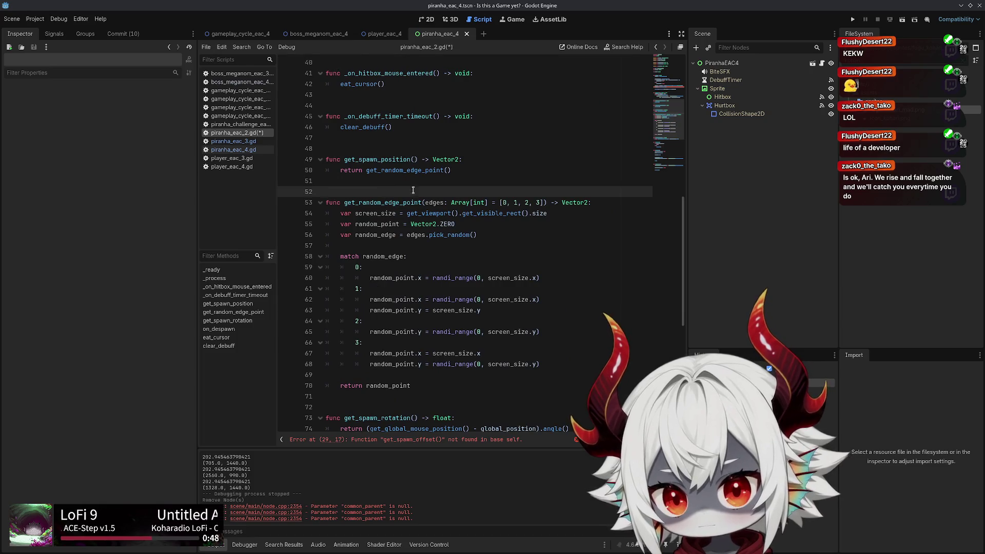
scroll(416, 195, "up", 10)
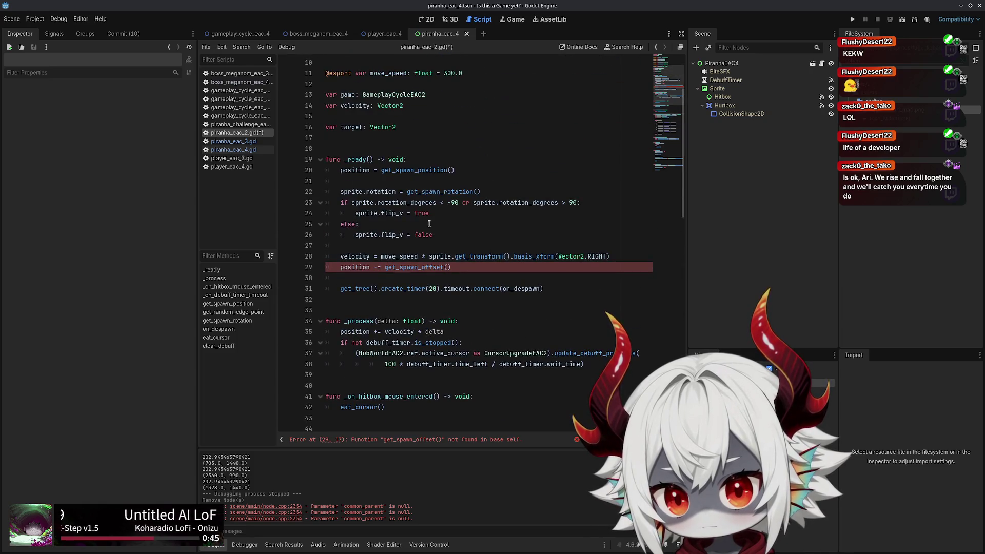
scroll(430, 224, "down", 16)
left_click(380, 246)
key("Return")
key("Return")
key("Return")
key("Up")
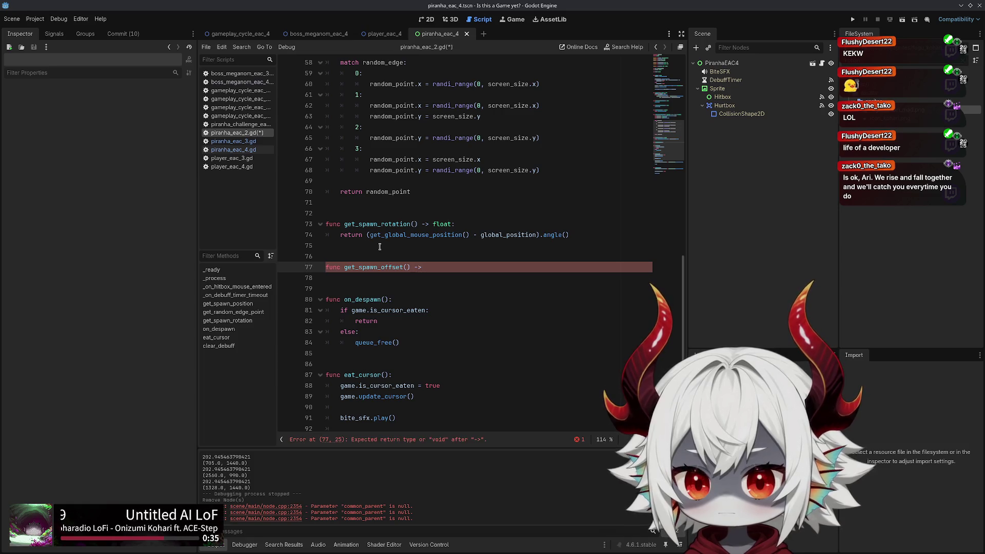
type("2:")
key("Return")
type("velocity * 5.0")
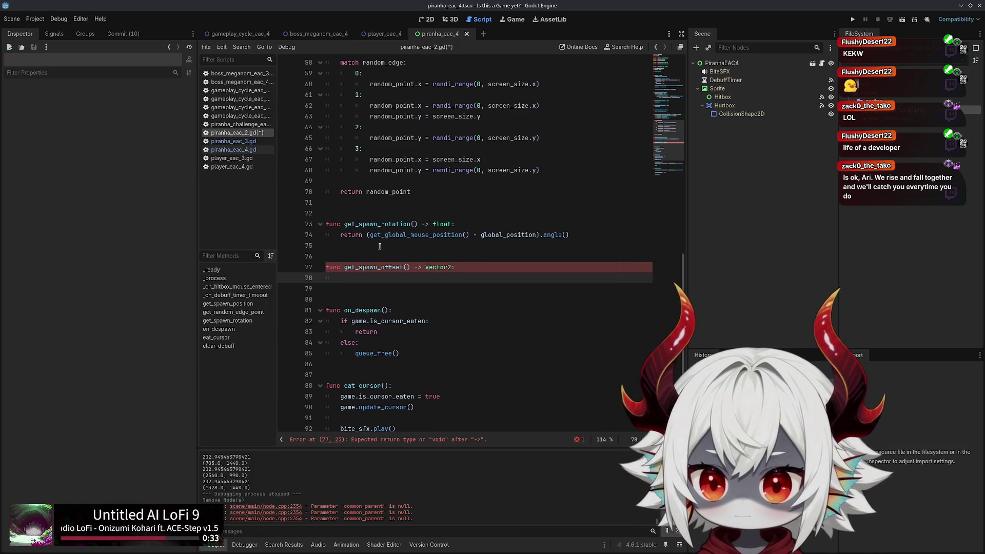
type("turn velocity * 5.0")
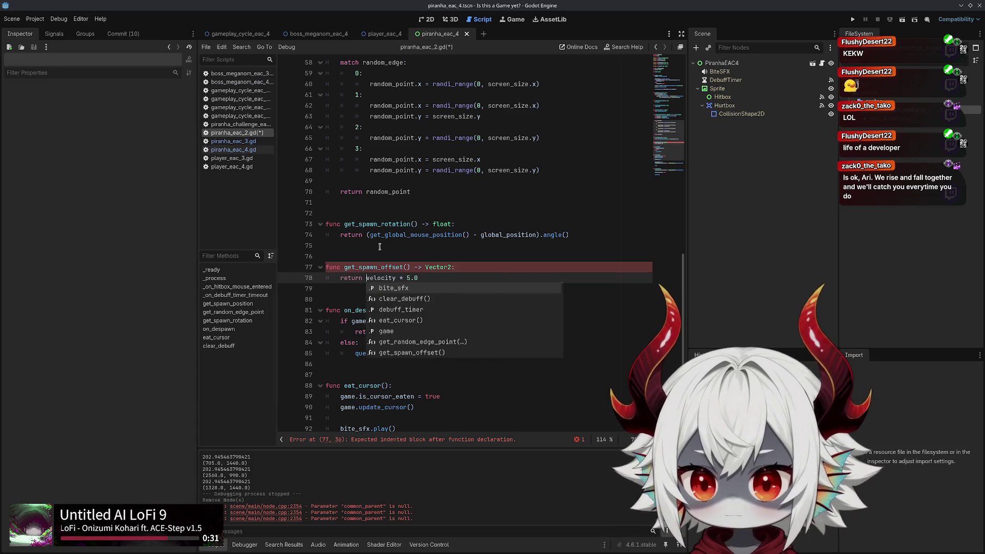
Copy the new get_spawn_offset function over to piranha_eac_4.gd below get_spawn_rotation
left_click_drag(421, 277, 325, 267)
key("ctrl+c")
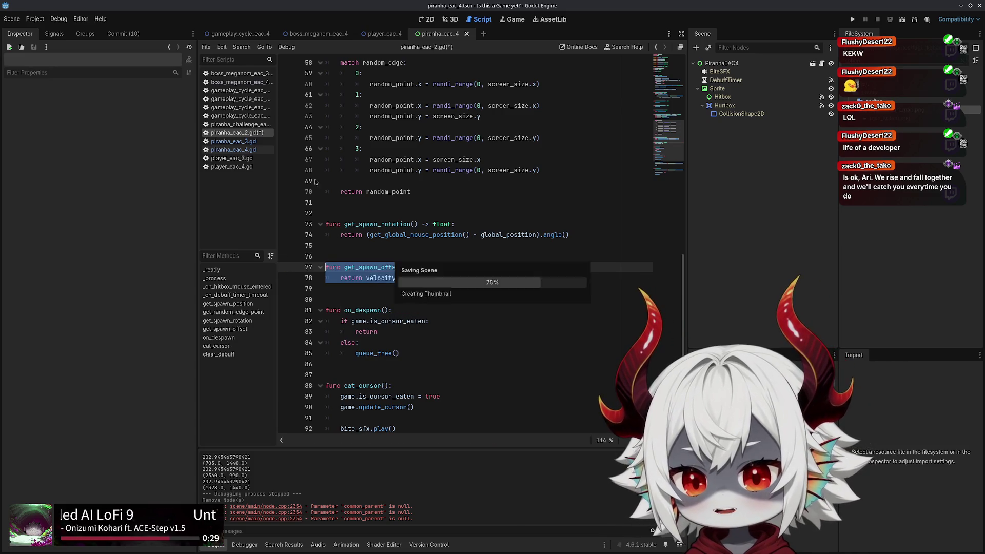
left_click(234, 150)
left_click(468, 286)
Paste get_spawn_offset into piranha_eac_4.gd below get_spawn_rotation, separated by a blank line
left_click(466, 370)
key("Return")
key("ctrl+v")
left_click(459, 354)
key("Return")
Drop the ' * 2.0' multiplier so it returns plain velocity, save, and run the project
left_click(392, 402)
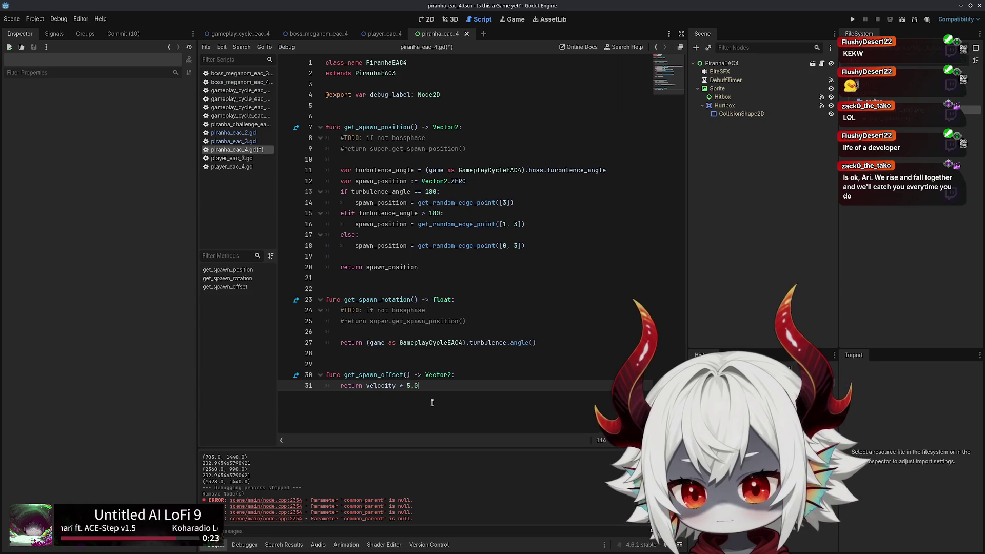
key("Return")
key("Up")
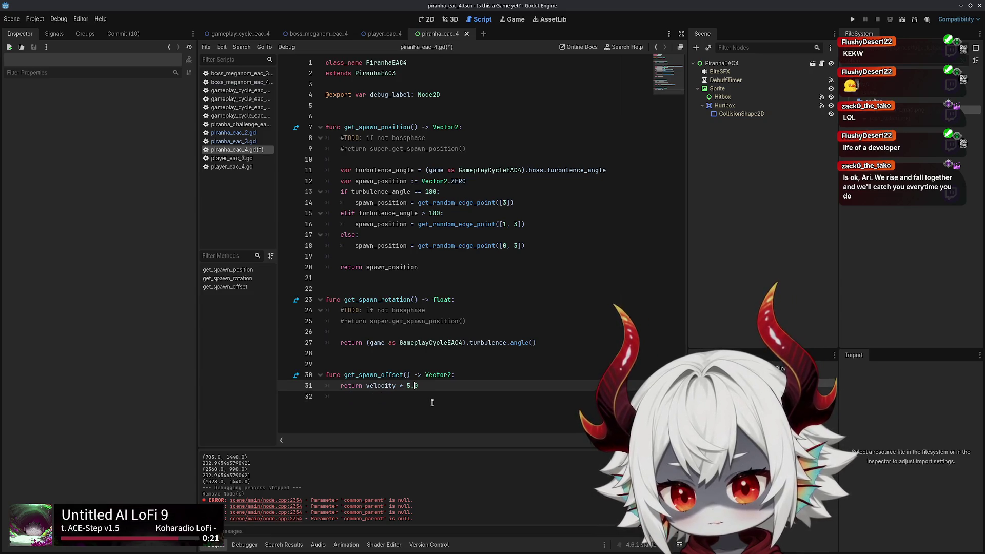
key("ctrl+Right")
key("ctrl+Right")
key("Right")
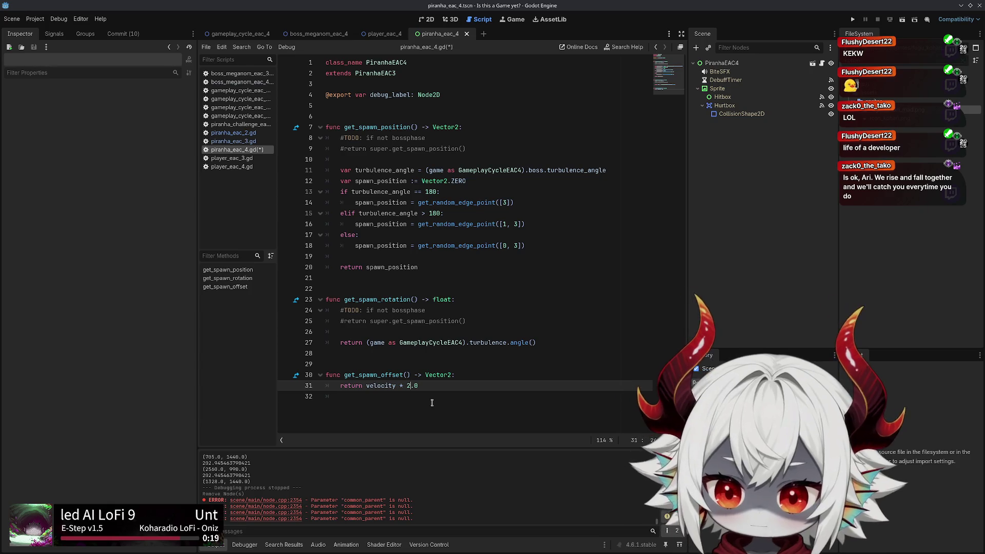
key("shift+End")
key("BackSpace")
key("BackSpace")
key("ctrl+s")
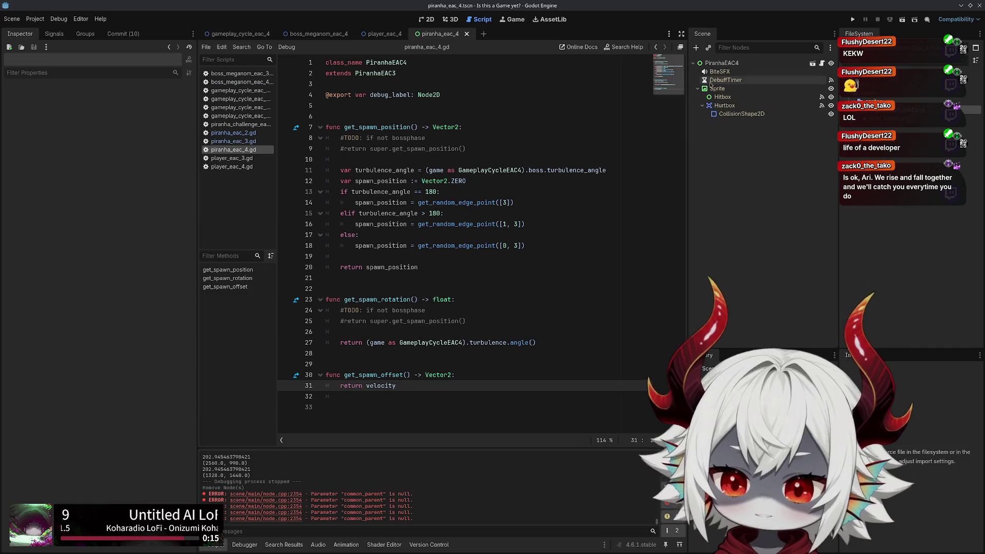
key("Delete")
key("ctrl+s")
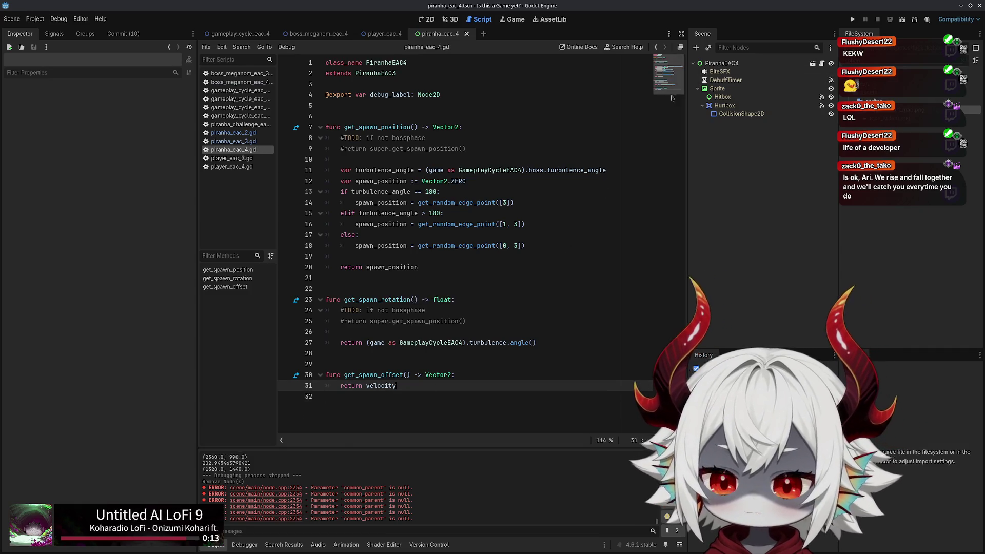
left_click(851, 20)
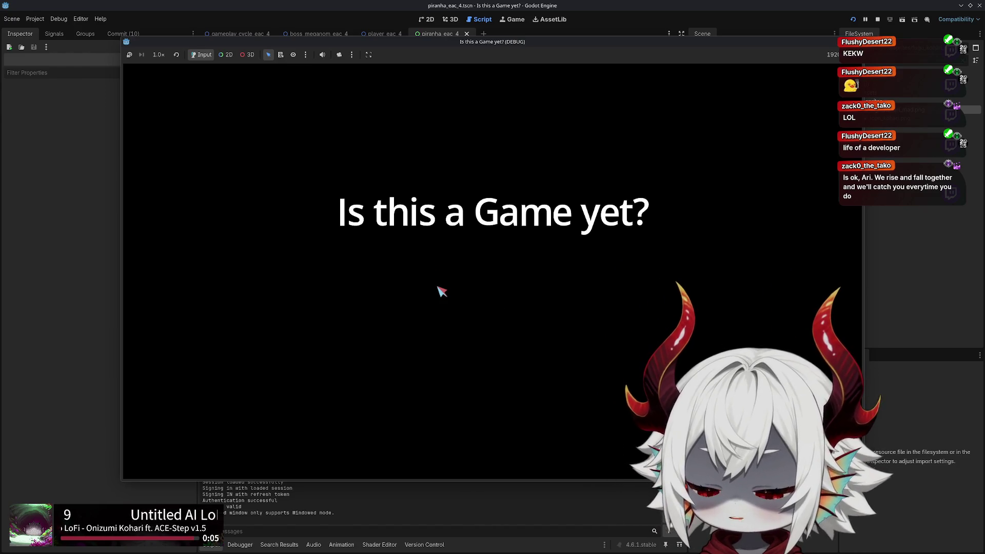
Dismiss the welcome message, start playing, and swim the fish around collecting the 16 bubbles
left_click(484, 402)
left_click(437, 247)
key("s")
key("a")
key("w")
key("d")
key("w")
key("a")
key("s")
key("w")
key("d")
key("a")
key("s")
key("w")
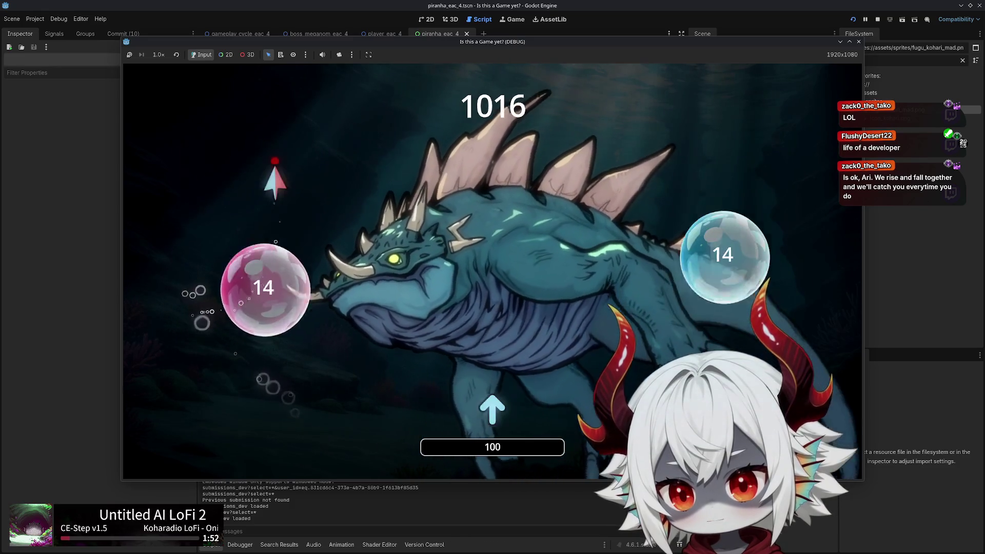
key("s")
key("d")
key("w")
key("a")
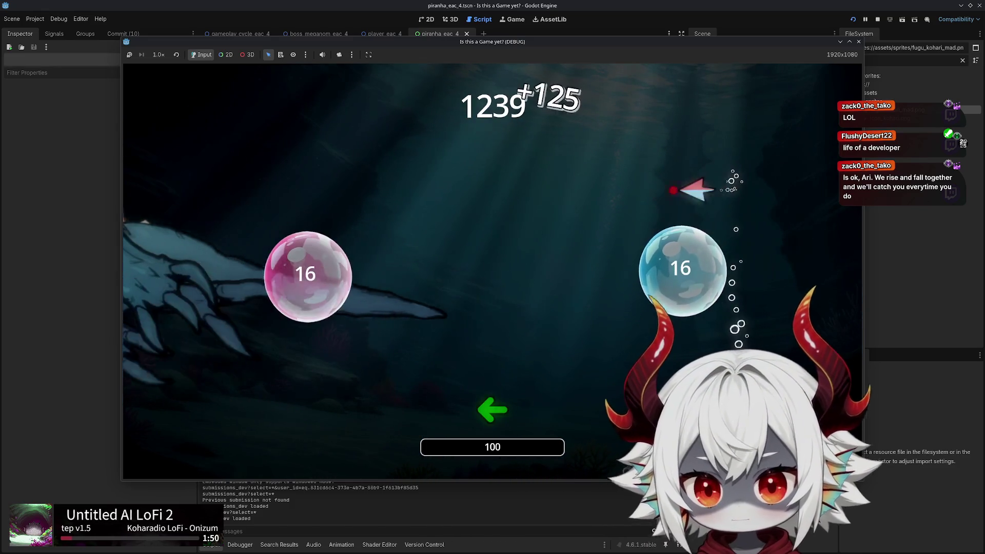
key("s")
key("a")
key("d")
key("a")
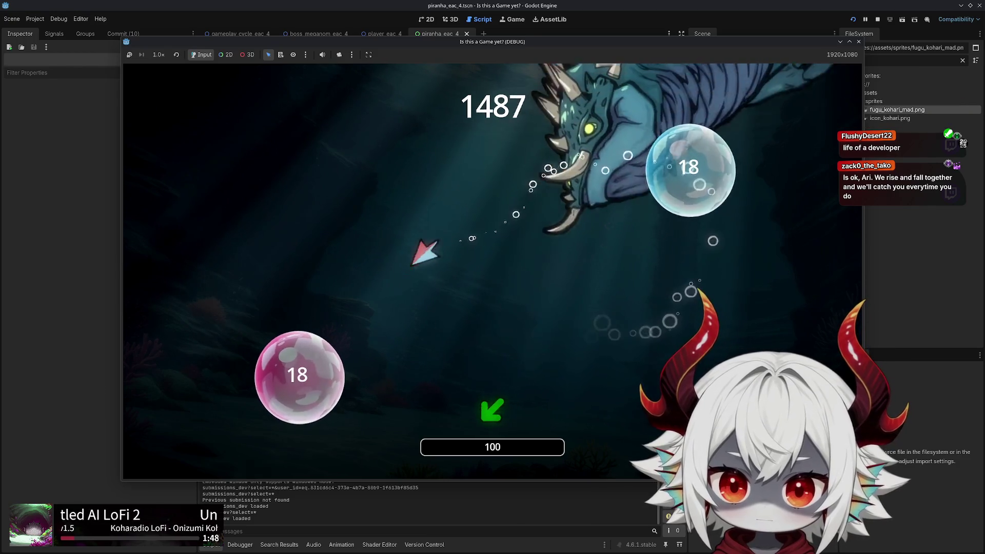
key("w")
key("d")
key("s")
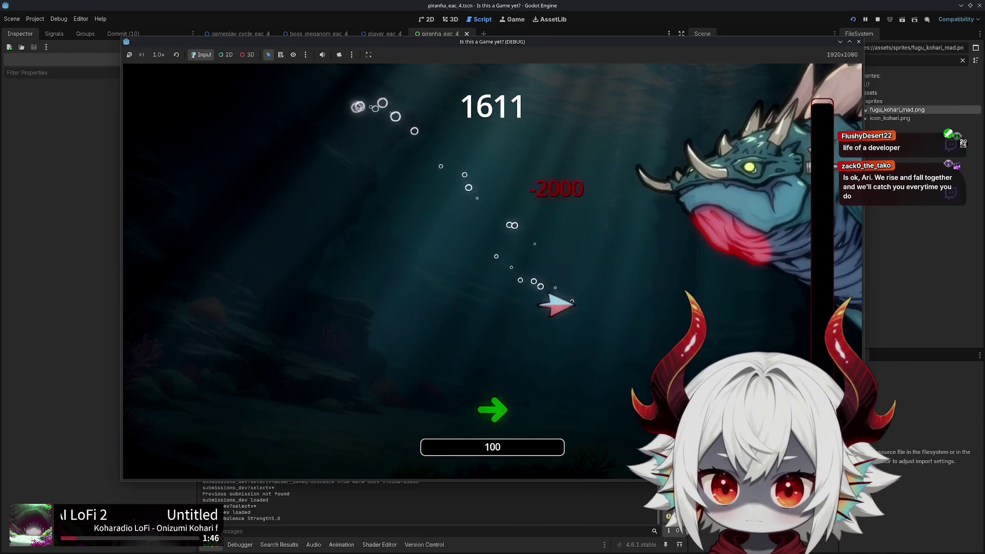
key("a")
key("s")
key("w")
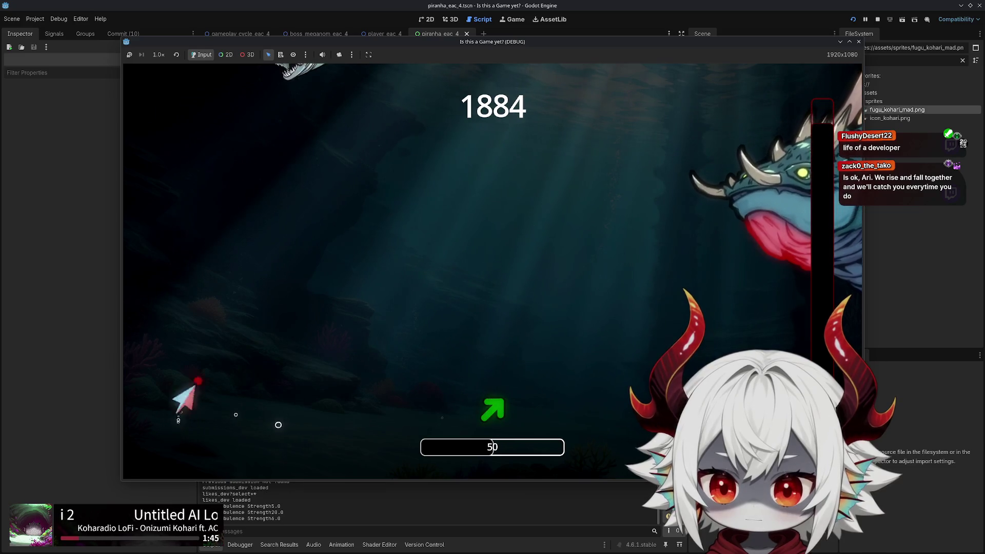
key("d")
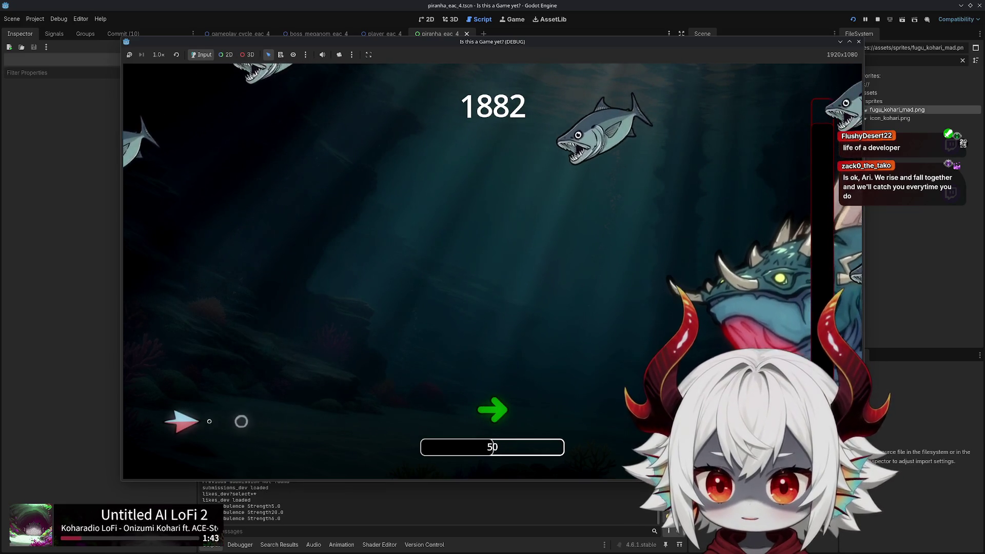
Dodge the piranha swarm until Game Over with score 1847, then stop the game
key("w")
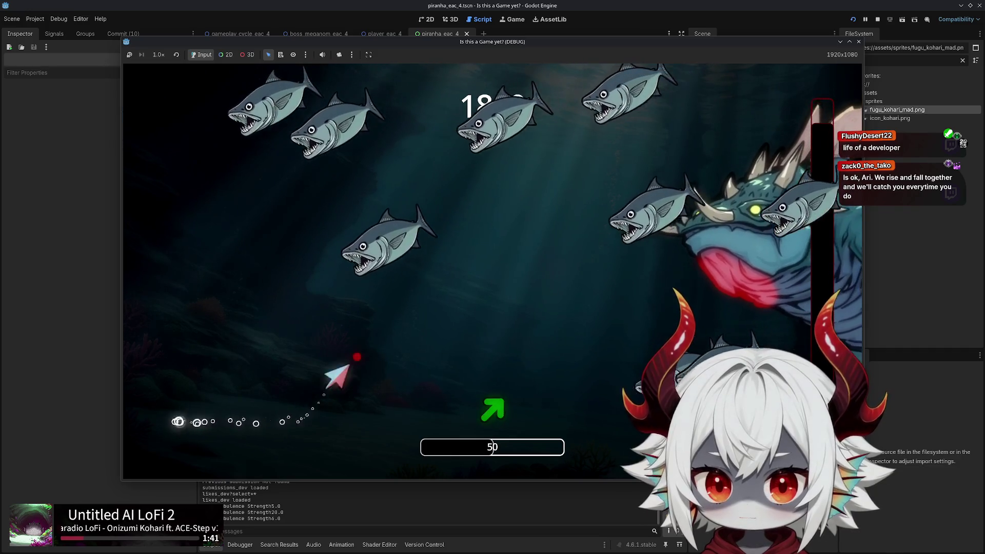
key("w")
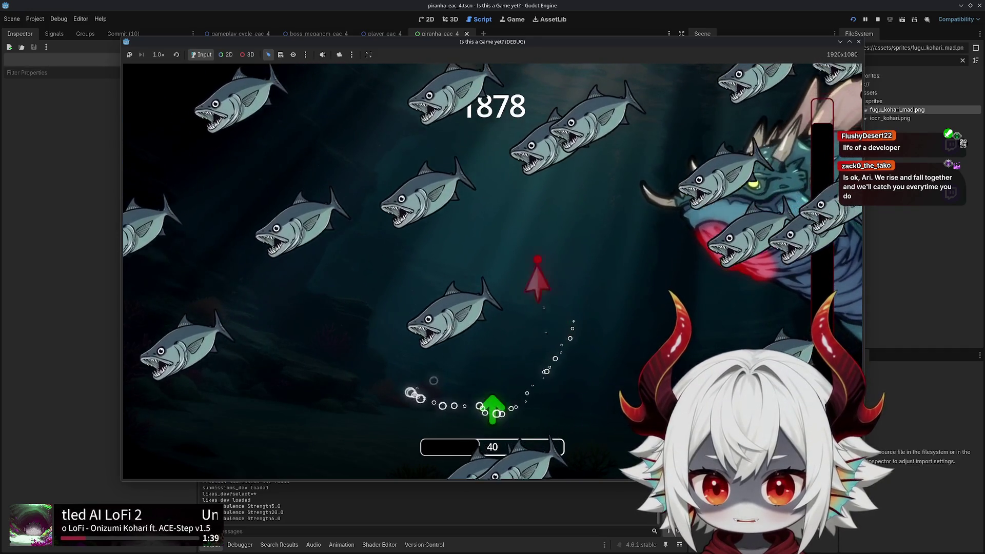
key("d")
key("w")
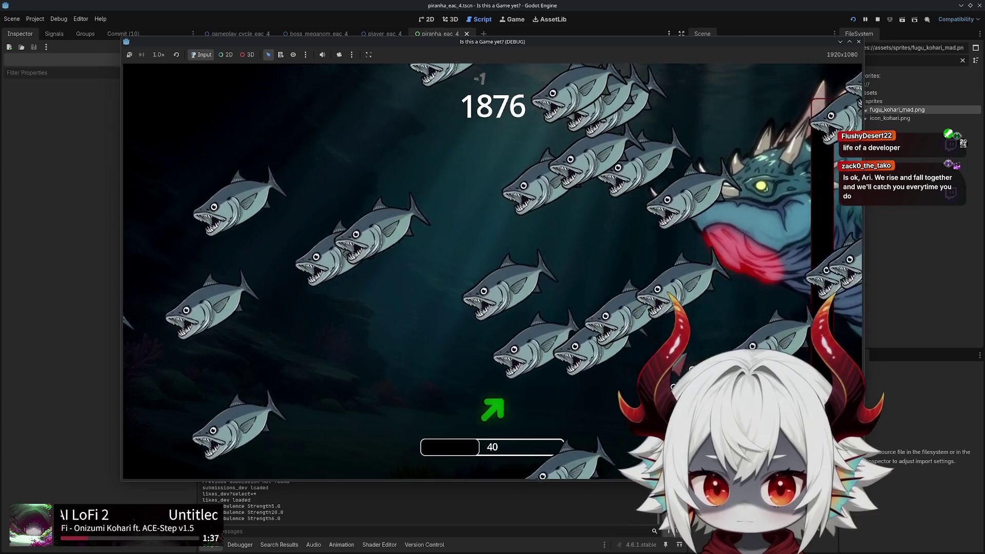
key("d")
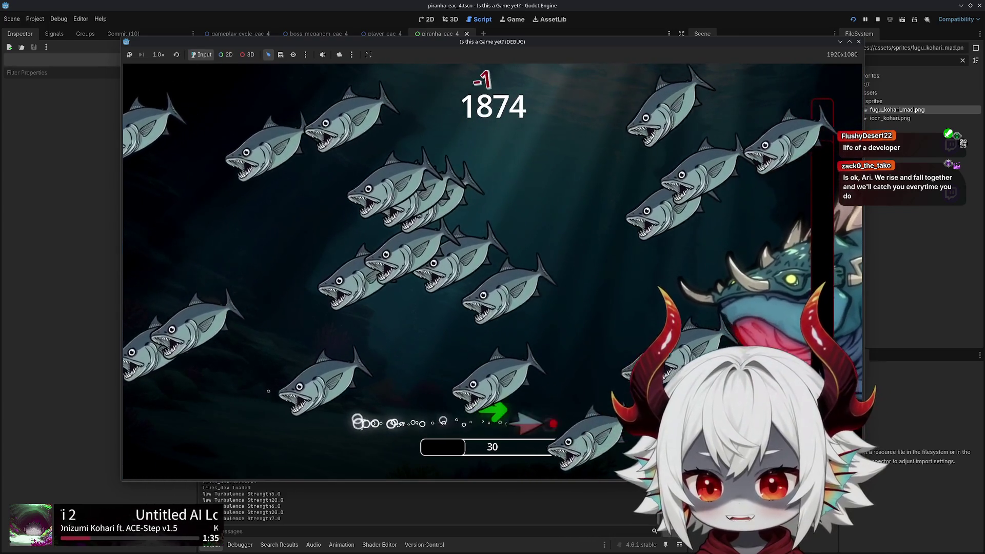
key("w")
key("d")
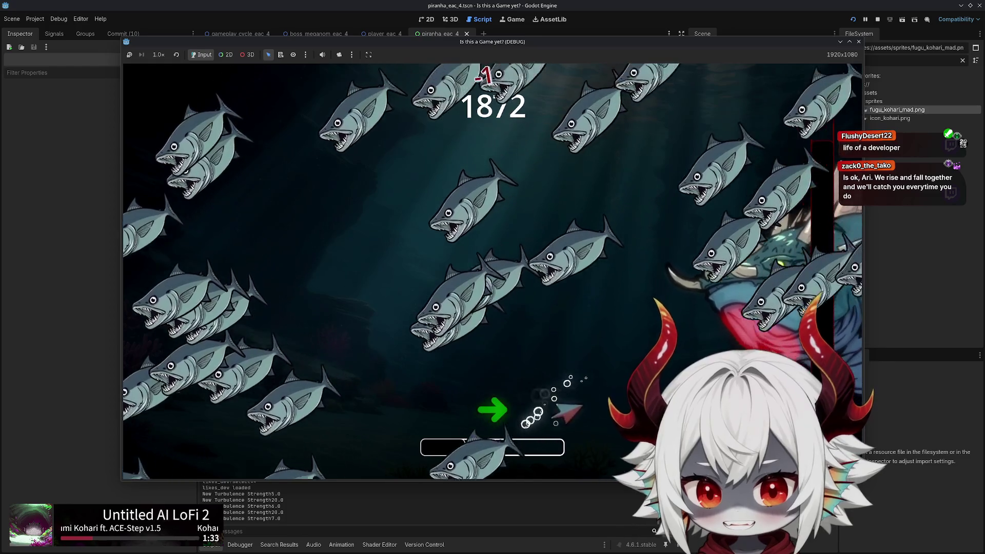
key("w")
key("d")
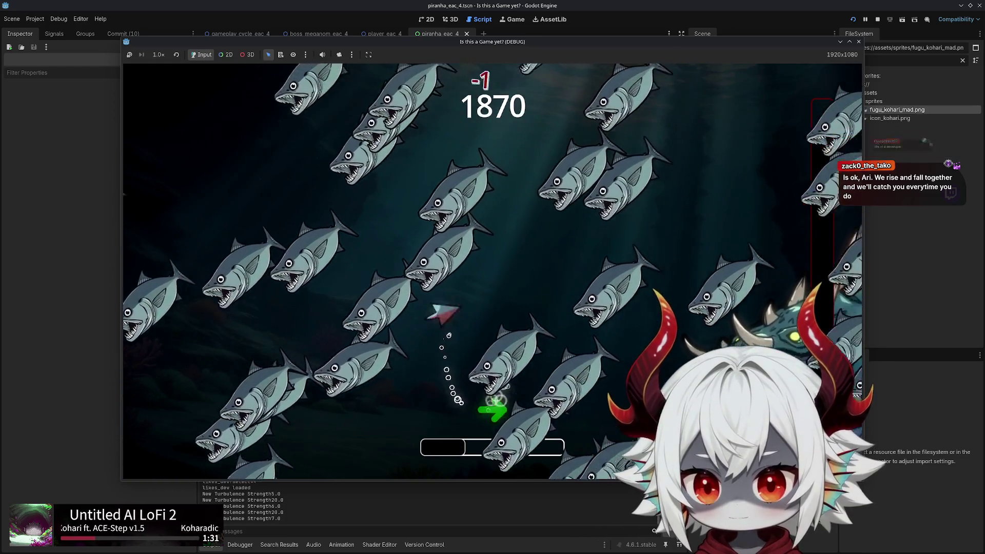
key("w")
key("d")
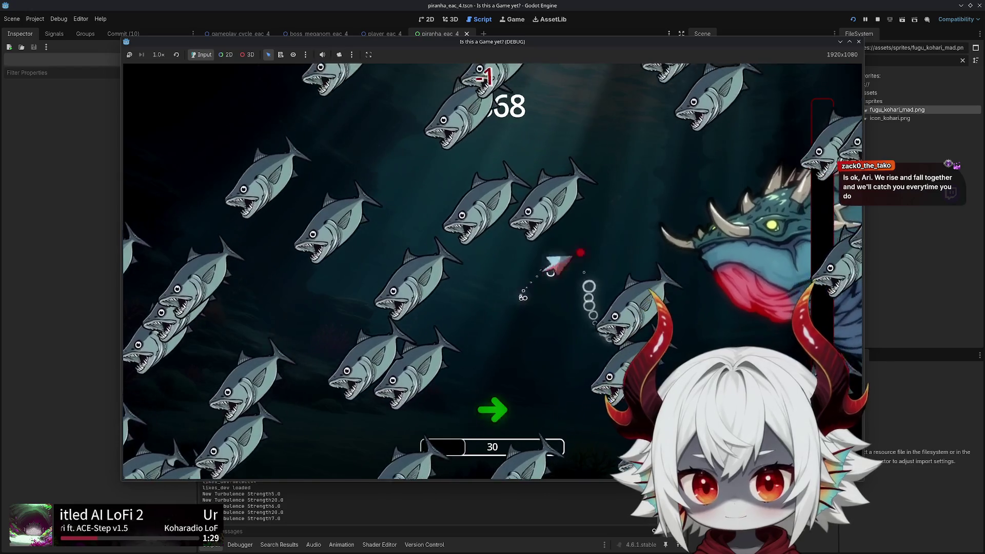
key("w")
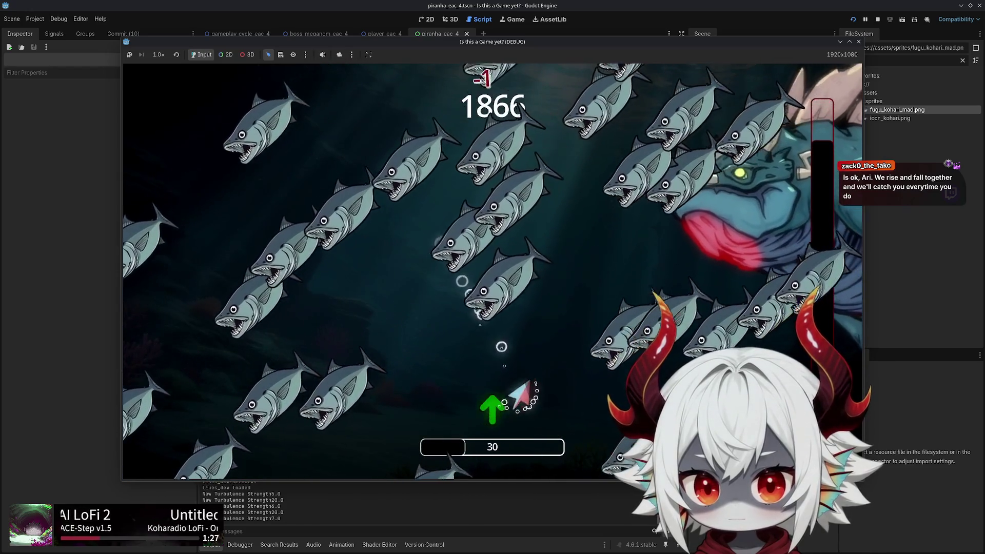
key("d")
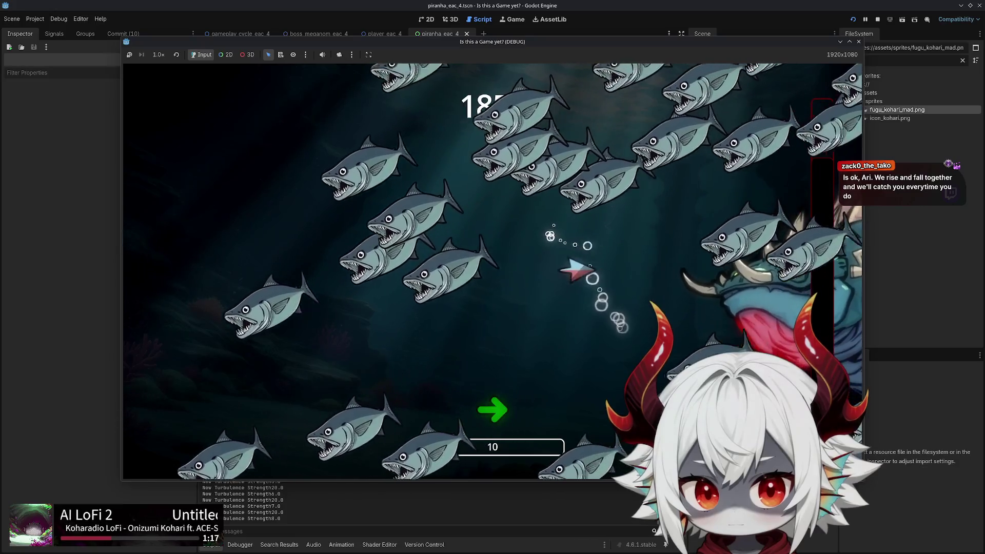
key("w")
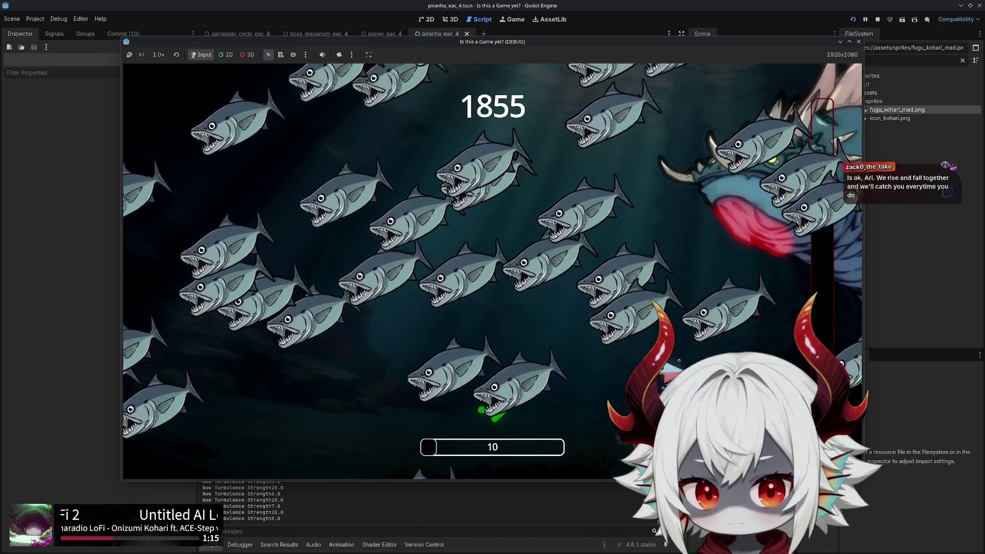
key("d")
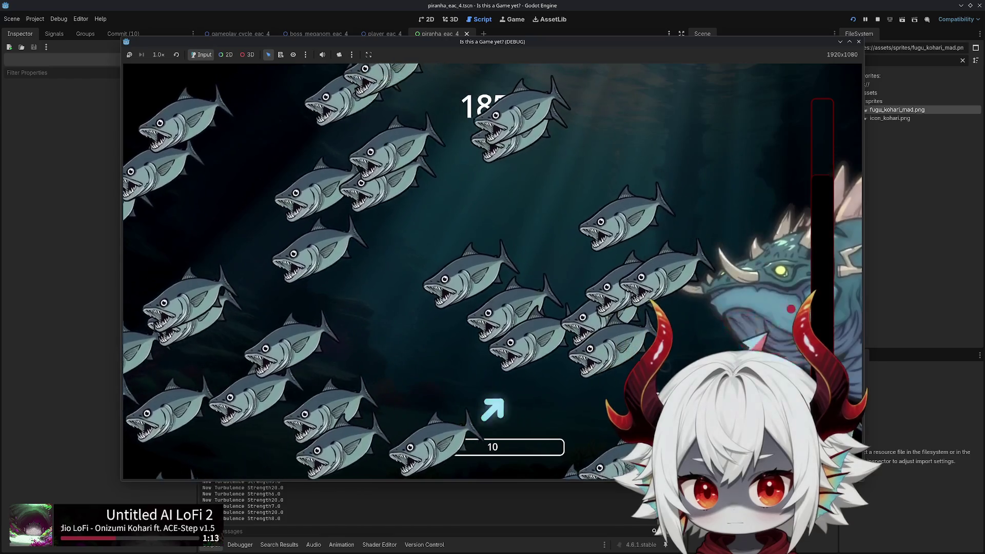
key("s")
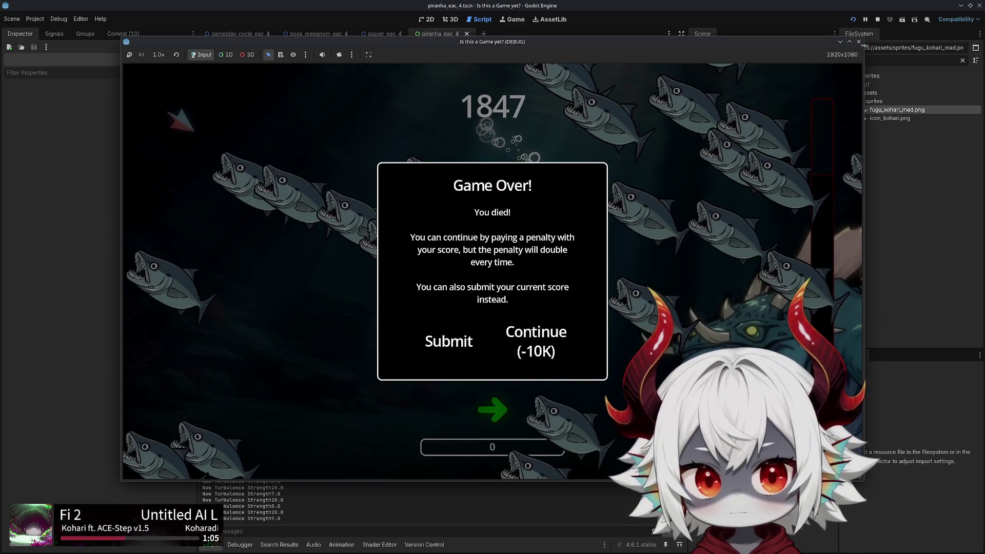
left_click(858, 42)
left_click(359, 288)
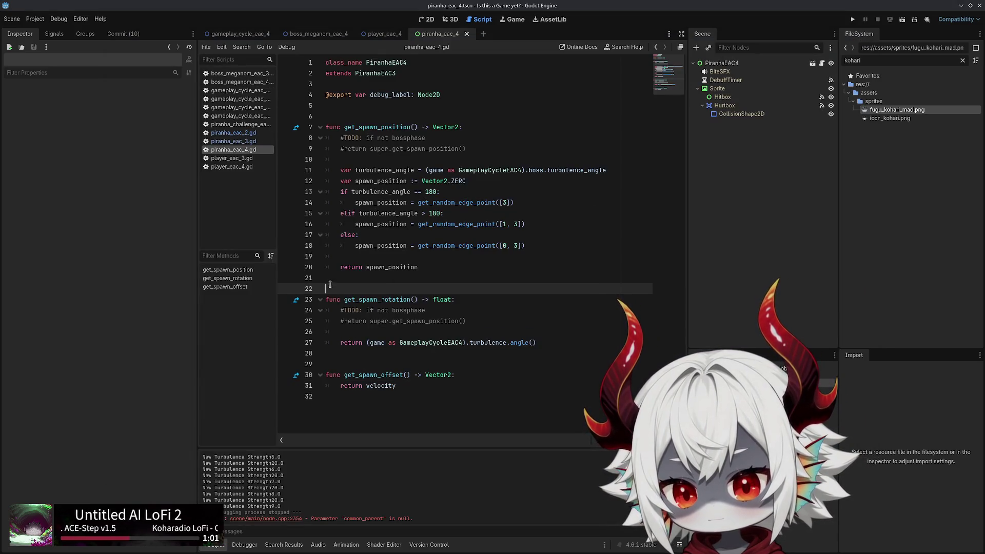
left_click(722, 62)
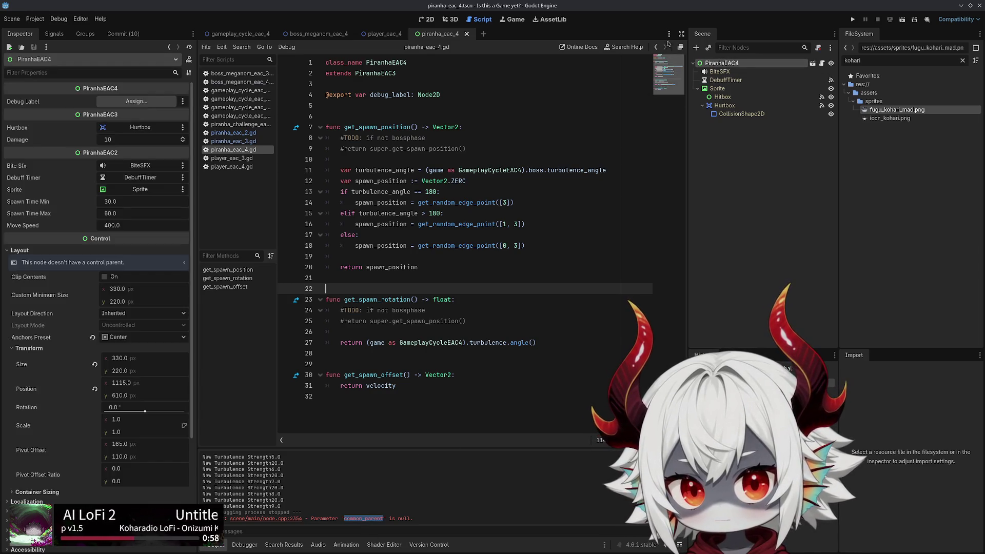
left_click(460, 96)
key("ctrl+z")
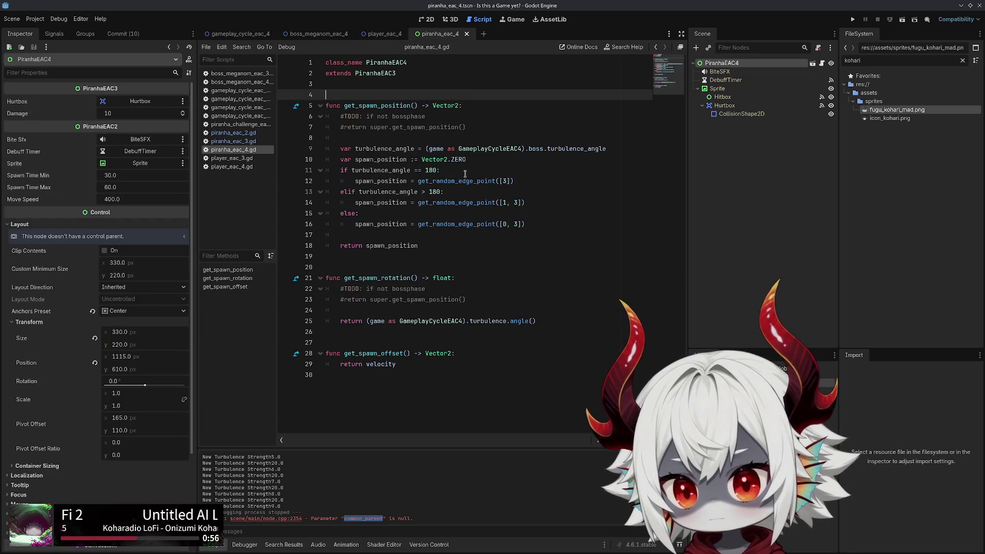
left_click(515, 180)
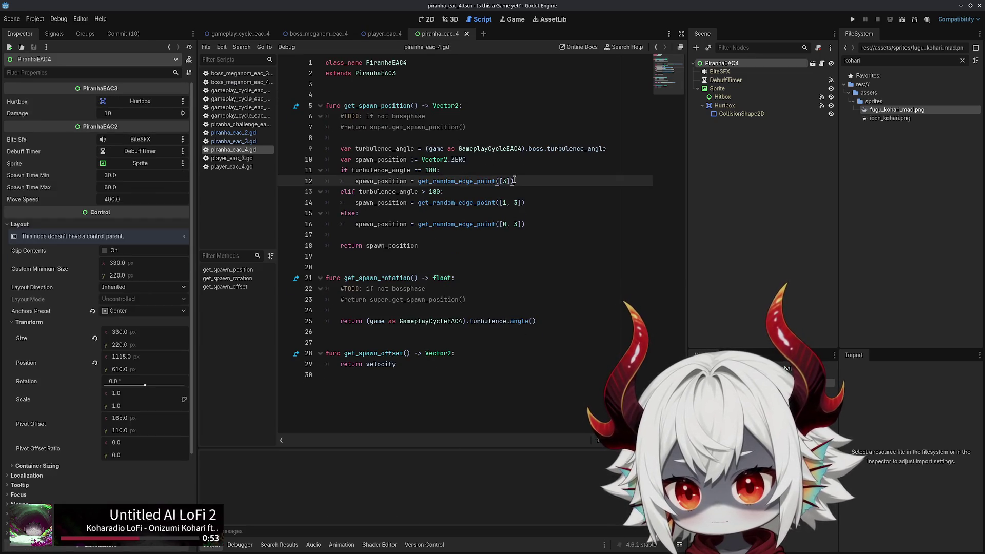
left_click(233, 132)
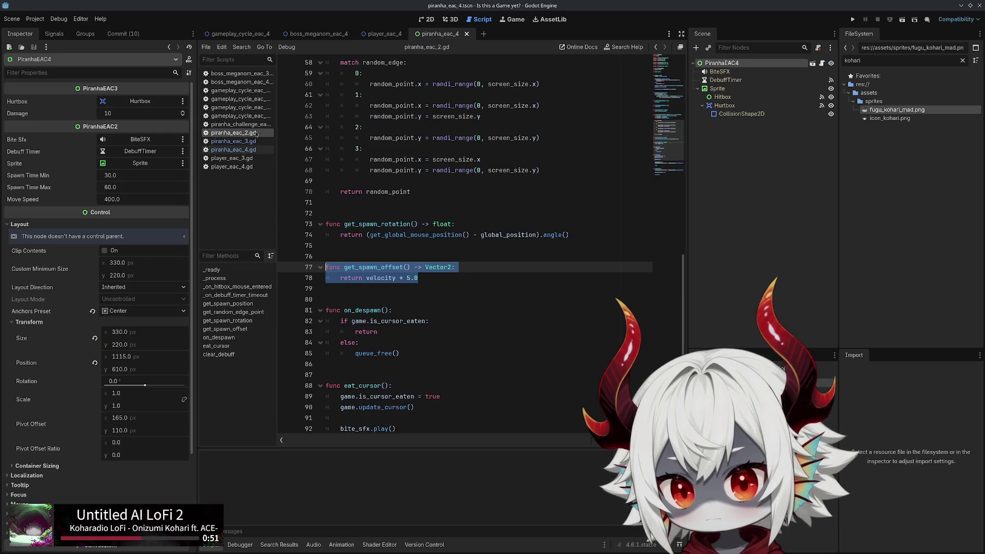
left_click(238, 83)
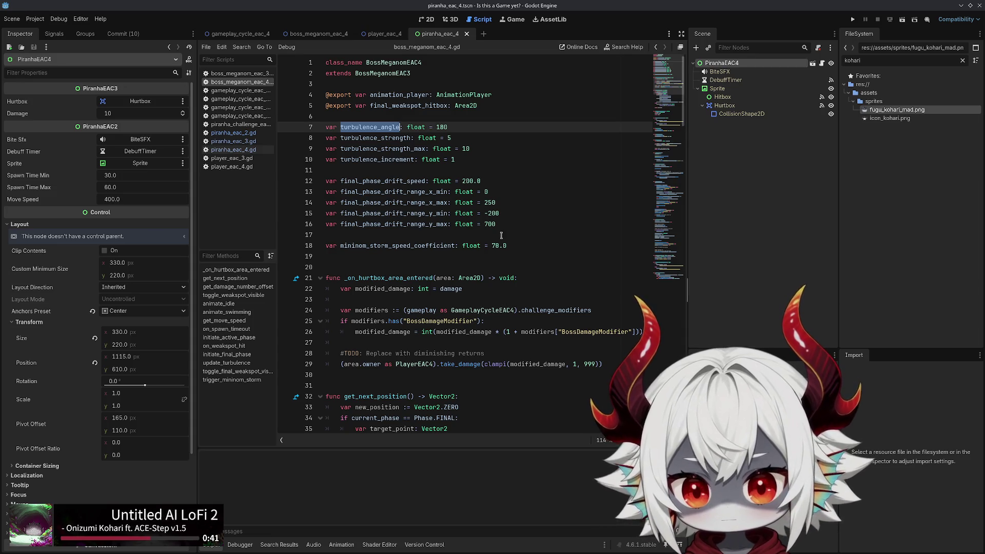
Change the randf_range lower bound on line 195 to 0.25 and save the boss script
double_click(422, 246)
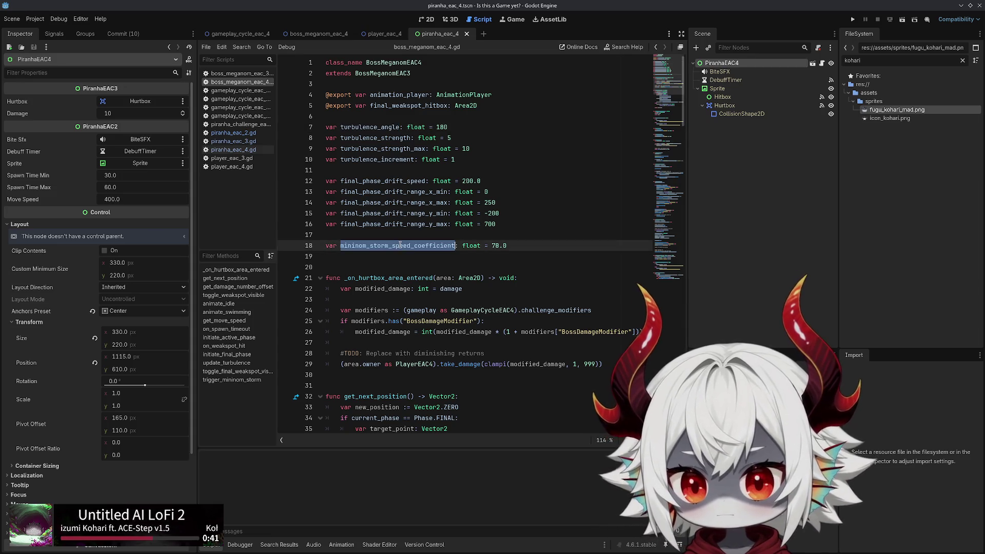
key("ctrl+f")
key("Return")
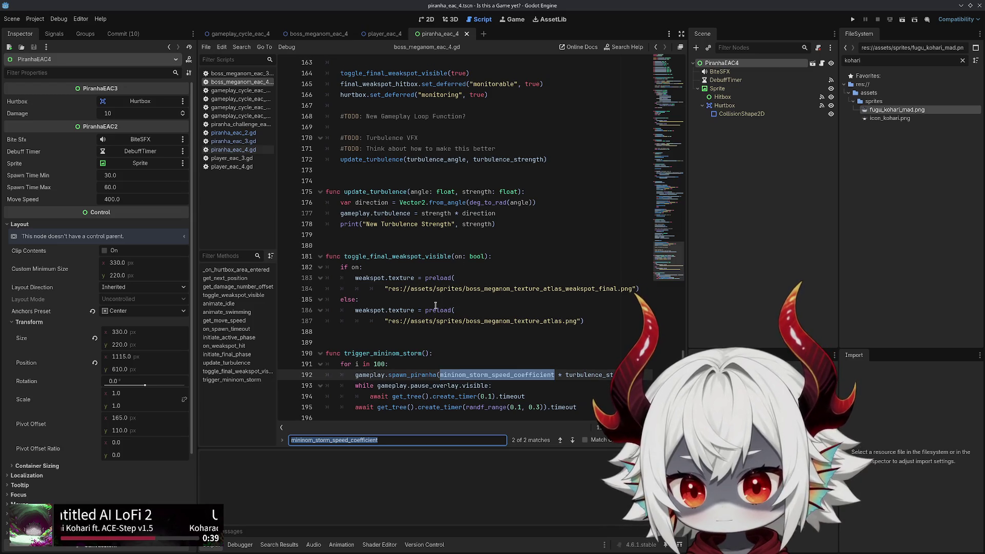
left_click(541, 407)
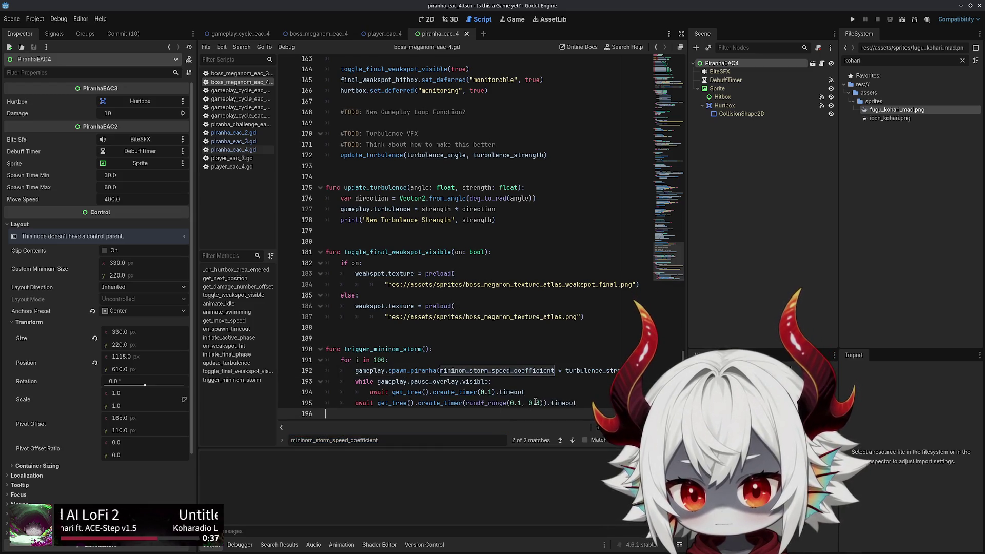
type("5")
left_click(522, 403)
key("BackSpace")
type("25")
key("ctrl+s")
Set the minion storm loop on line 191 to 50, save, and run the project
double_click(379, 359)
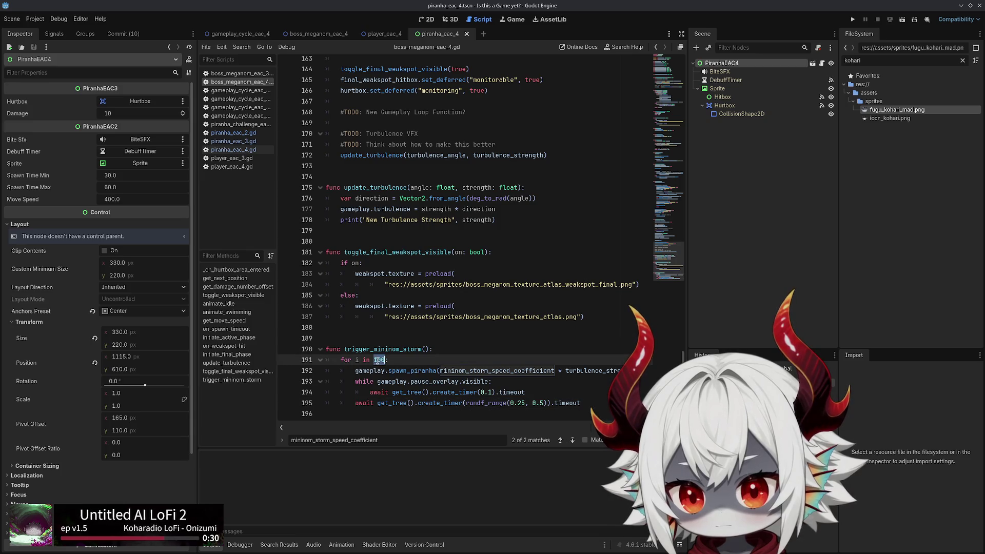
type("50")
key("ctrl+s")
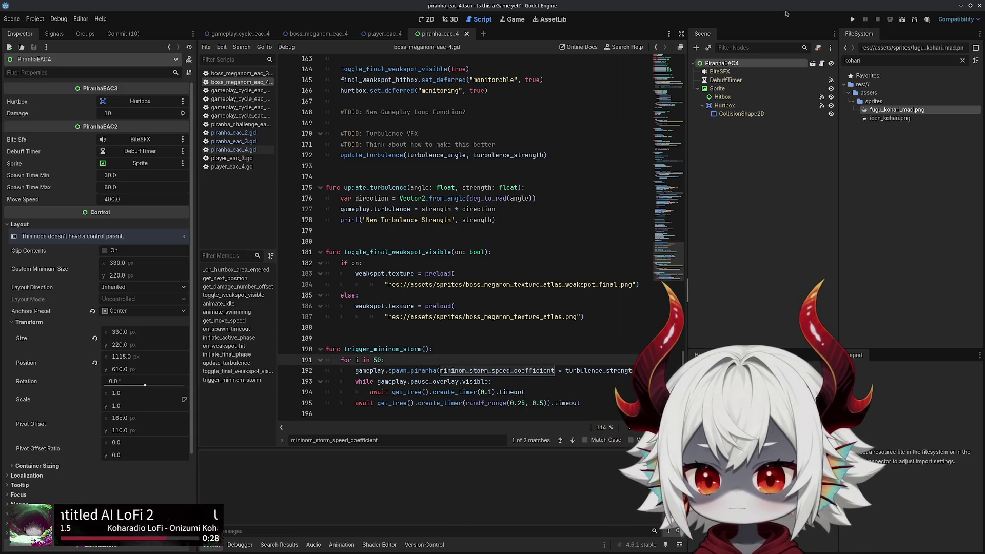
left_click(853, 19)
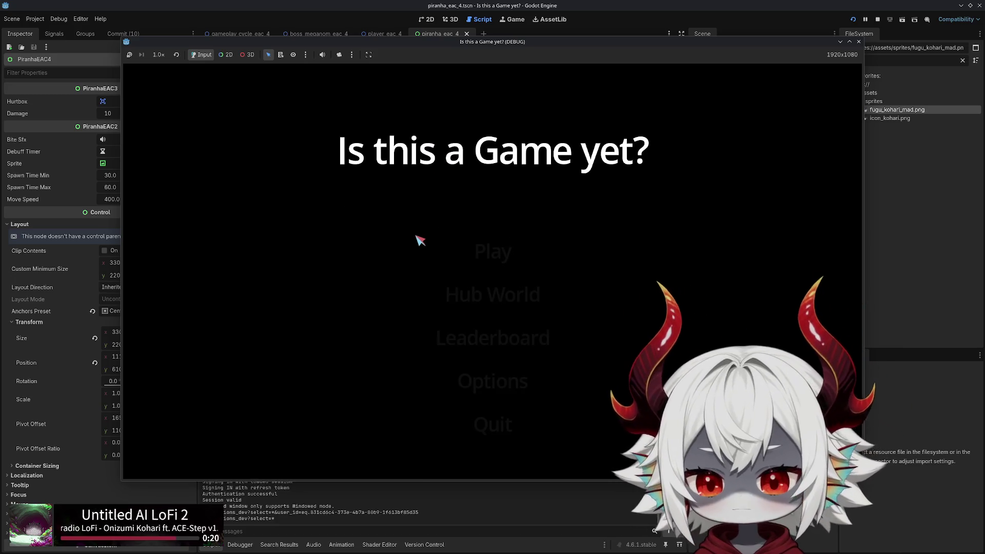
Start a game, continue after both Game Overs, then quit from the Esc pause menu
left_click(436, 406)
left_click(492, 252)
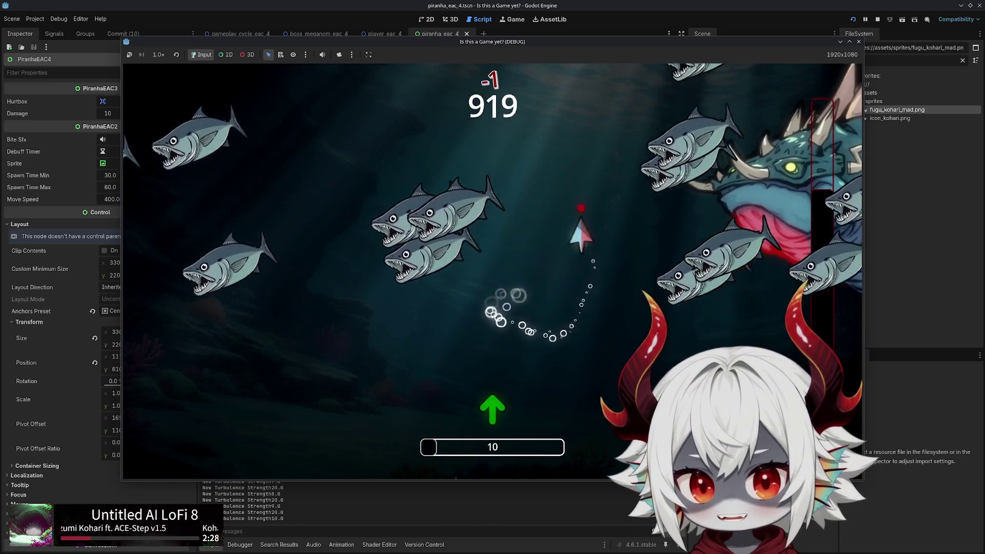
left_click(536, 341)
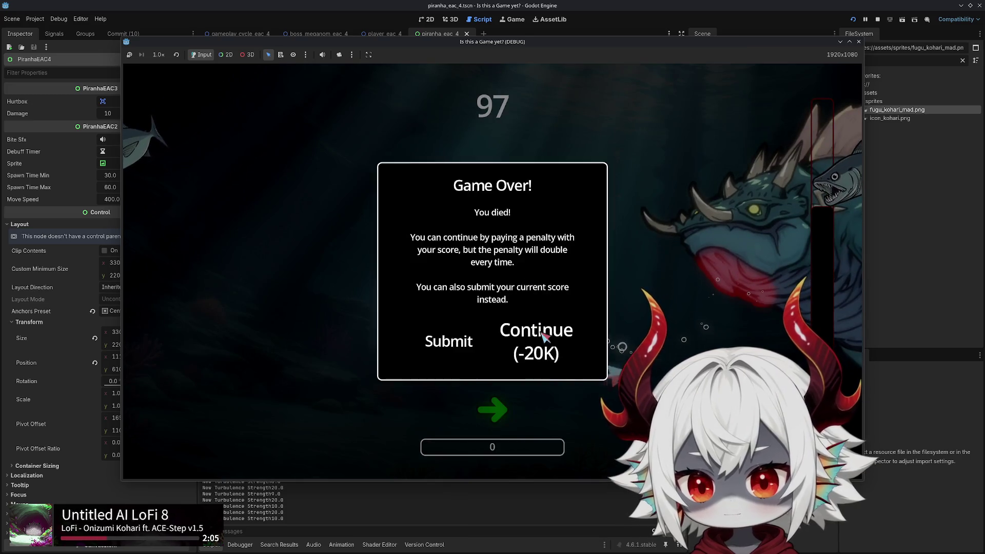
left_click(542, 336)
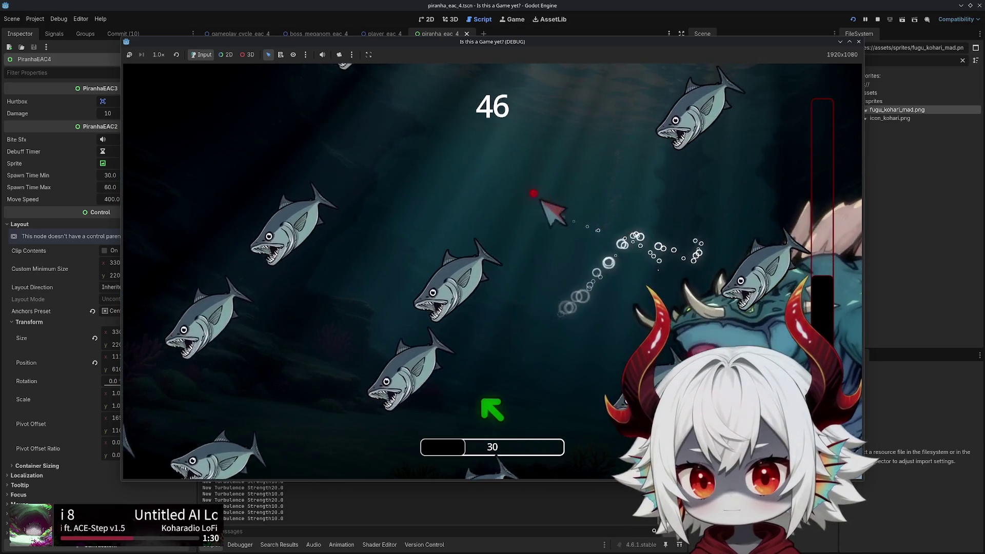
key("Escape")
left_click(473, 344)
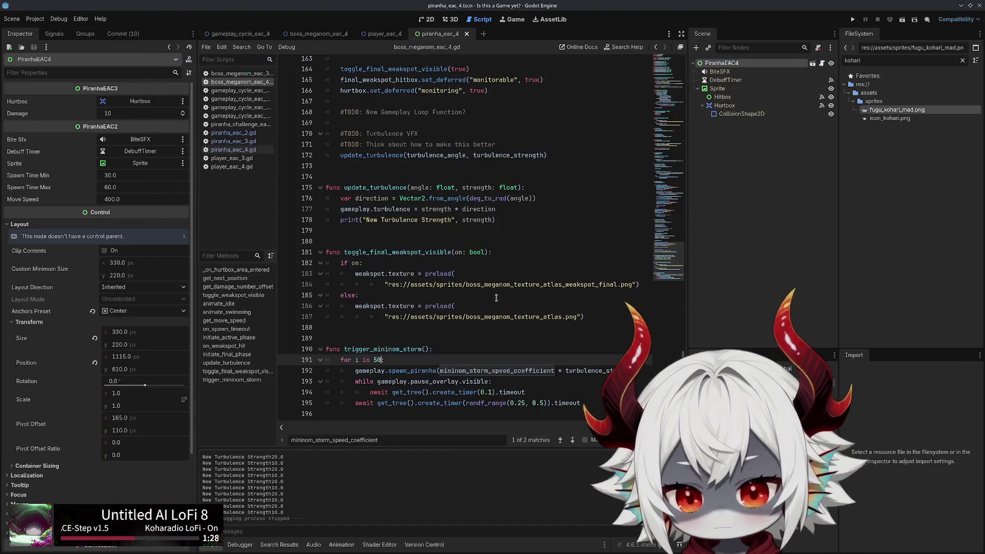
Review the uncommitted diffs of the growl sound bundle and boss_meganom_eac_4.tscn
left_click(121, 35)
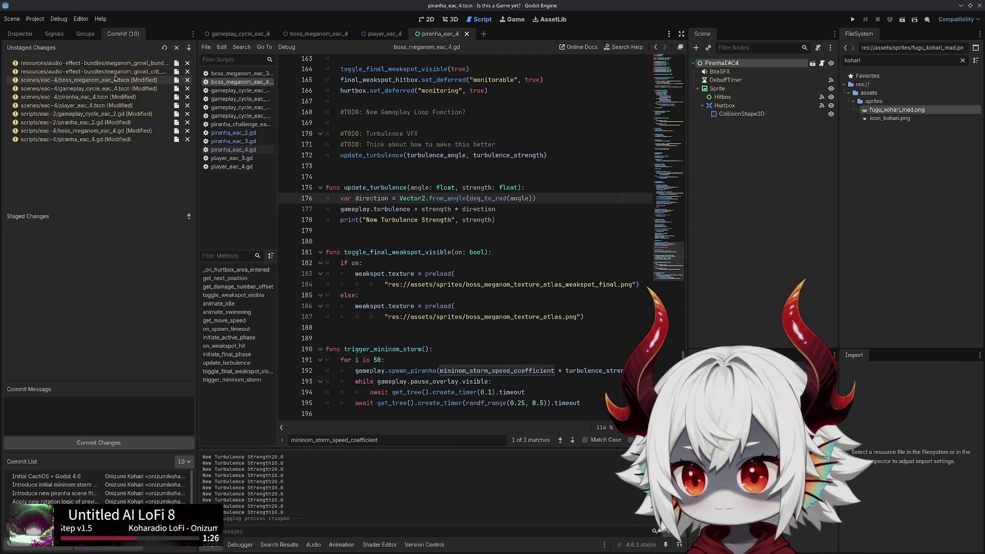
left_click(109, 64)
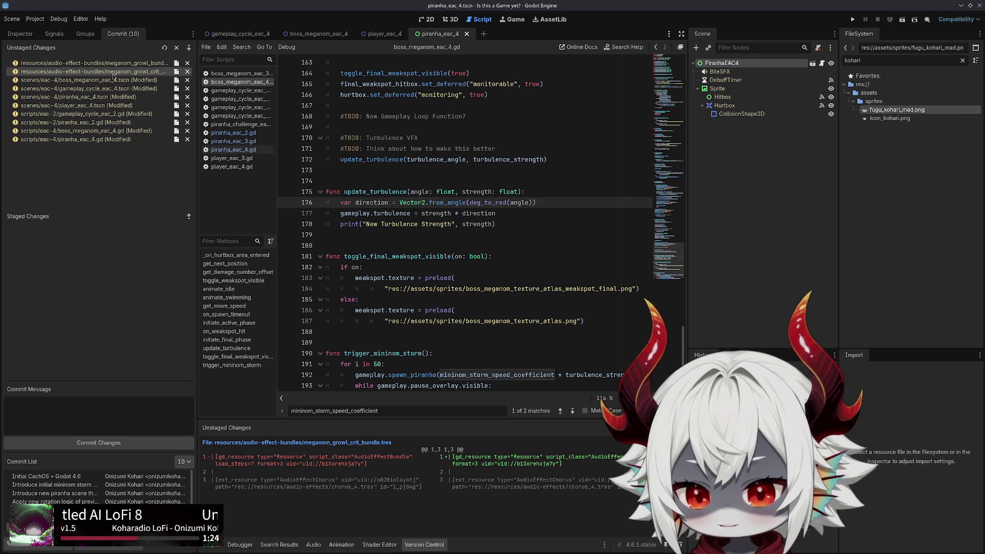
left_click(108, 81)
scroll(524, 507, "down", 3)
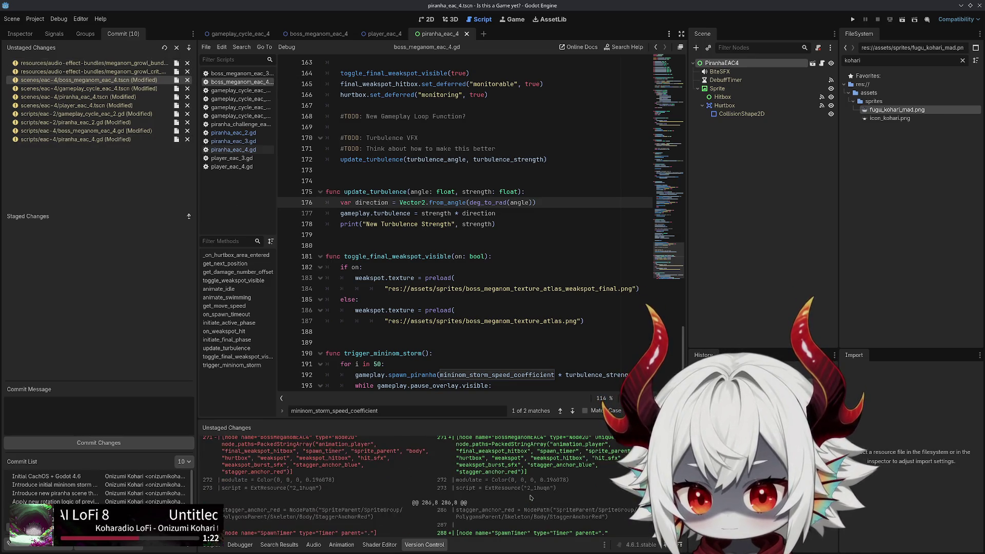
scroll(527, 496, "down", 3)
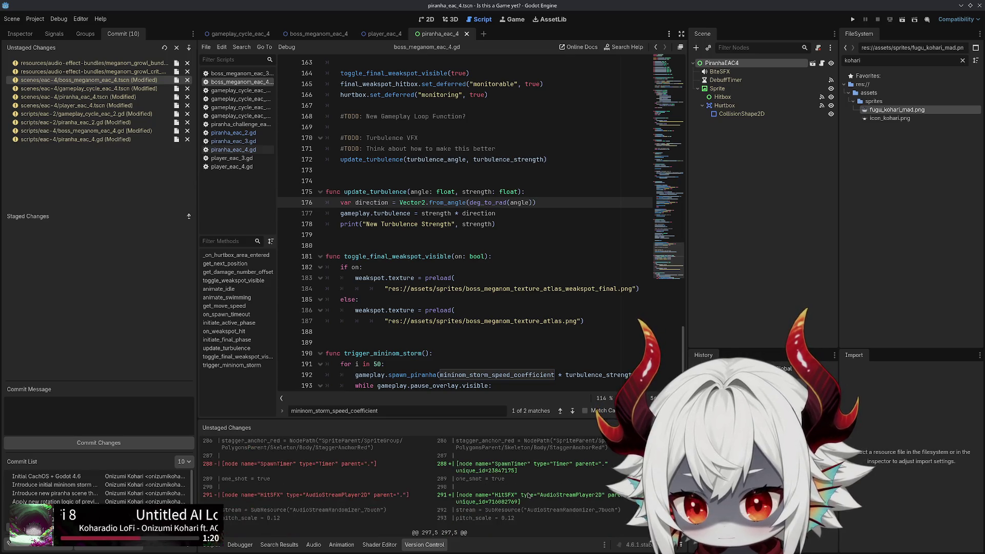
scroll(525, 492, "down", 5)
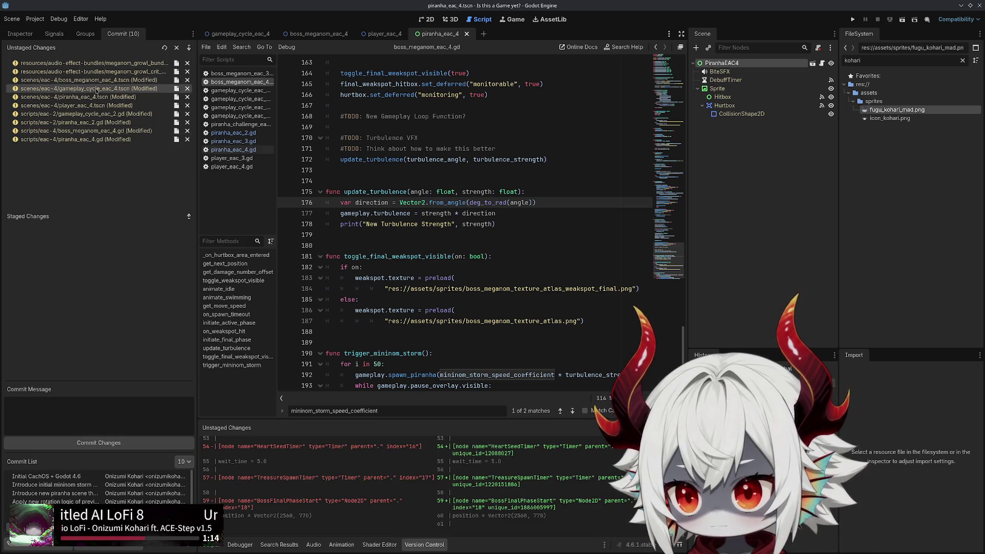
scroll(385, 485, "down", 10)
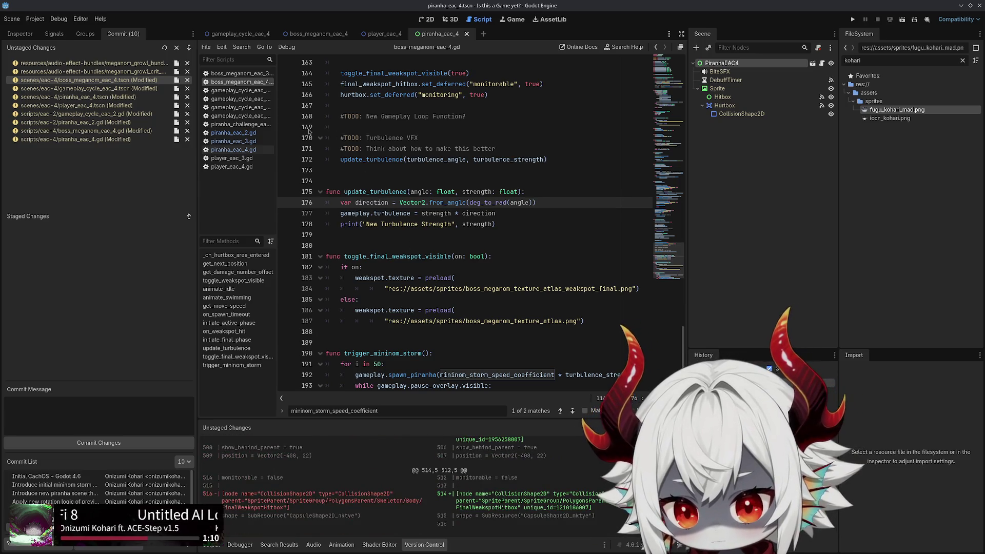
Inspect the diffs of gameplay_cycle_eac_4.tscn, piranha_eac_4.tscn, player_eac_4.tscn and gameplay_cycle_eac_2.gd
left_click(130, 88)
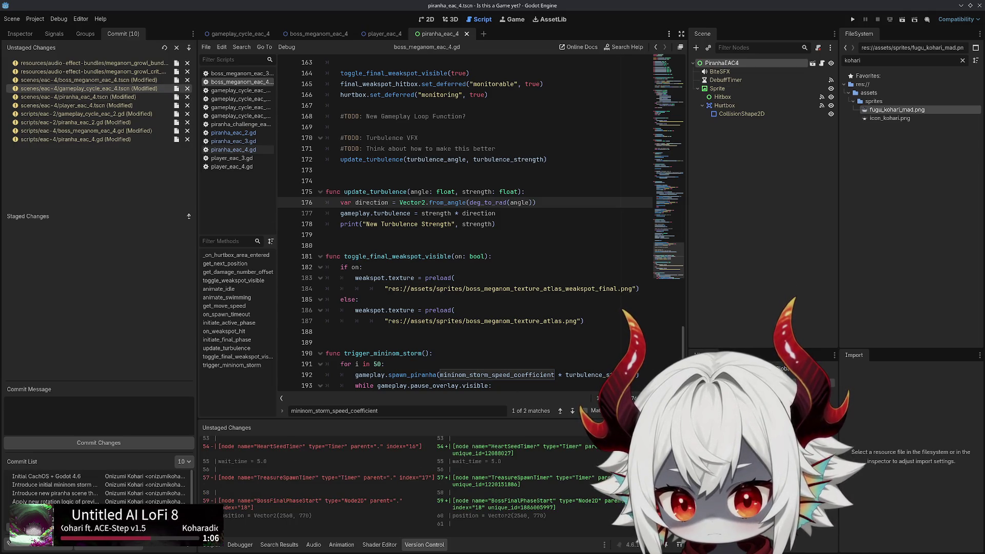
scroll(385, 485, "up", 10)
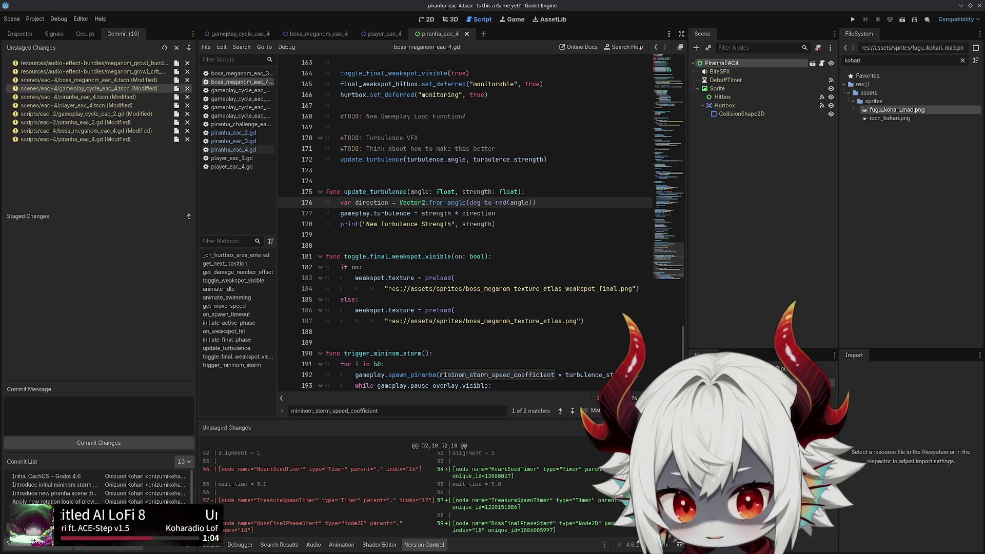
left_click(116, 97)
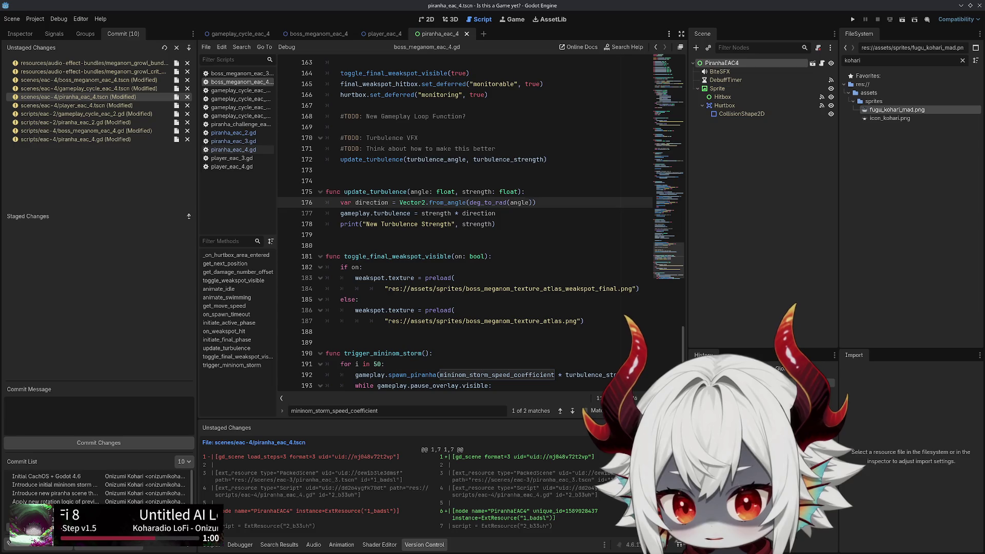
scroll(583, 473, "down", 1)
left_click(110, 104)
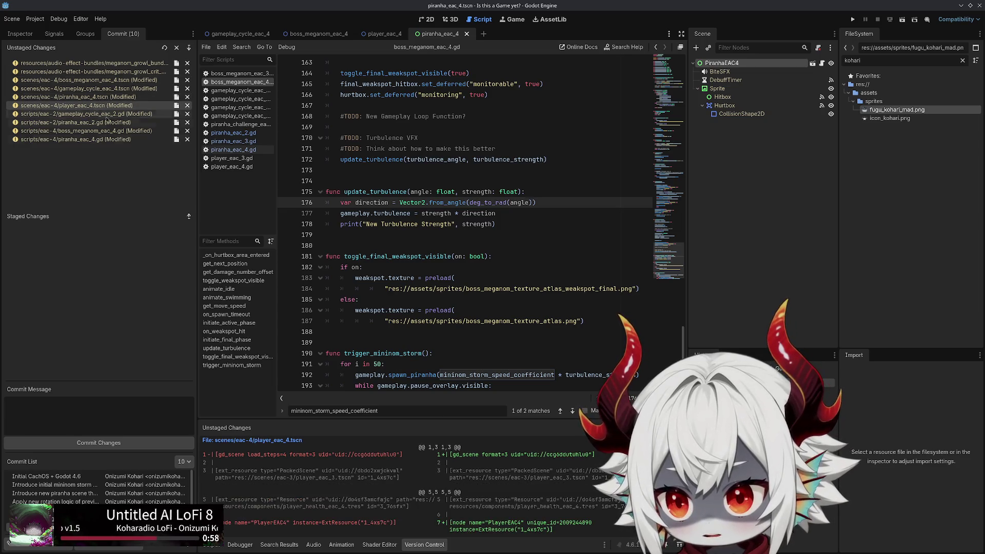
scroll(385, 485, "down", 2)
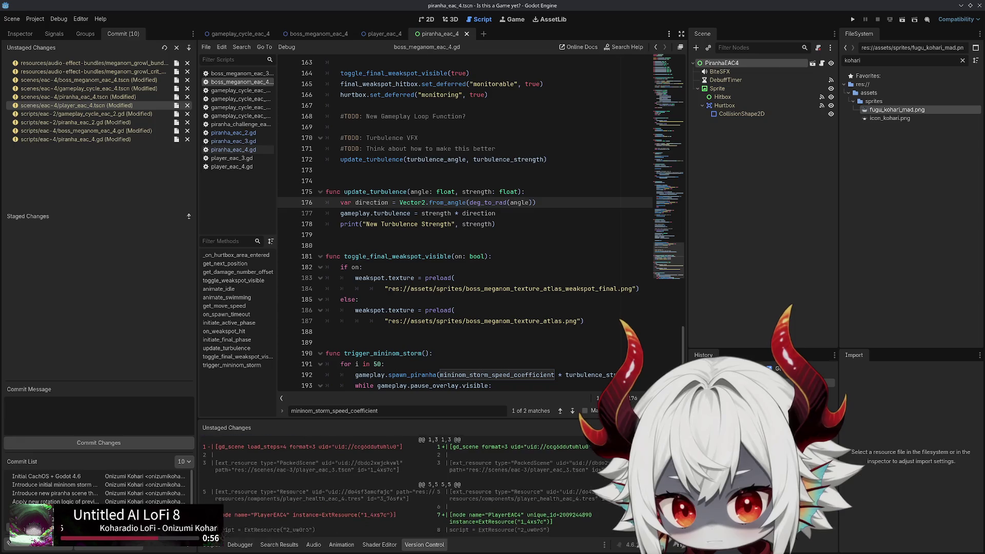
left_click(113, 114)
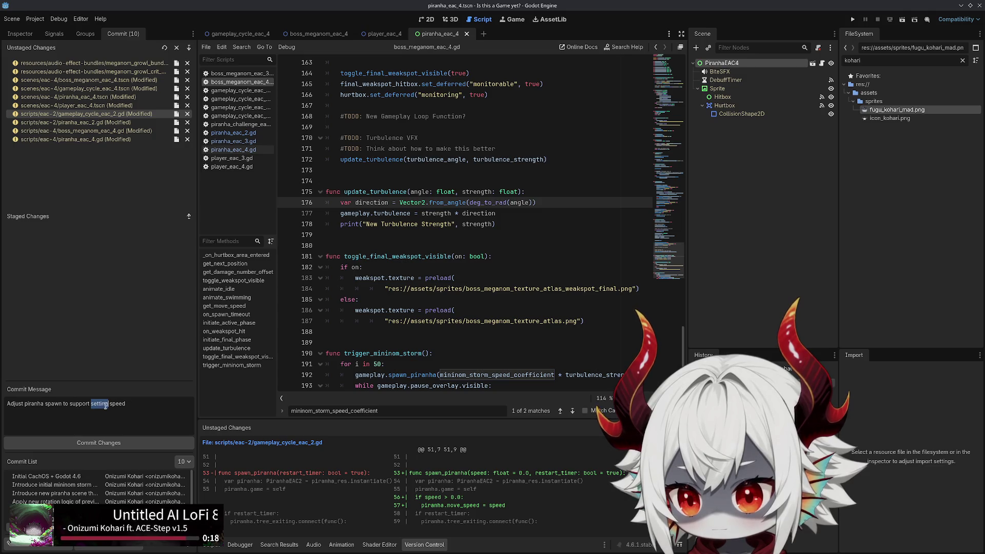
type("Adjust piranha spawn to support variable speed")
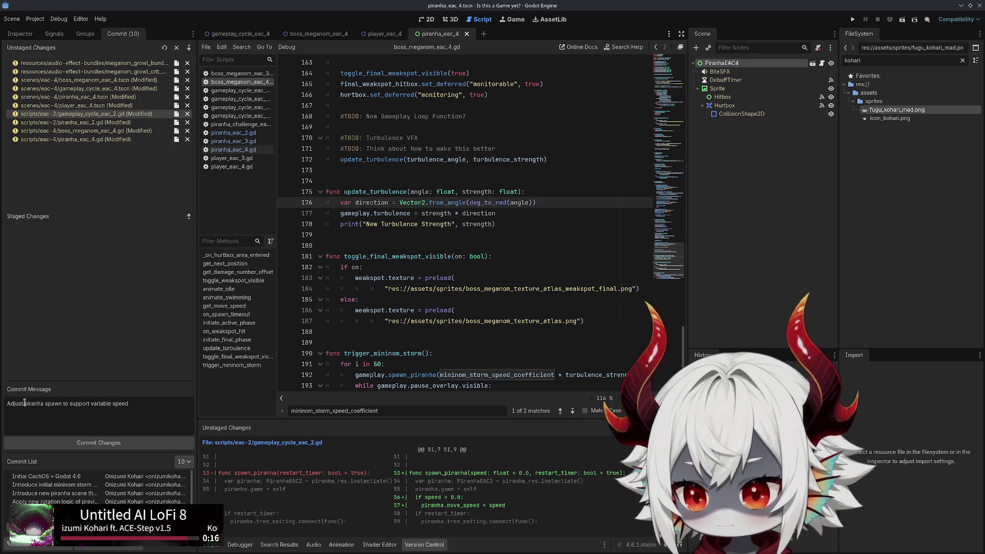
Replace the commit message with 'Add speed variable to piranha spawn function' and stage gameplay_cycle_eac_2.gd
triple_click(70, 405)
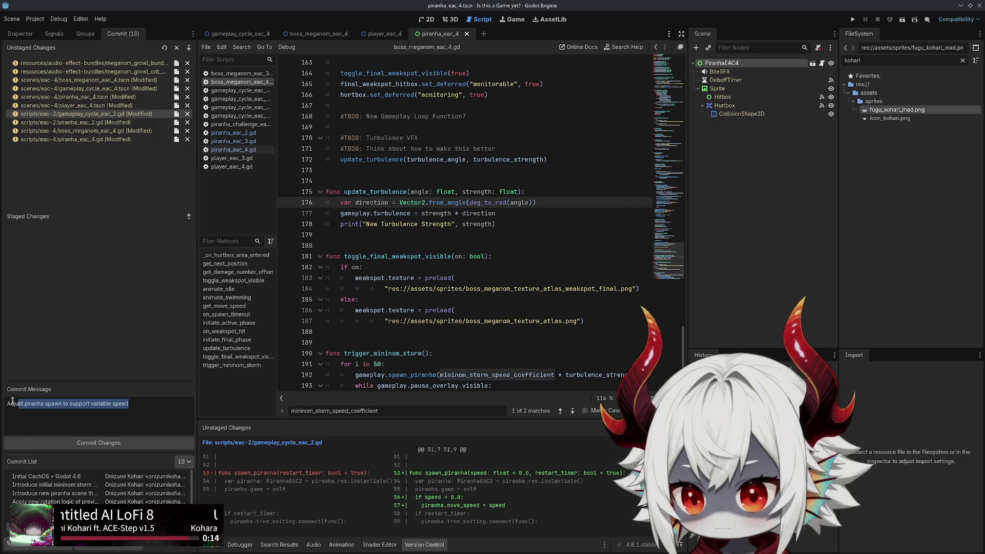
type("Add spe")
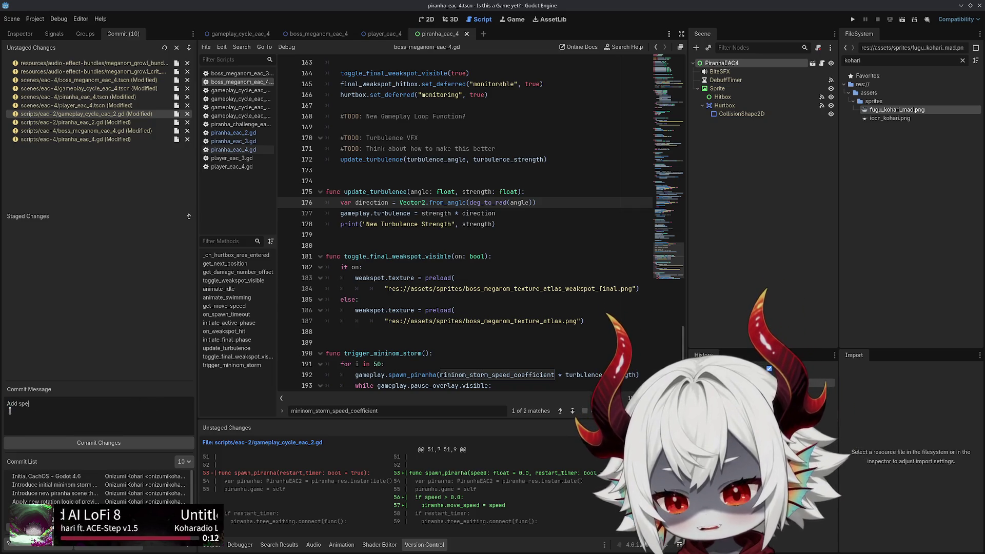
type("ed variable to spawn")
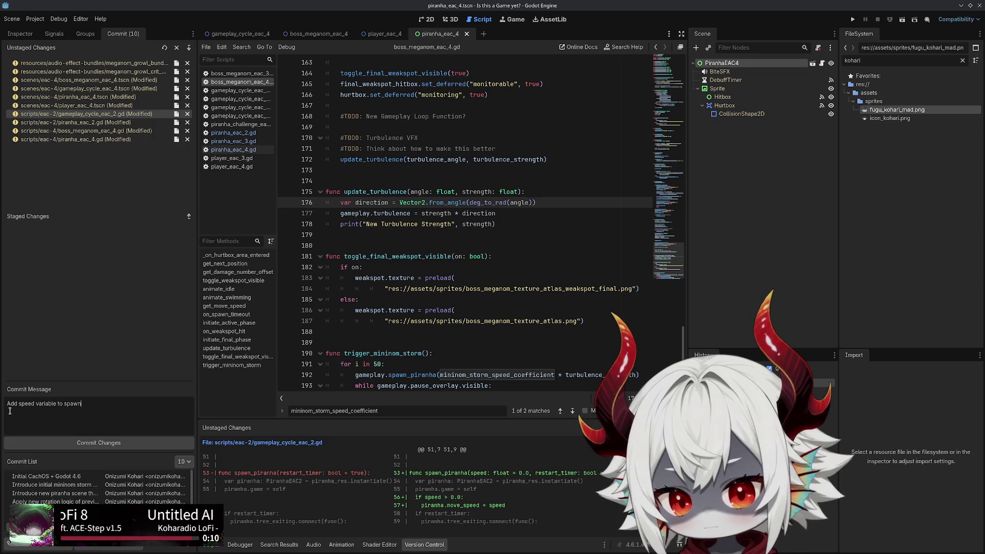
type("piranha ")
type("function")
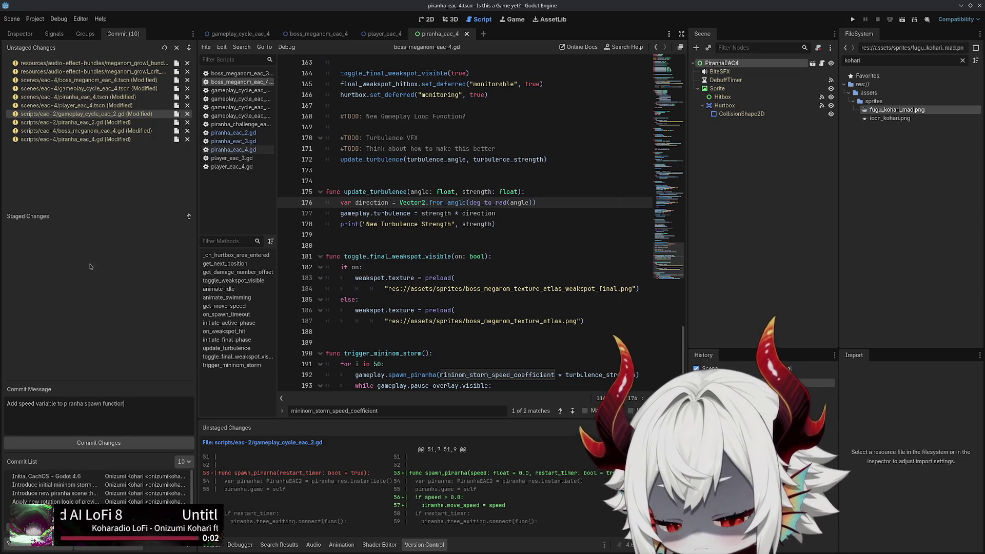
double_click(119, 115)
Review the piranha_eac_2.gd diff and add a '+ Fix spawn position not being called' message line
left_click(119, 118)
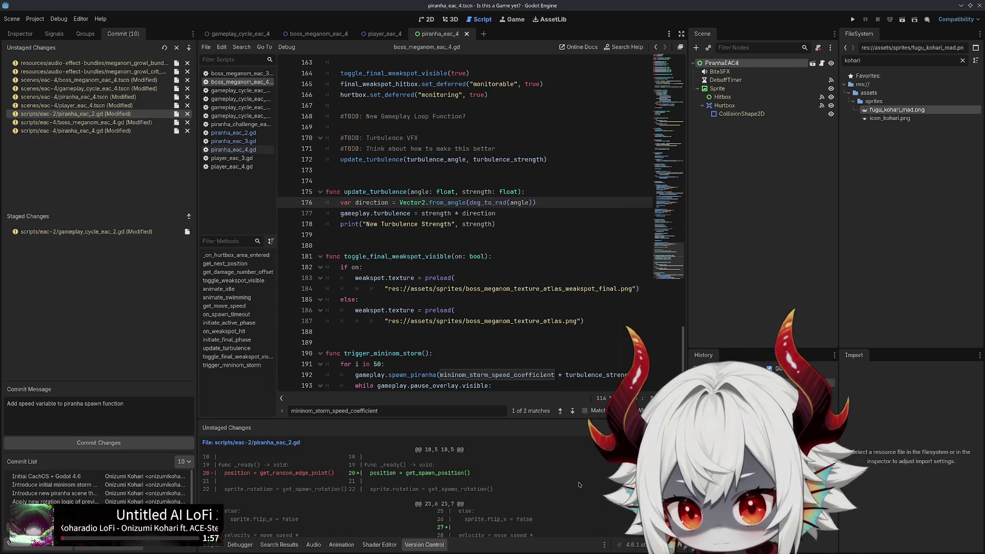
scroll(578, 484, "down", 3)
left_click(144, 406)
key("Return")
type("+ Fix ")
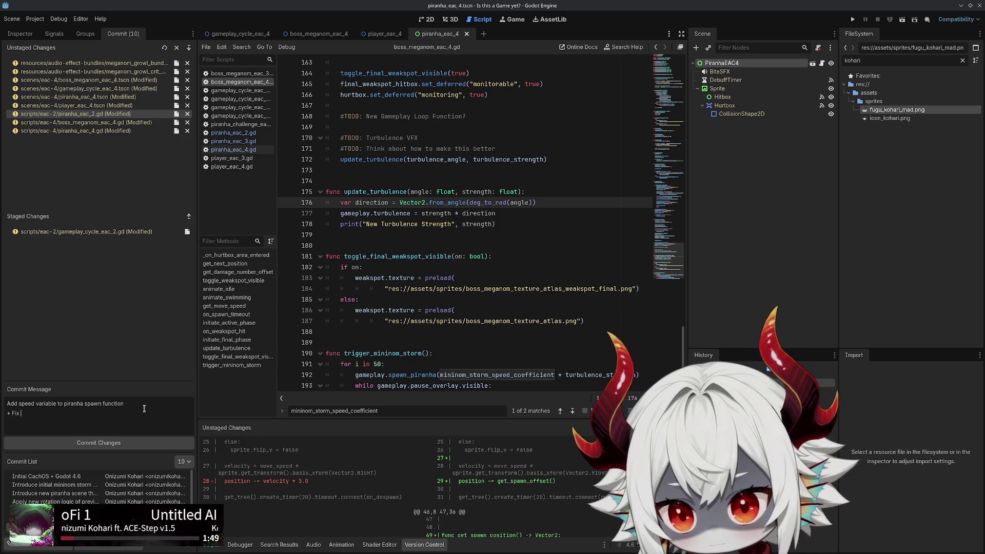
type("spawn position")
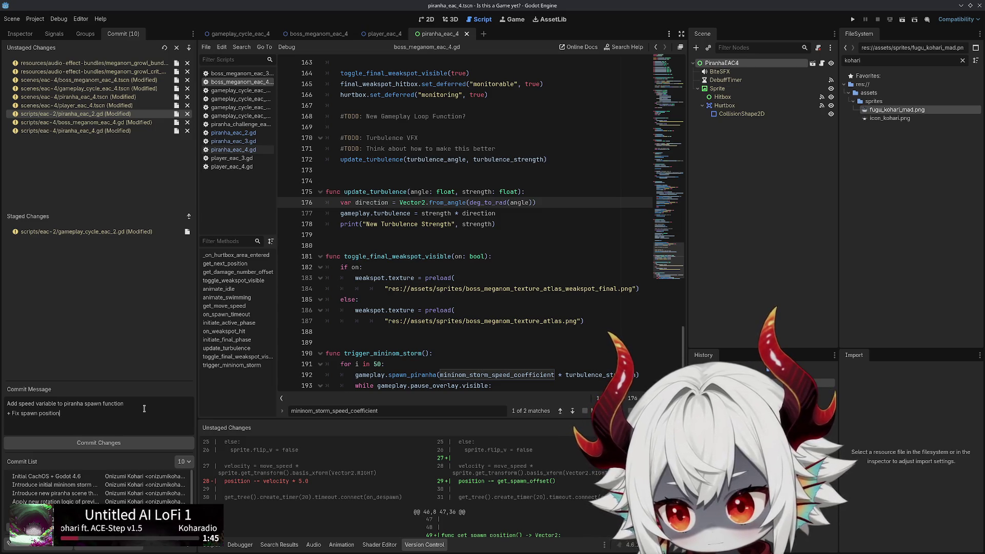
type(" not being called")
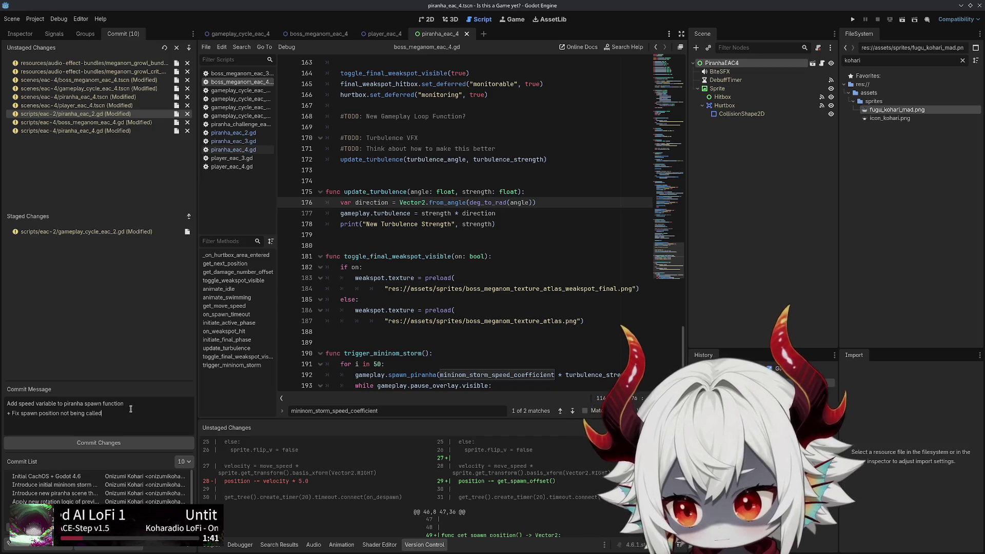
Add a '+ Refactor' message line about overriding the spawn offset
key("Return")
type("+ Refactor to")
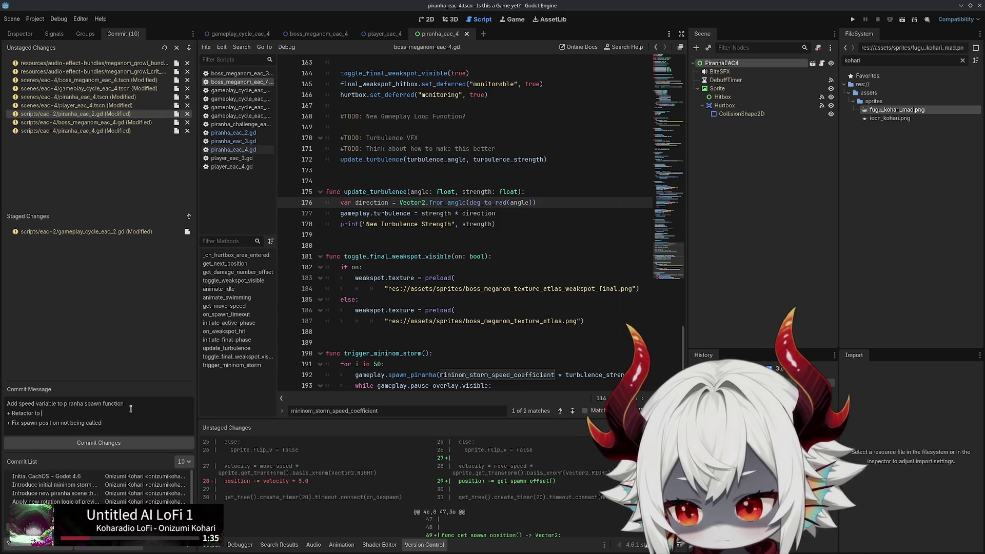
type(" support")
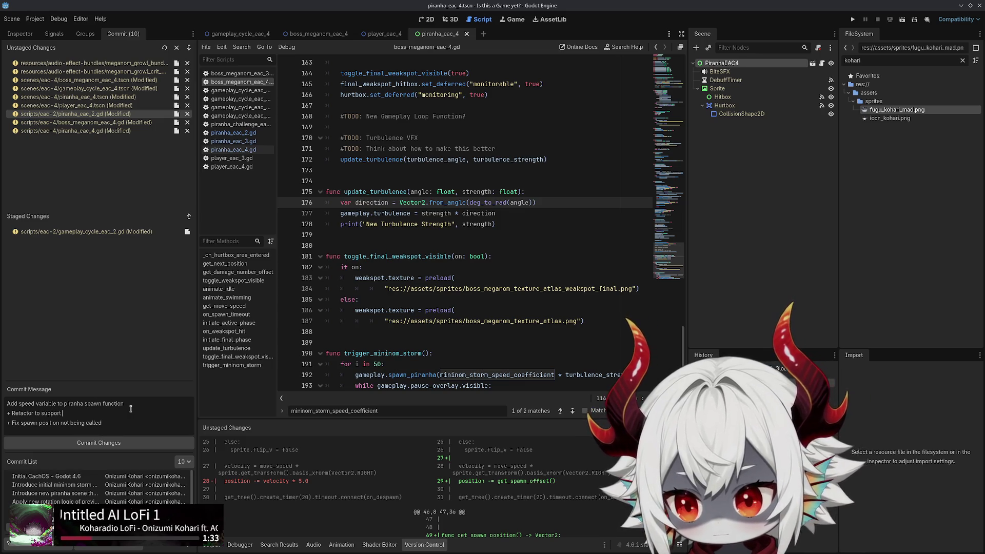
key("ctrl+shift+Left")
type("override")
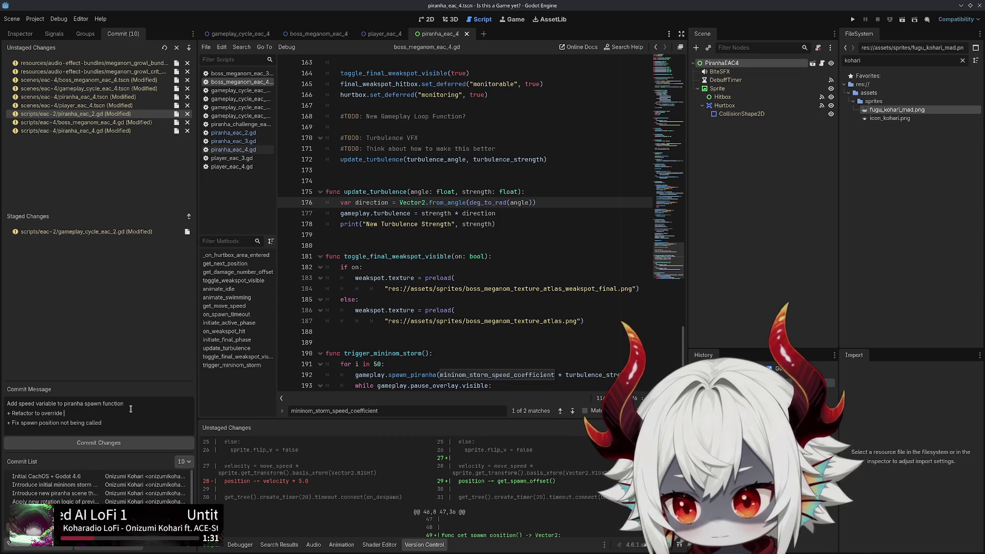
type("spawn offset")
type("piranha")
Insert 'piranha' so the line reads '+ Fix piranha spawn position not being called'
left_click(23, 423)
type("pirnah")
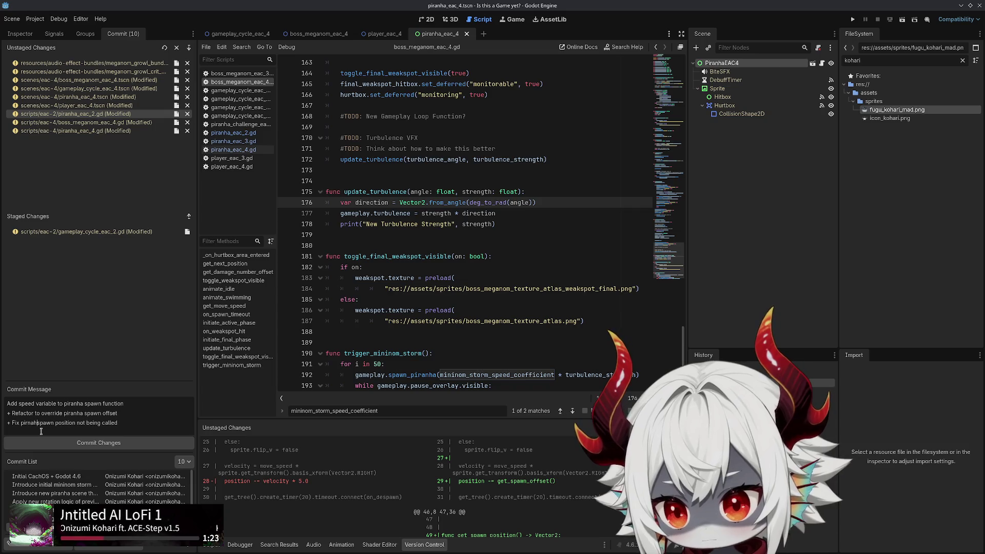
key("BackSpace")
key("BackSpace")
key("BackSpace")
type("anha")
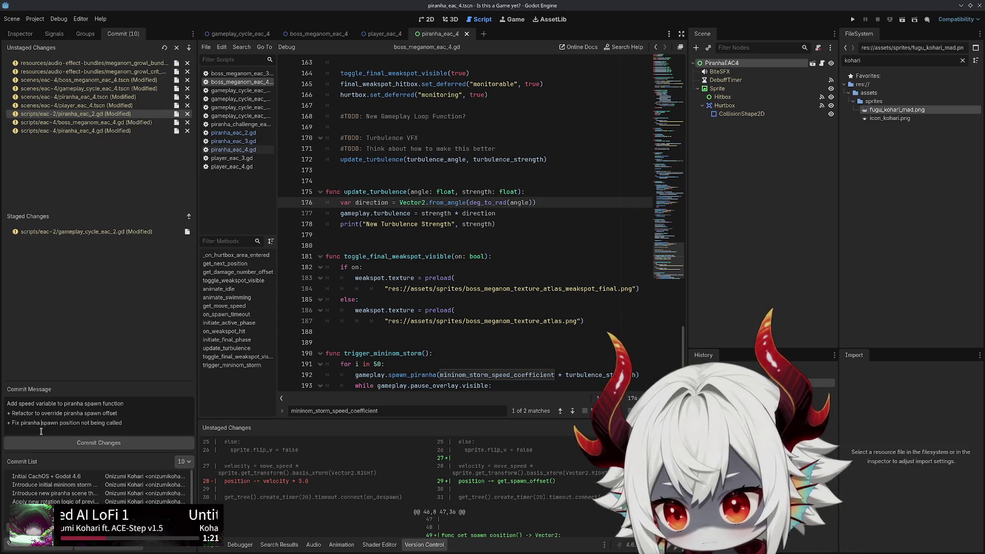
Scroll through the piranha_eac_2.gd diff and stage the file for commit
scroll(579, 486, "down", 3)
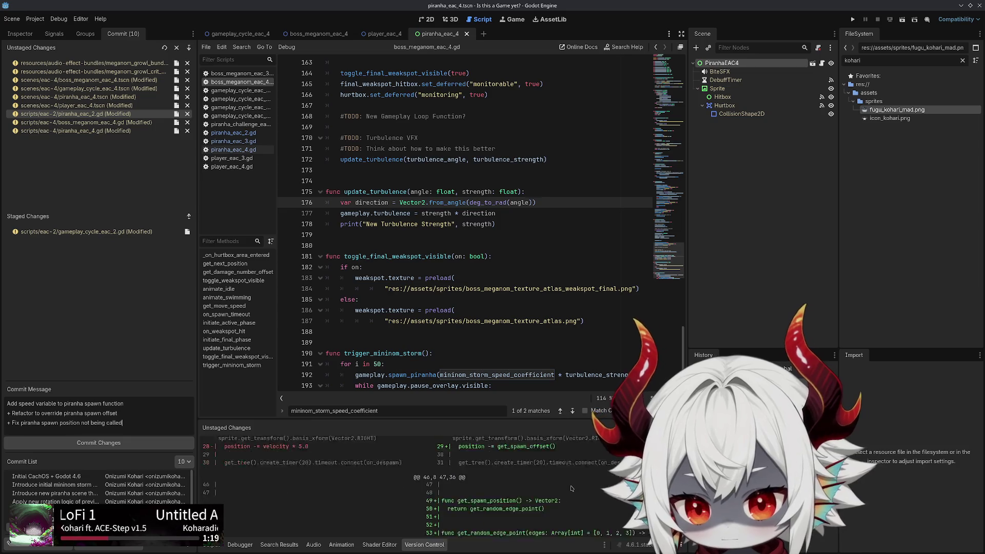
scroll(578, 485, "down", 5)
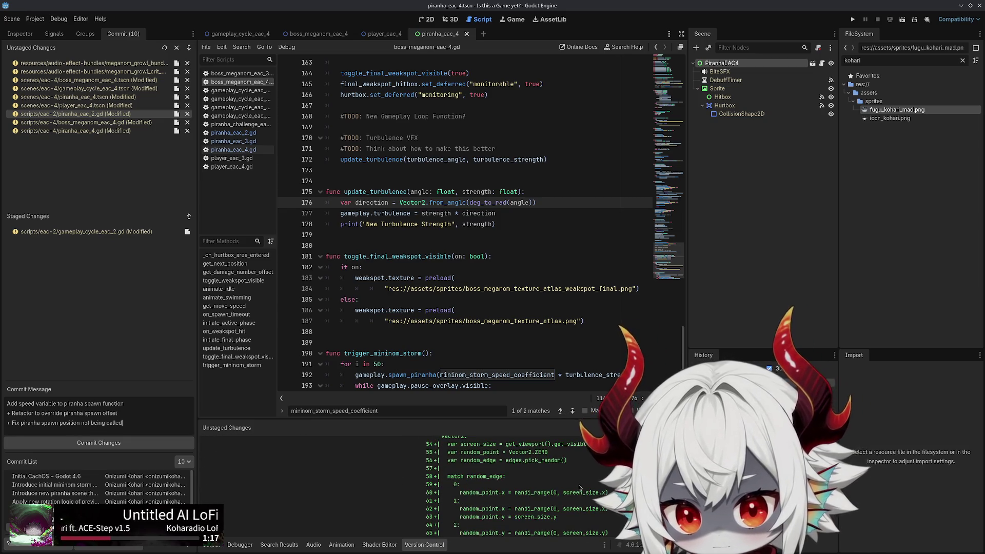
scroll(578, 487, "up", 7)
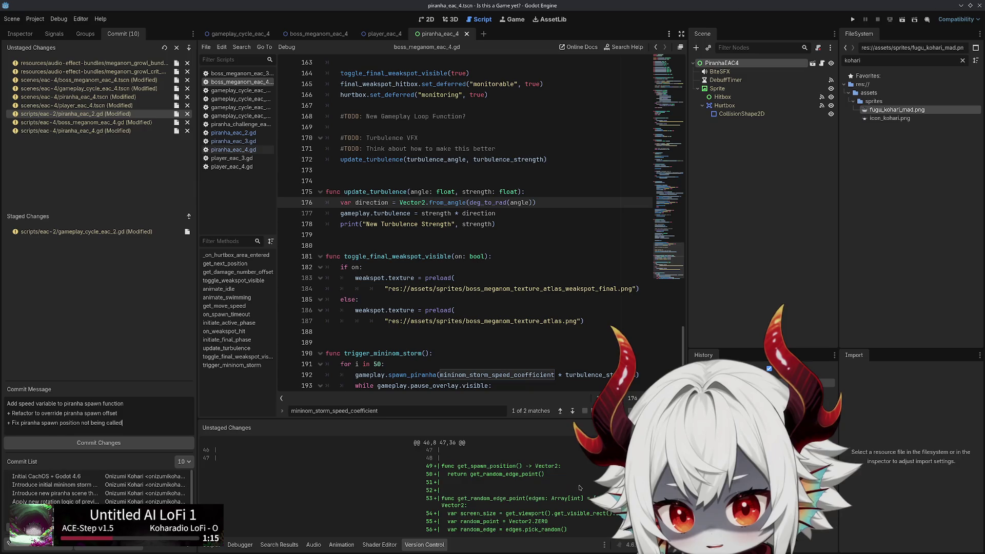
scroll(579, 487, "down", 10)
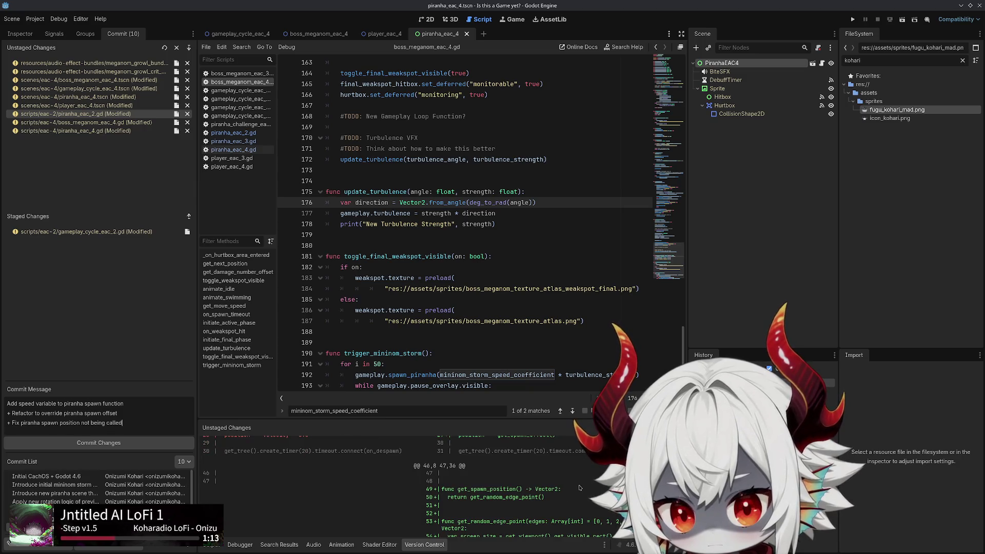
scroll(578, 487, "up", 3)
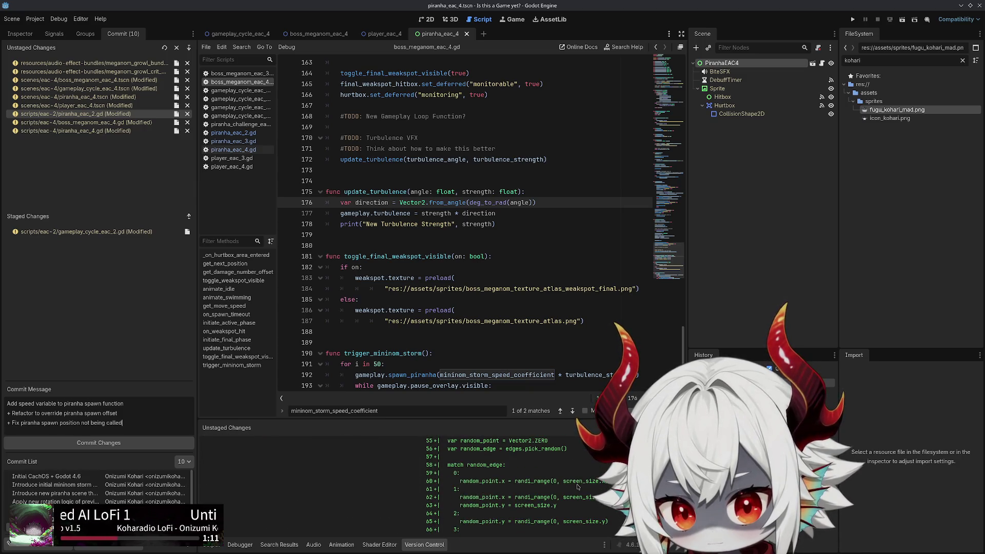
scroll(578, 488, "down", 5)
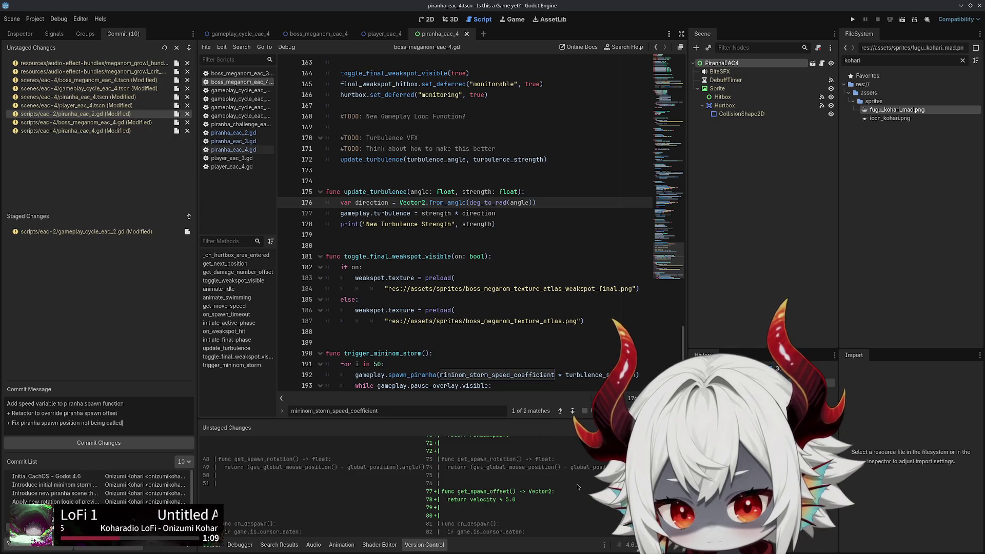
scroll(577, 487, "down", 5)
scroll(577, 487, "down", 3)
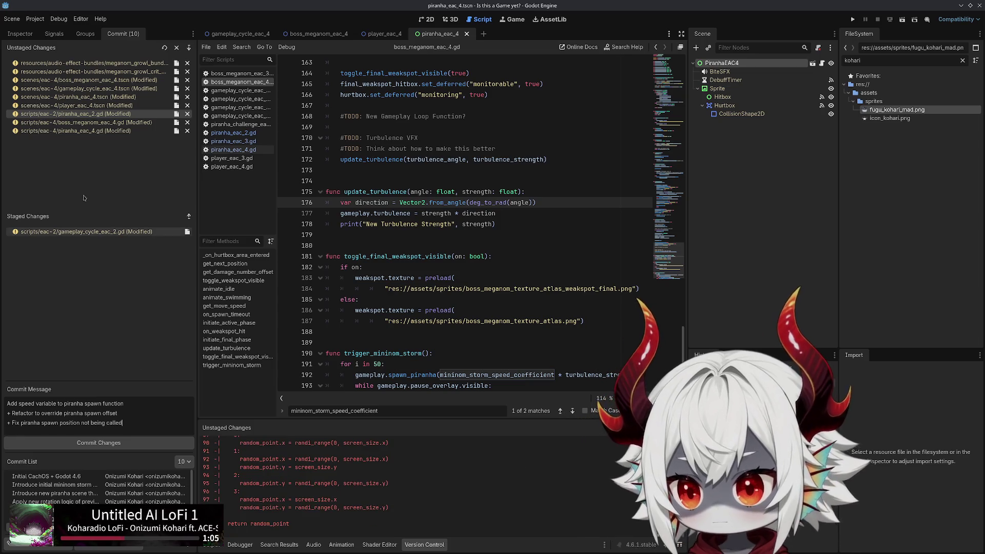
double_click(84, 116)
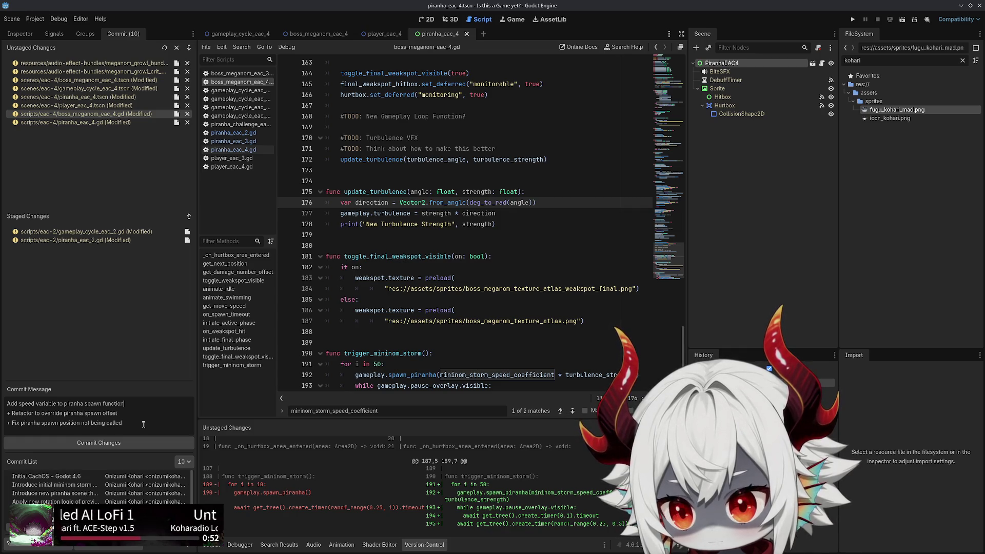
Clear the old commit summary line so it can be rewritten
key("shift+Home")
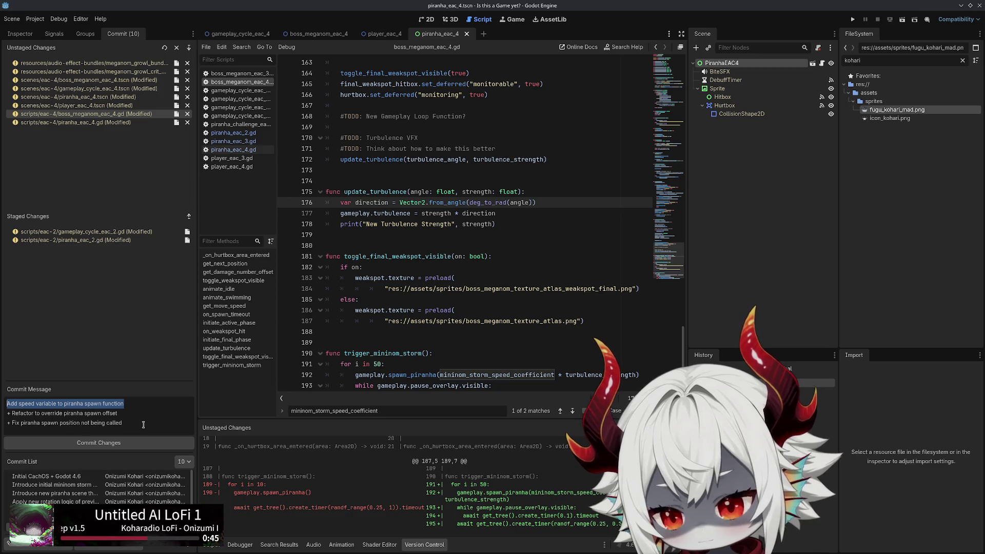
type("Tweak anhamini")
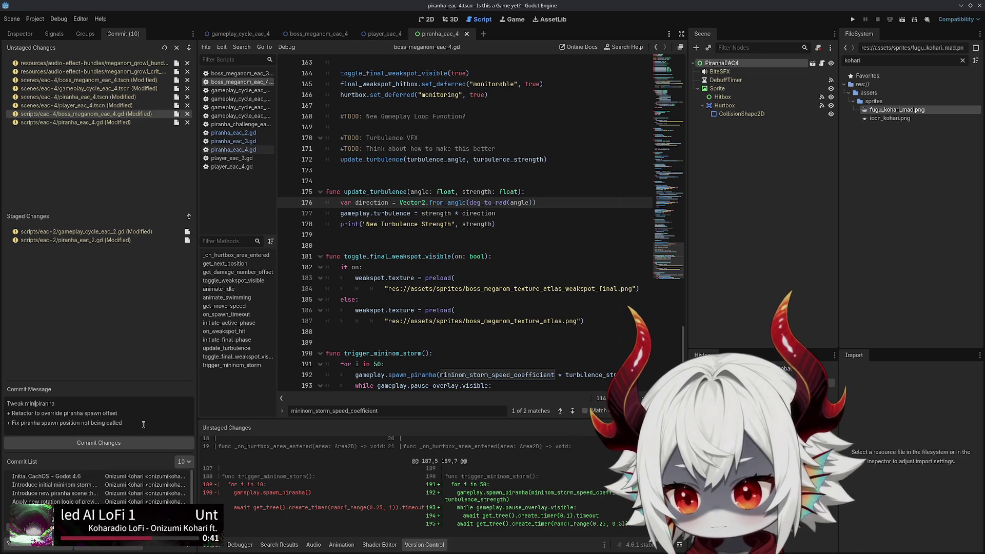
type("nom spawn")
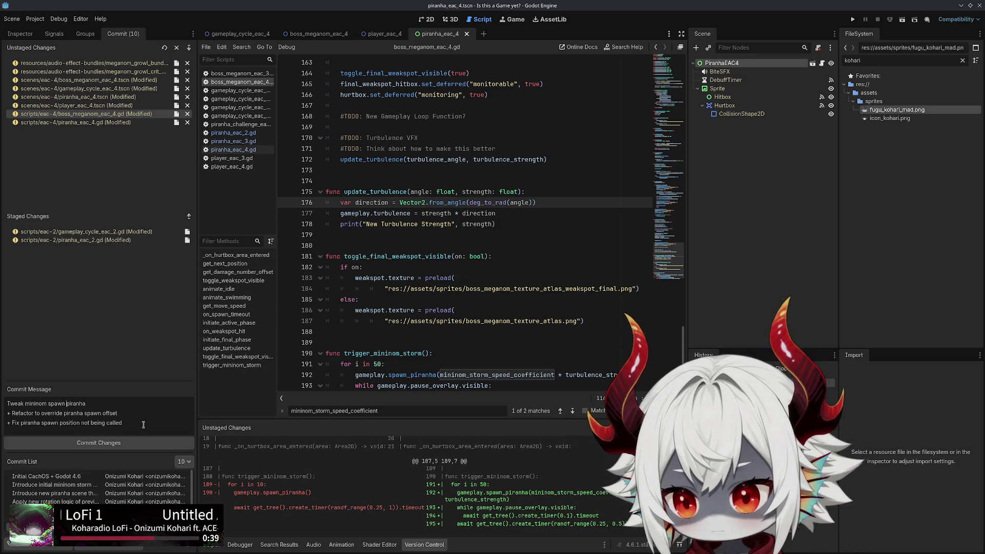
key("BackSpace")
key("BackSpace")
key("BackSpace")
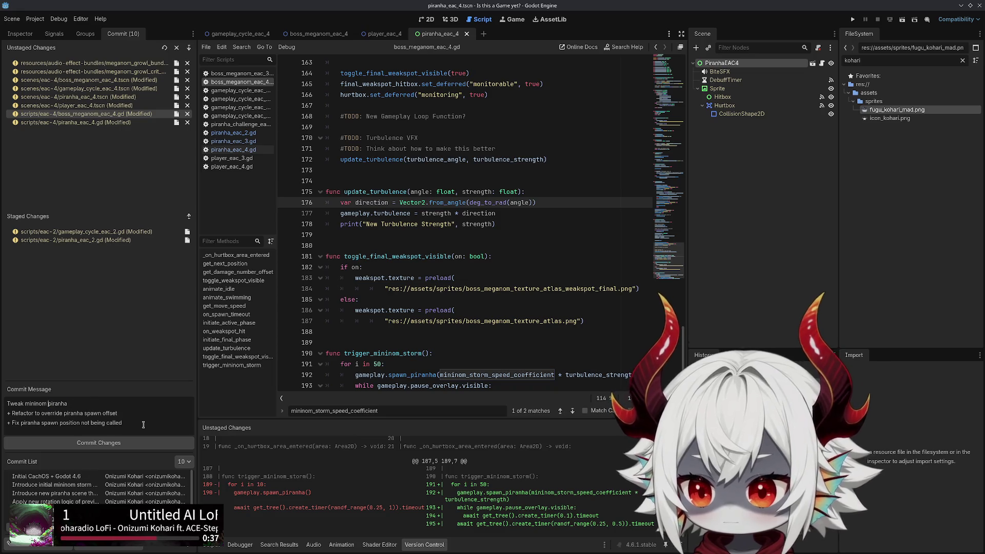
type("storm")
key("ctrl+shift+Right")
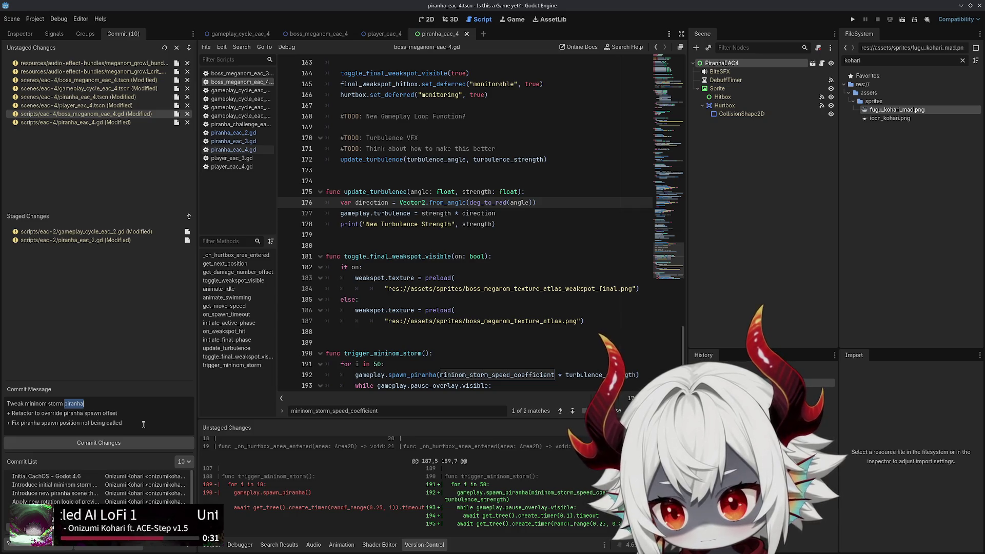
key("End")
key("shift+Home")
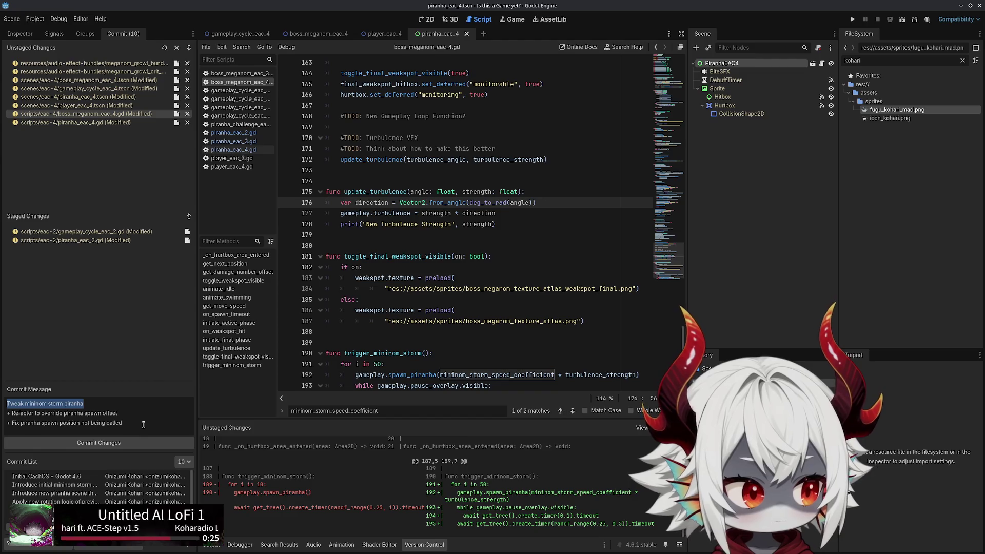
key("BackSpace")
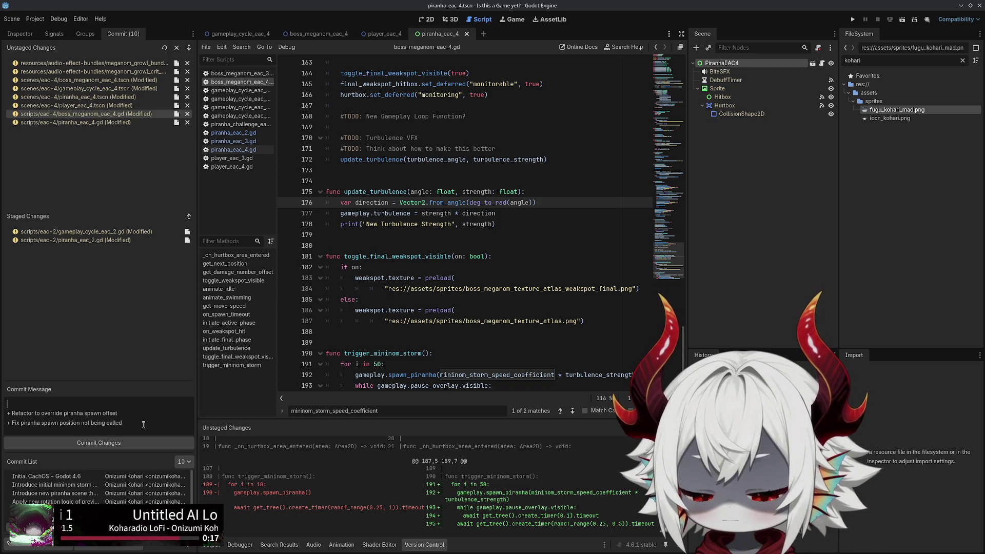
Rewrite the summary as 'Improve minion storm with variable and tweaked spawn values'
type("Impr")
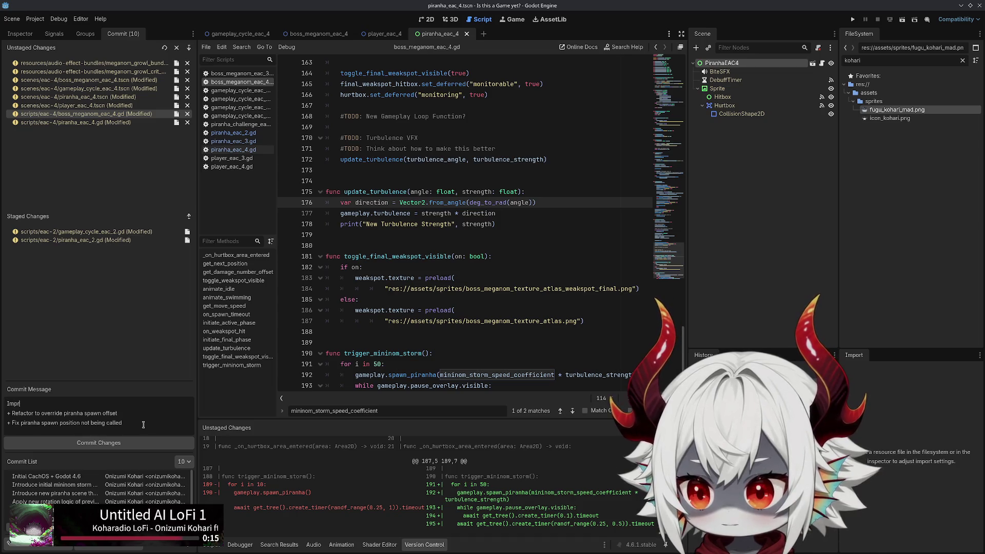
type("ove mininom storm with ")
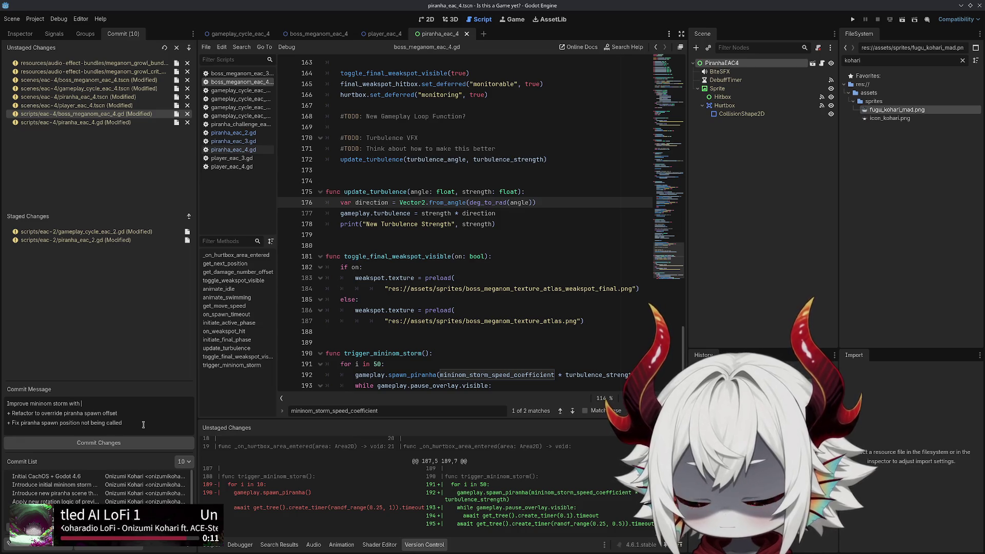
type("variable speed and")
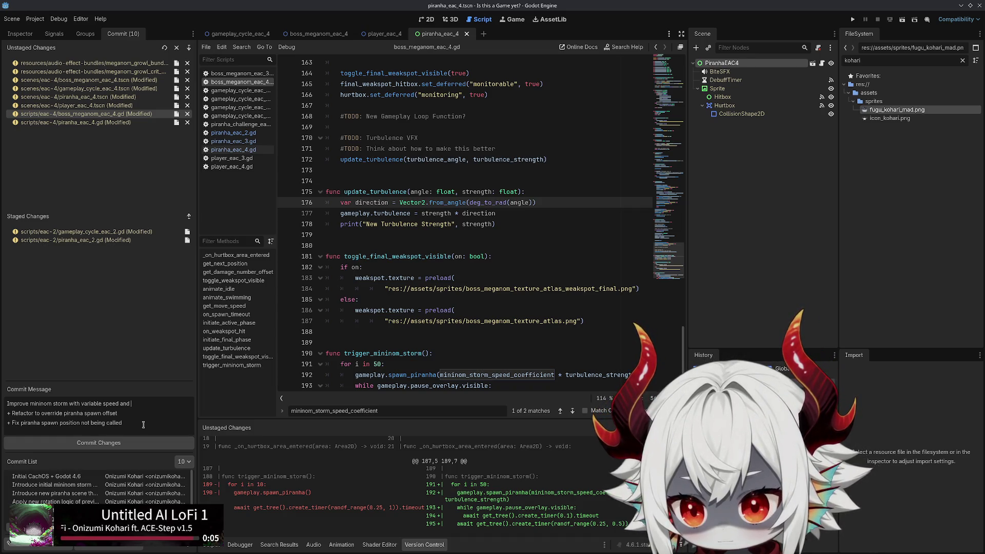
type("piranha")
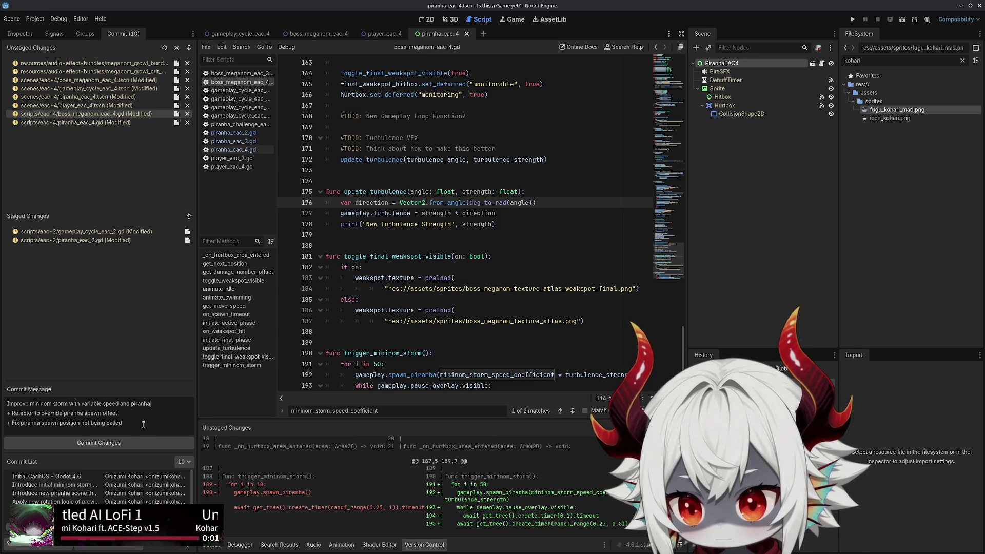
key("ctrl+shift+Left")
key("End")
type("amount")
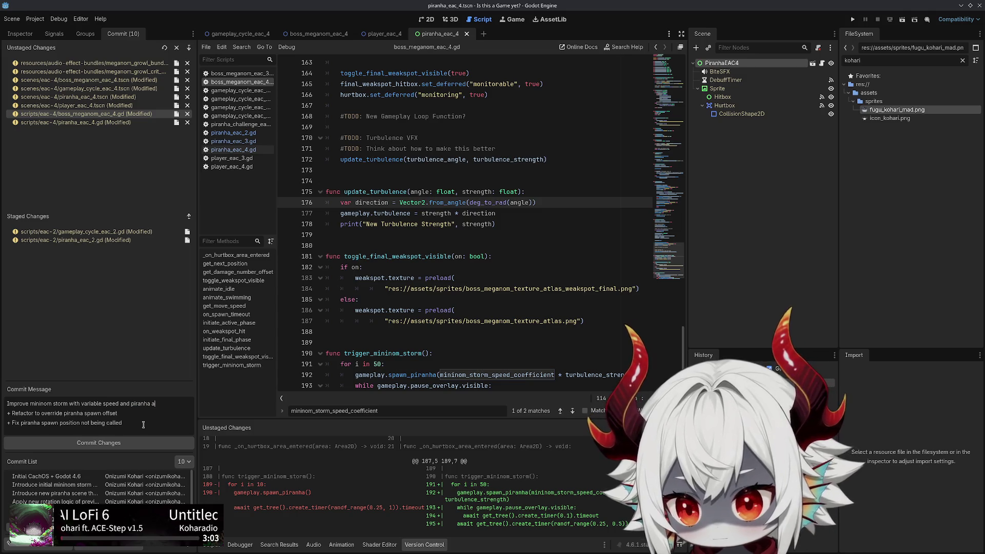
key("ctrl+shift+Left")
key("ctrl+shift+Left")
key("ctrl+shift+Left")
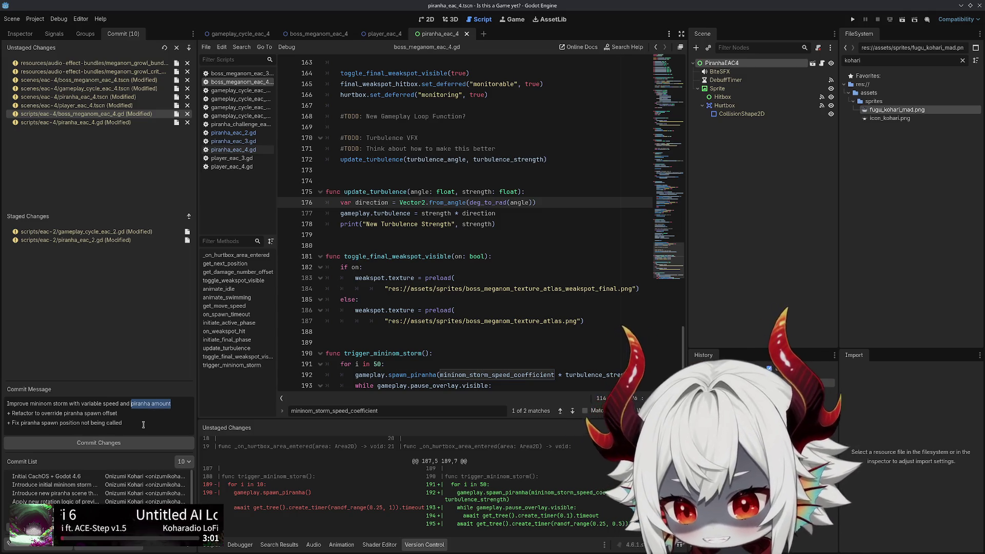
key("ctrl+shift+Right")
type("tweens")
key("BackSpace")
key("BackSpace")
key("BackSpace")
type("variable ")
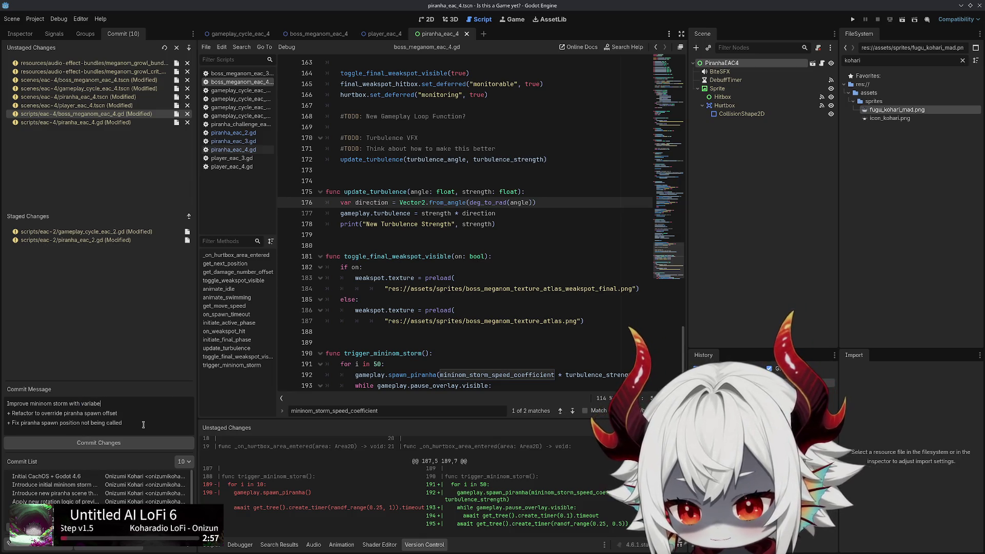
type("and ")
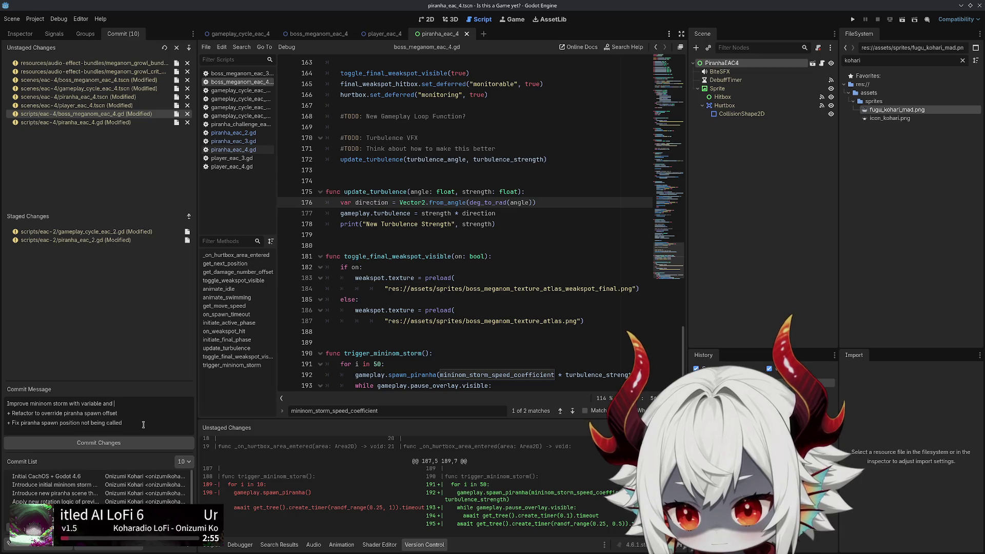
type("tweaked spawn values")
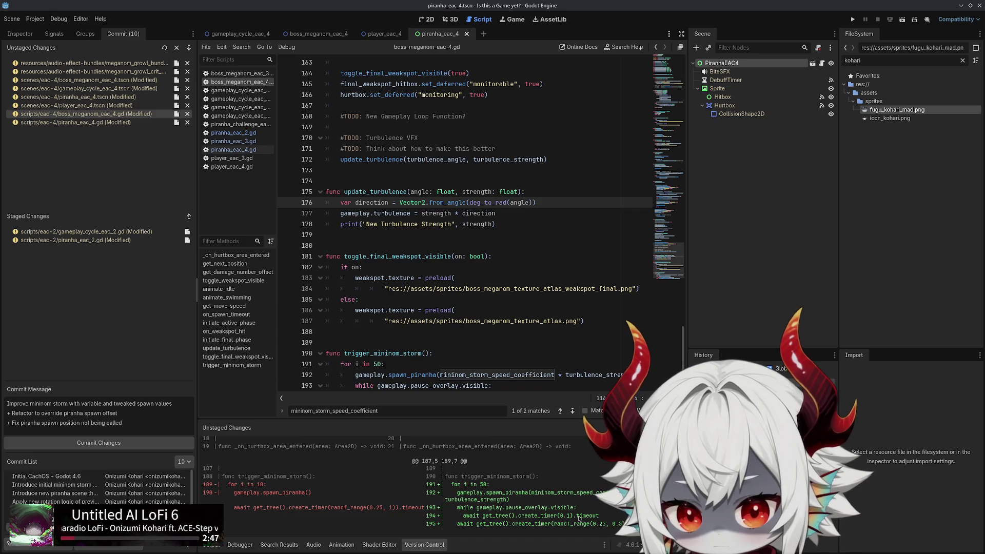
Add a note line about fixing mininom storm piranhas spawning while paused
left_click(174, 415)
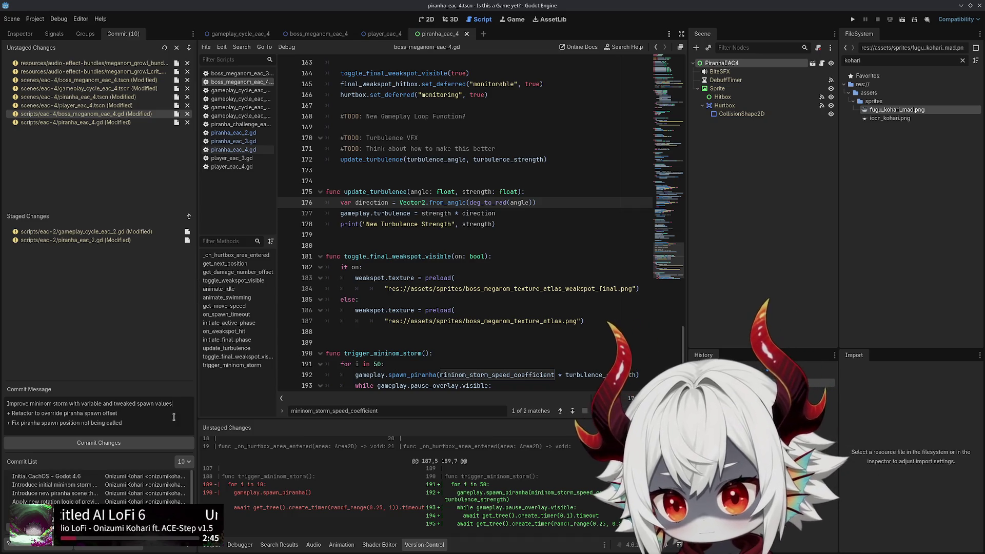
key("Return")
type("+")
key("ctrl+z")
key("ctrl+z")
key("Return")
type("+")
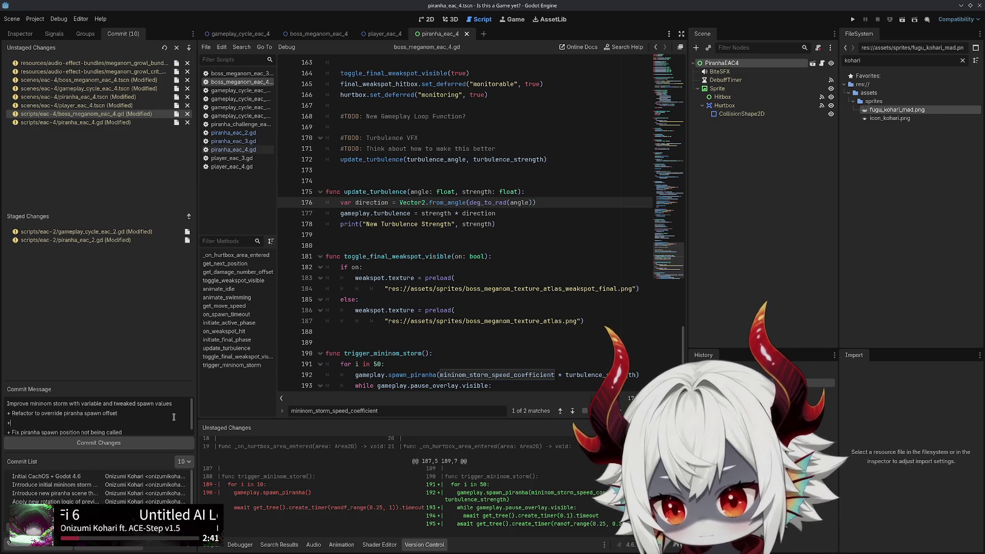
type(" Fix ")
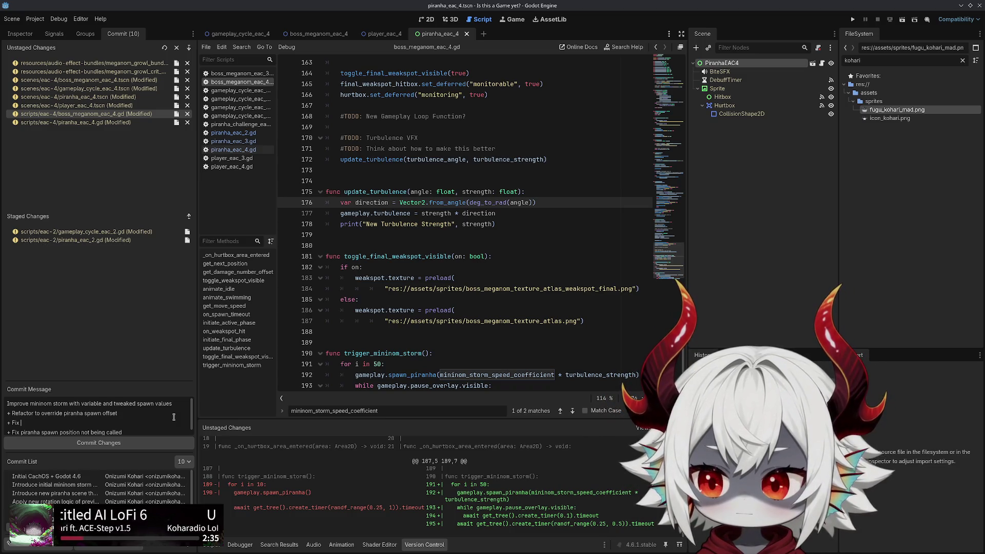
type("paused")
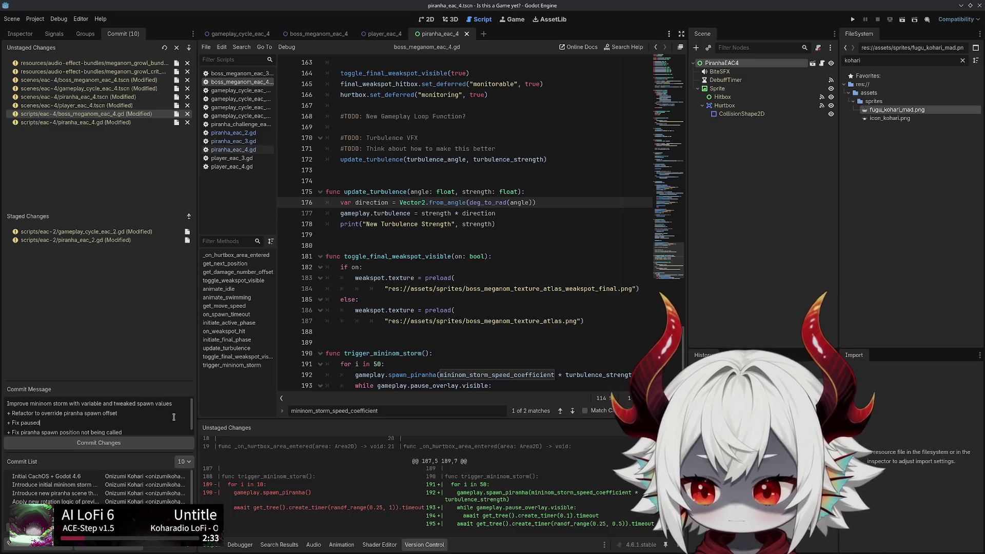
type(" timer")
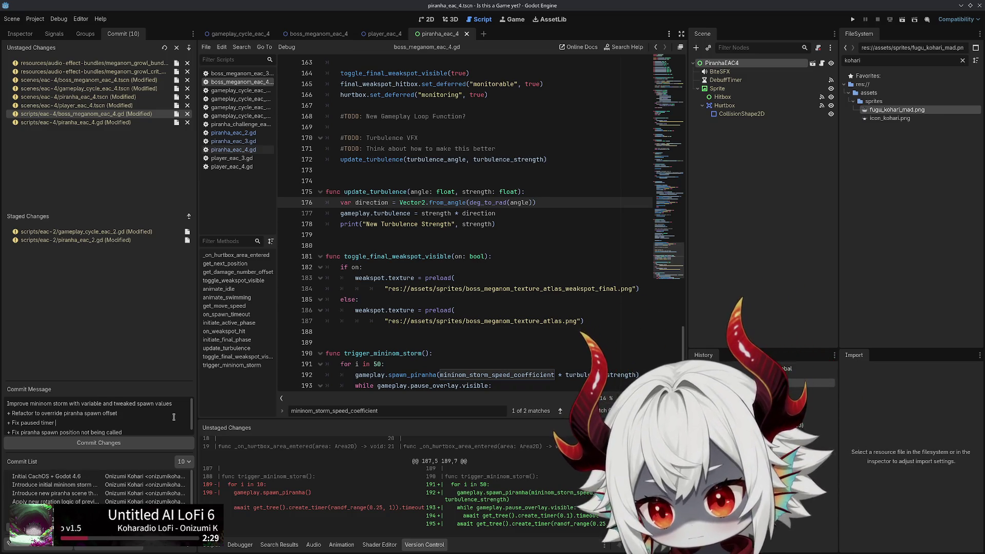
key("shift+Left")
key("shift+Left")
key("shift+Left")
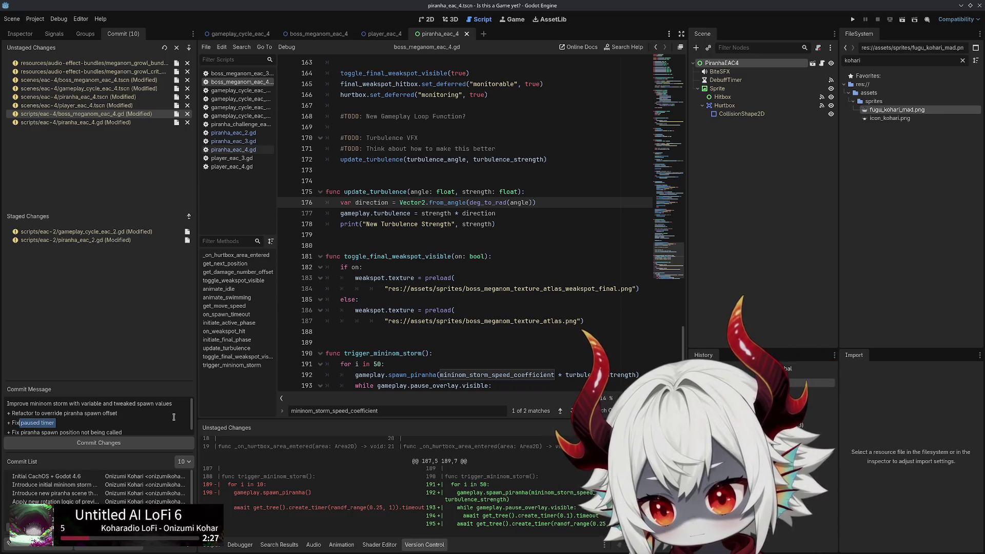
type("ix spaw")
key("BackSpace")
key("BackSpace")
key("BackSpace")
type("piranhas spawing while paused")
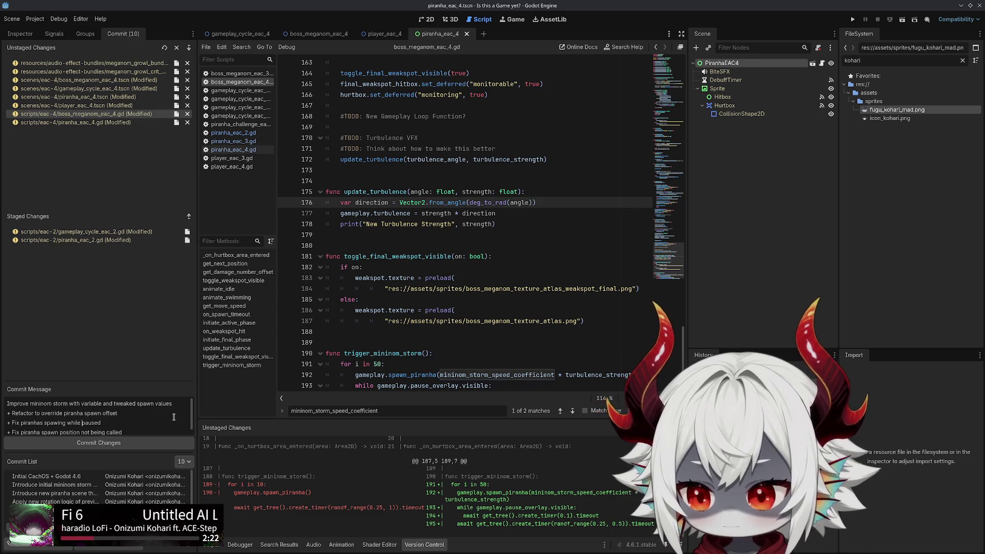
type("minimom stor")
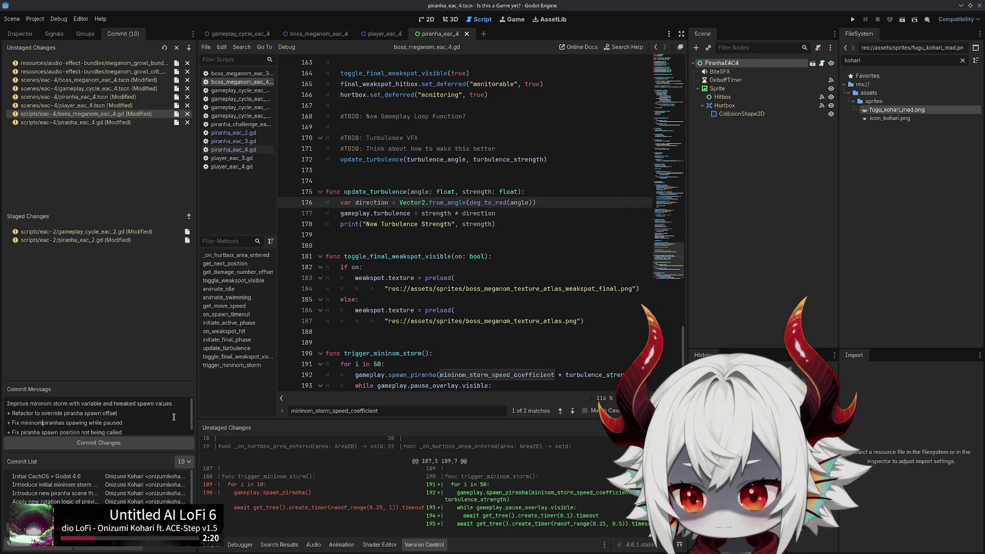
type("m")
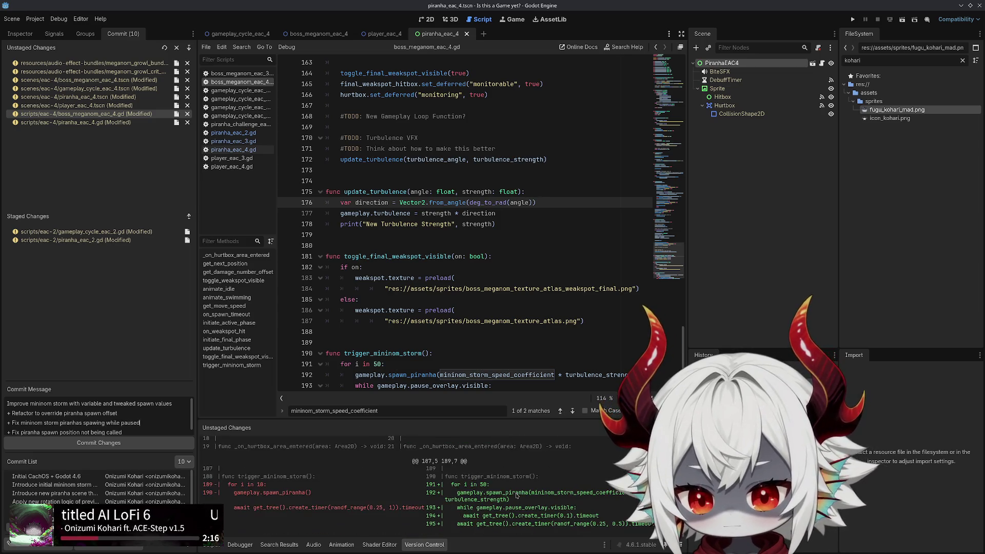
Check the speed coefficient in the diff and stage boss_meganom_eac_4.gd
scroll(493, 513, "up", 3)
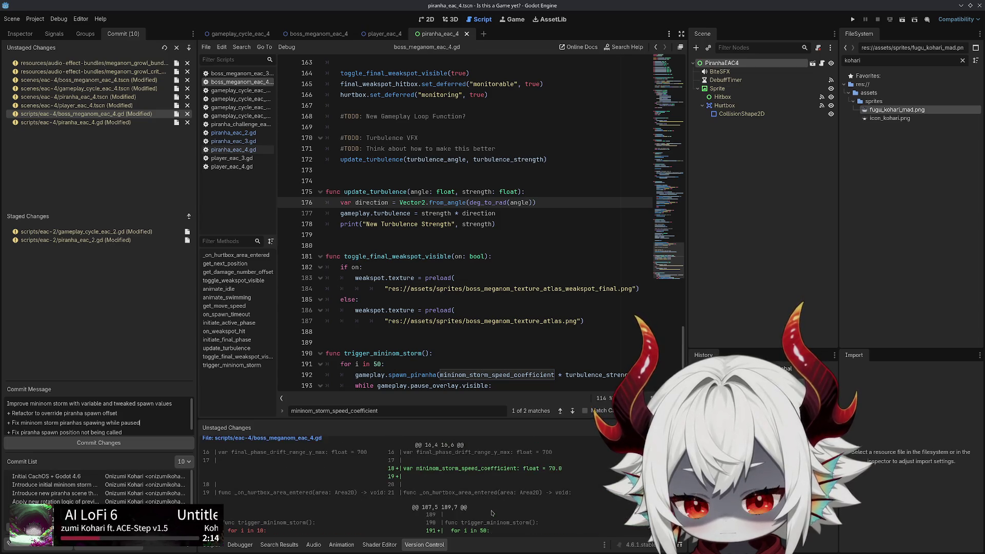
left_click_drag(433, 473, 532, 472)
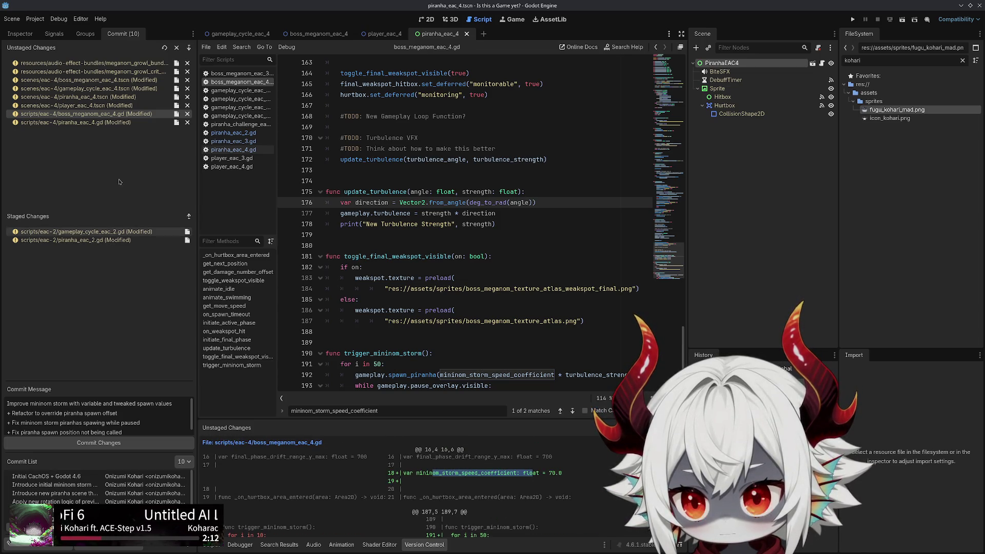
double_click(77, 114)
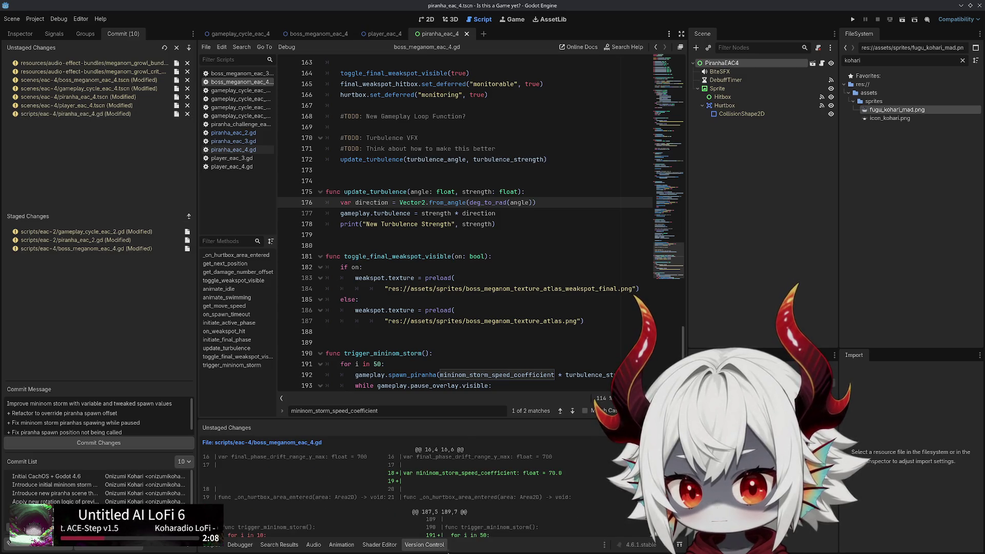
left_click(68, 114)
Rewrite the commit summary to 'Mininom storm variable speed and higher density'
left_click(102, 405)
type("speed")
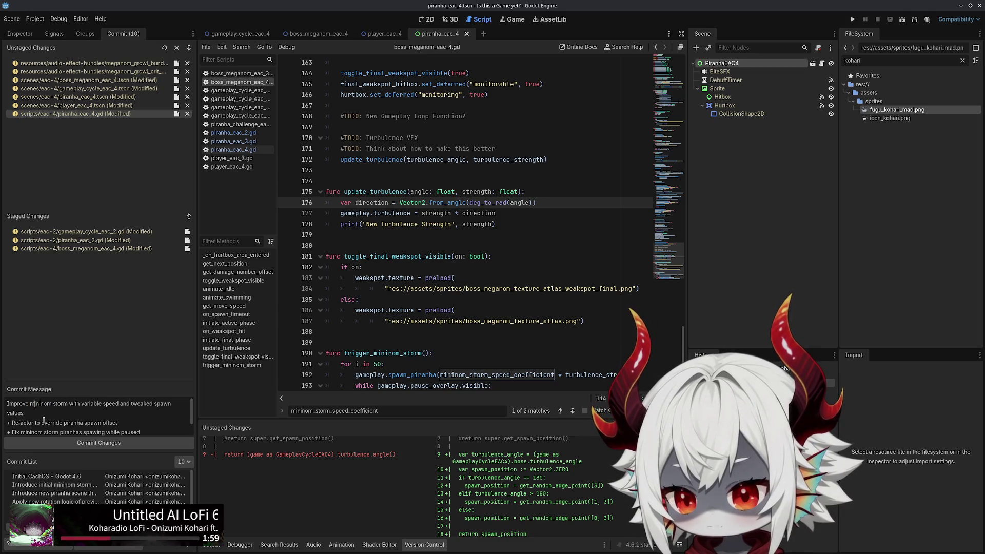
key("shift+Home")
type("M")
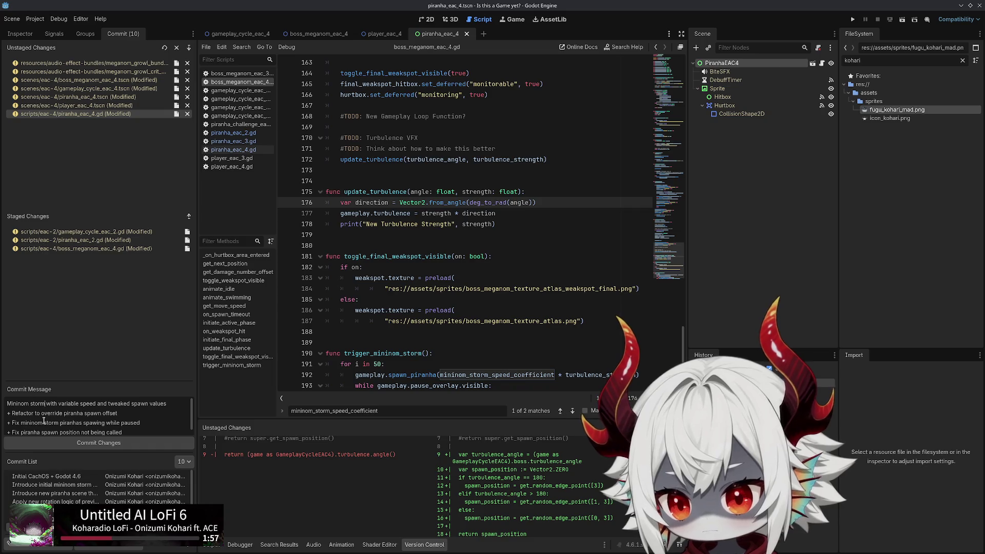
key("BackSpace")
key("BackSpace")
key("BackSpace")
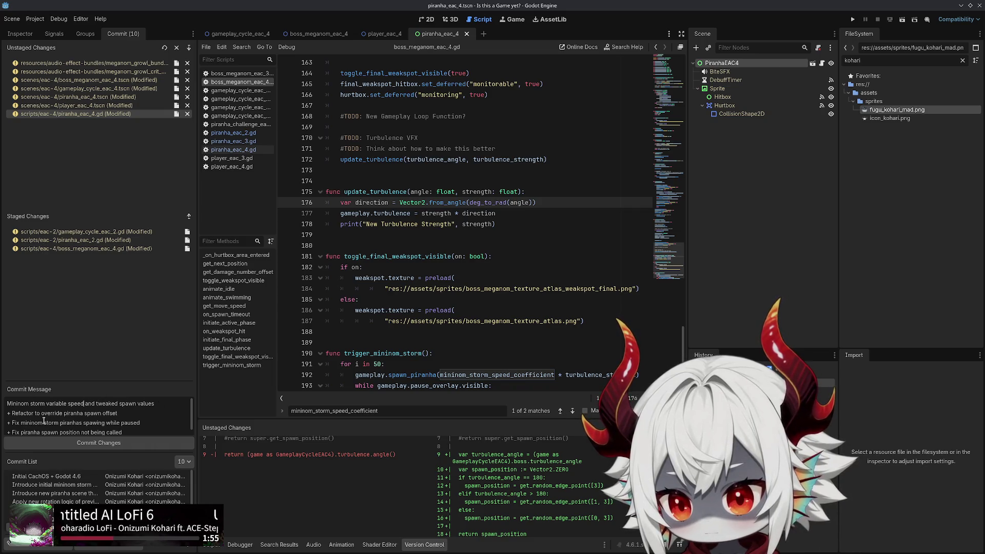
key("ctrl+shift+Left")
key("ctrl+shift+Left")
key("ctrl+shift+Left")
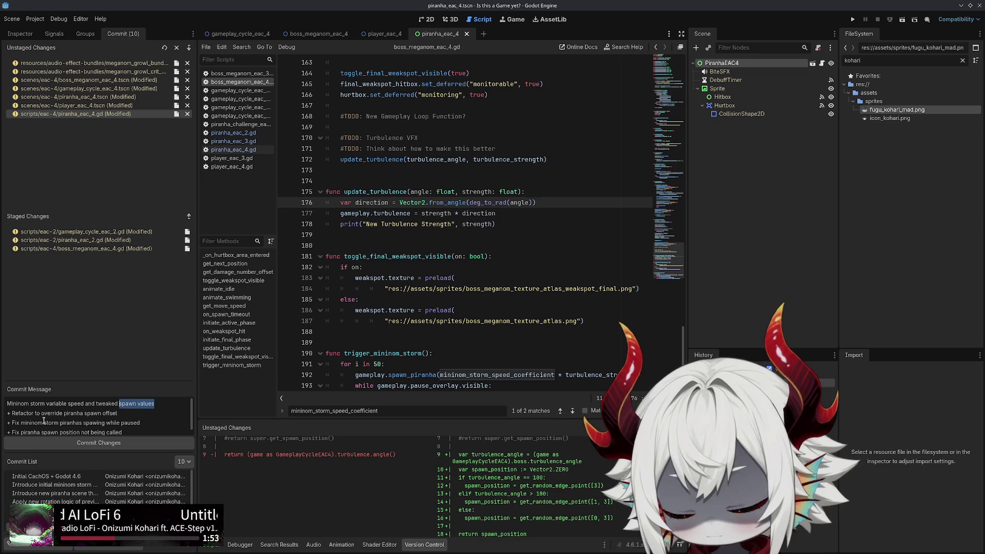
key("ctrl+shift+Right")
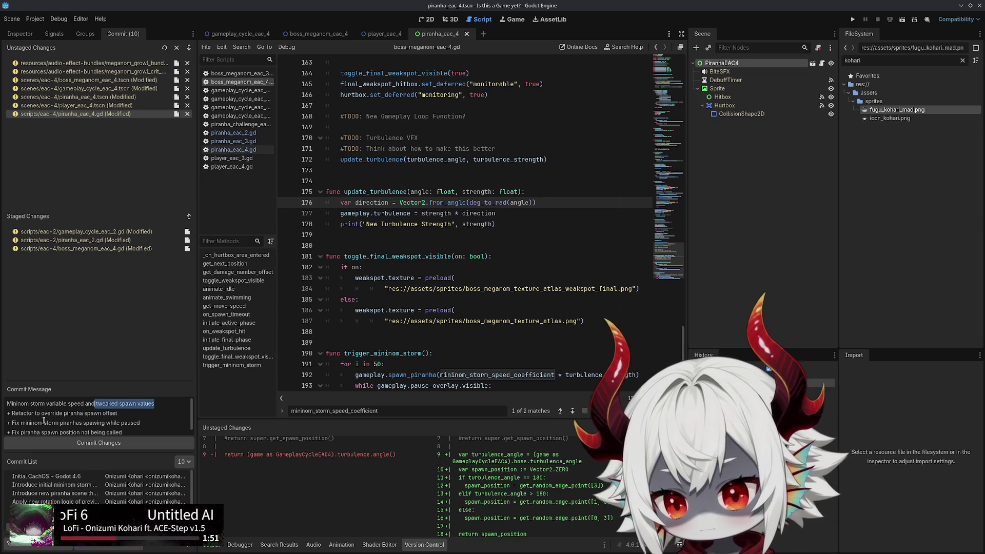
key("BackSpace")
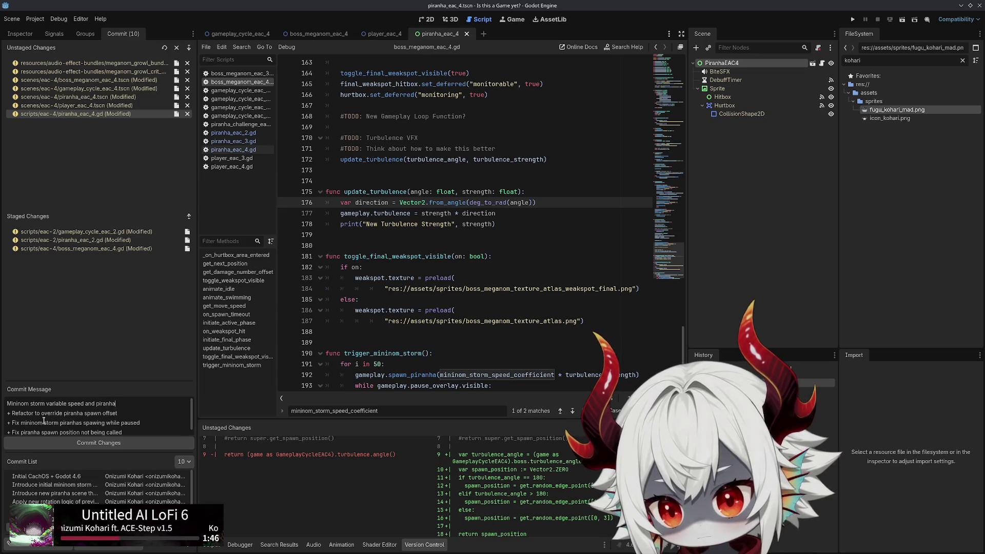
type("piranha density")
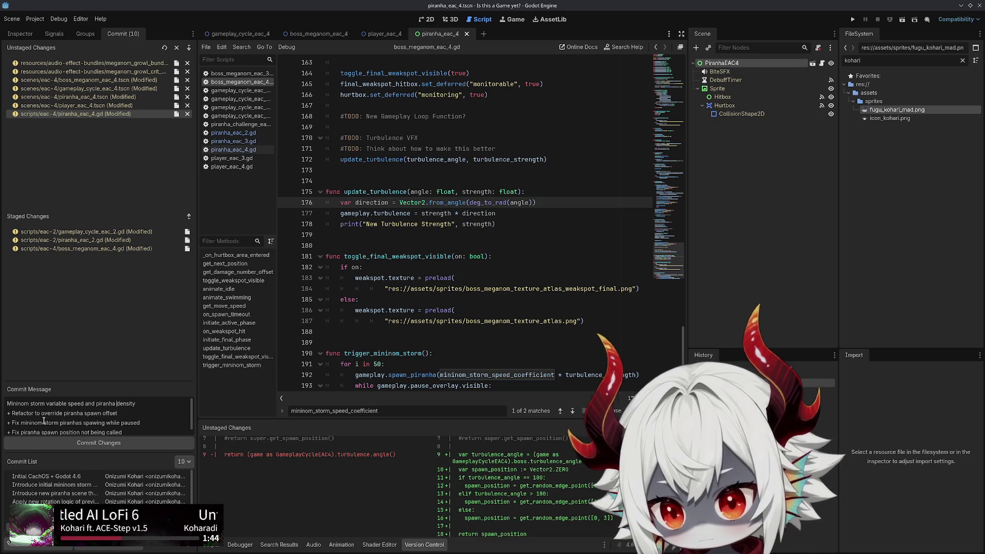
key("ctrl+BackSpace")
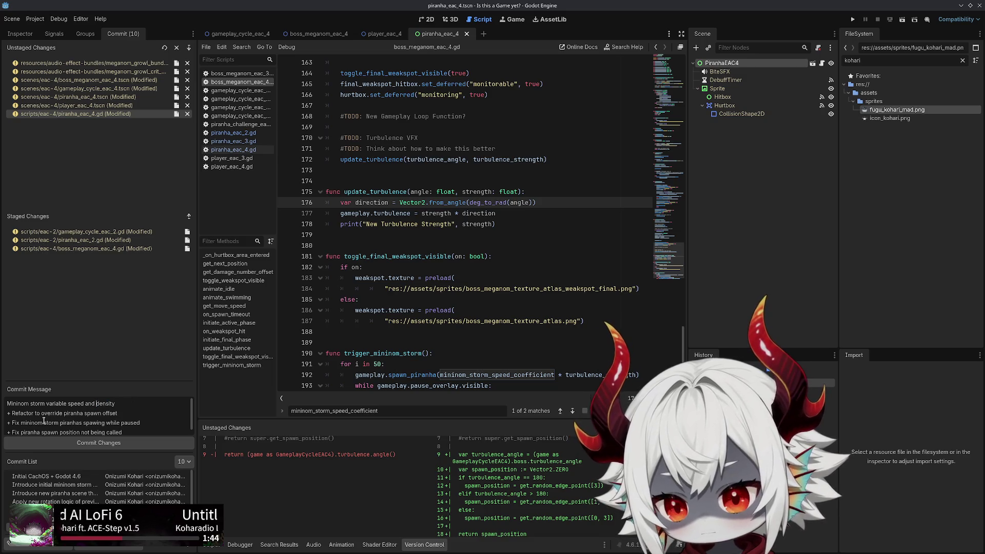
type("higher")
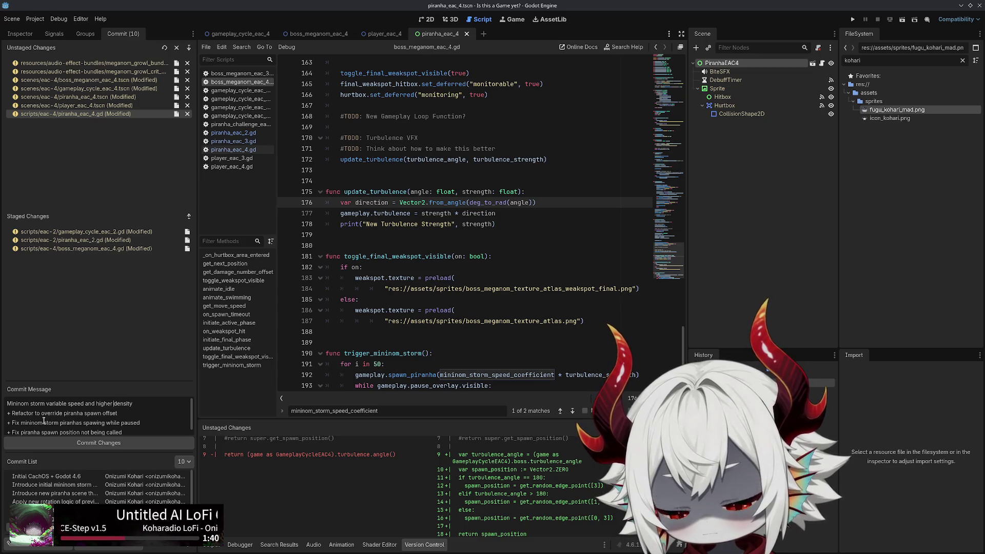
key("End")
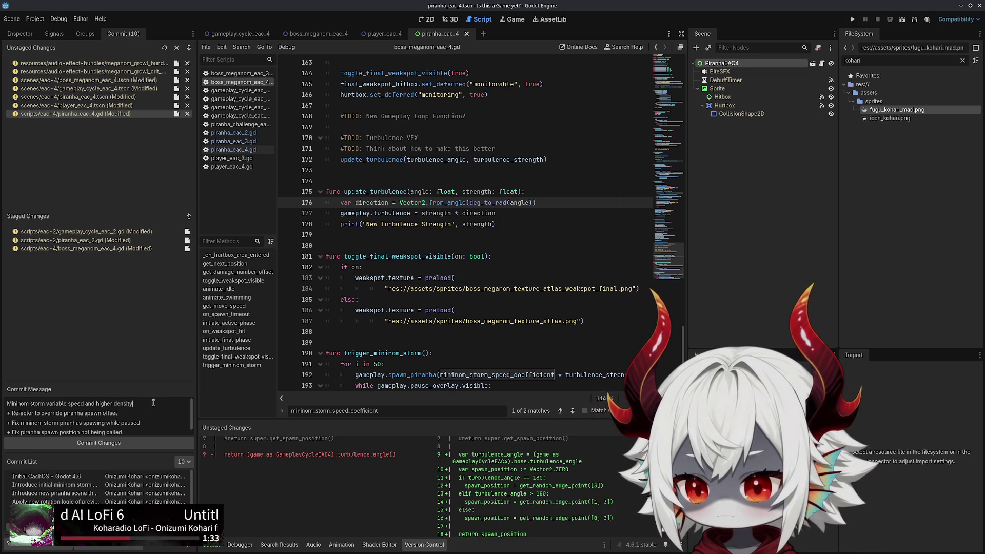
left_click_drag(153, 403, 1, 401)
Review the piranha script diff and add a '+ Fix spawn edge and angle' note line
left_click(91, 117)
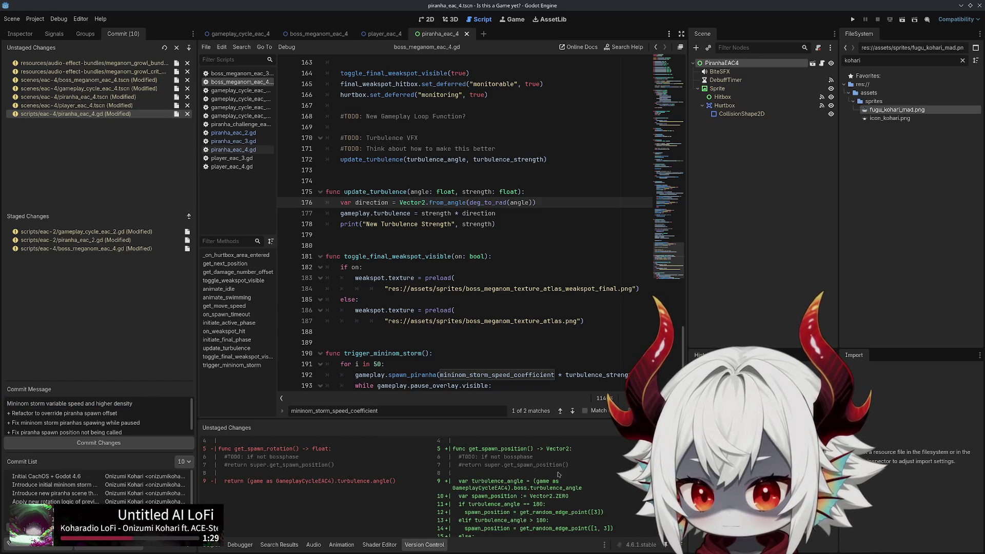
scroll(410, 487, "down", 1)
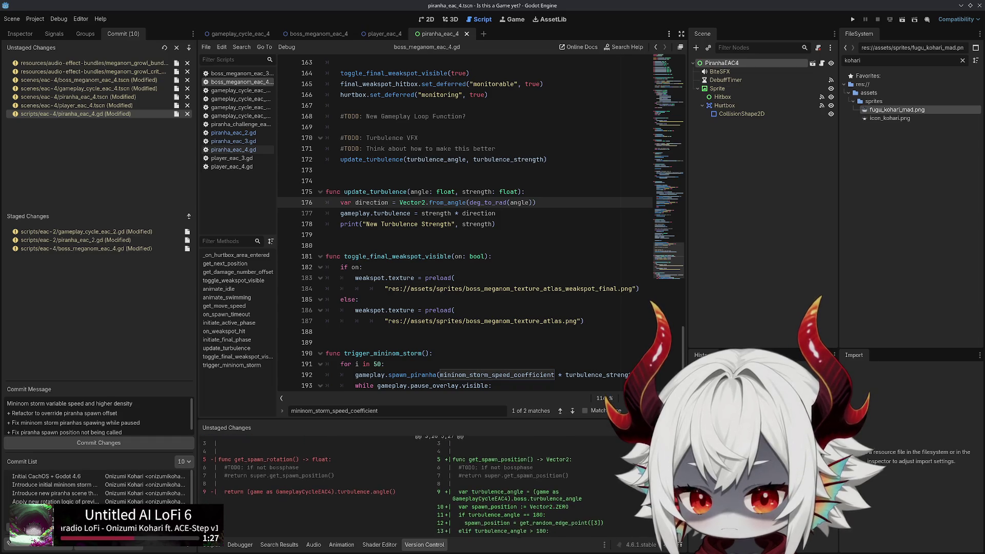
scroll(405, 487, "down", 3)
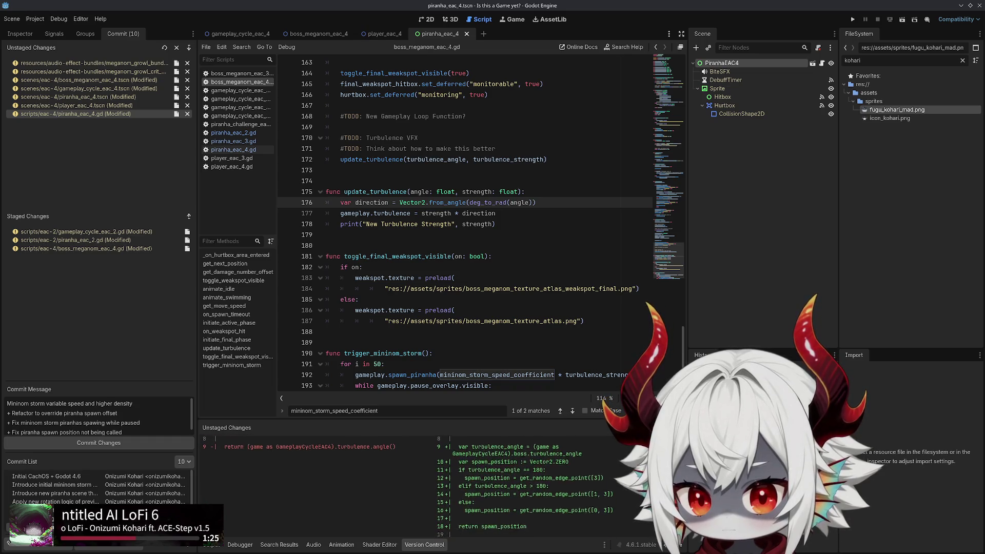
scroll(410, 487, "up", 1)
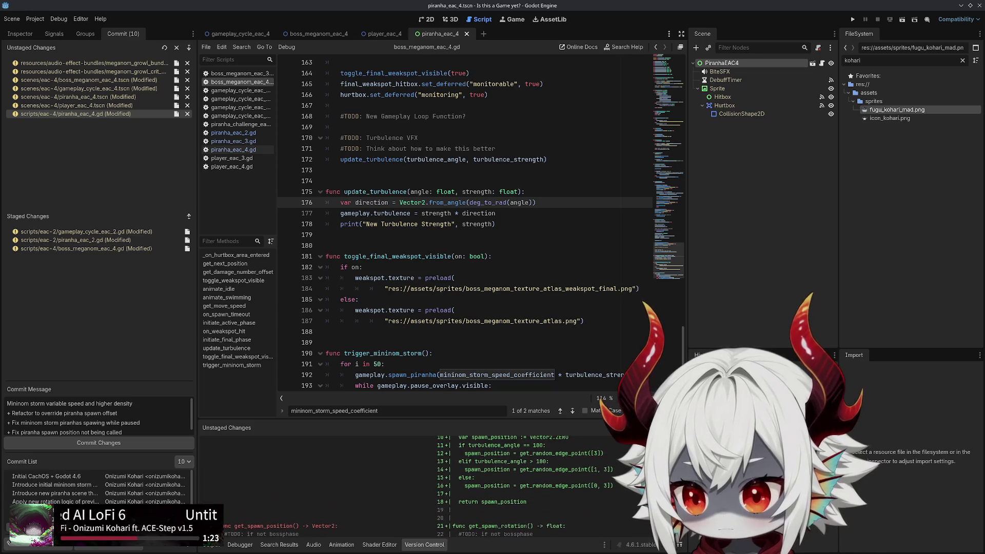
scroll(82, 412, "down", 1)
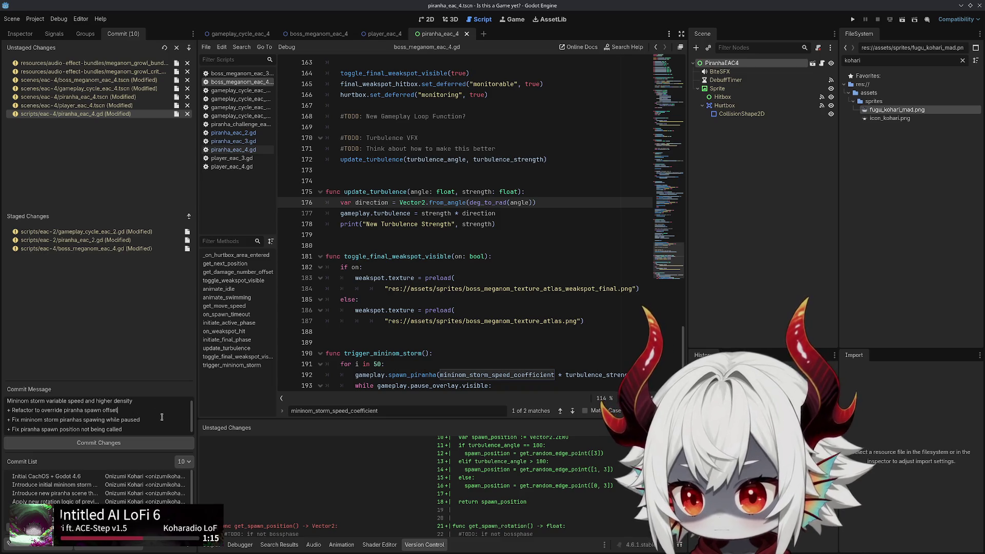
key("Return")
type("+ Fix spawn edge and angle")
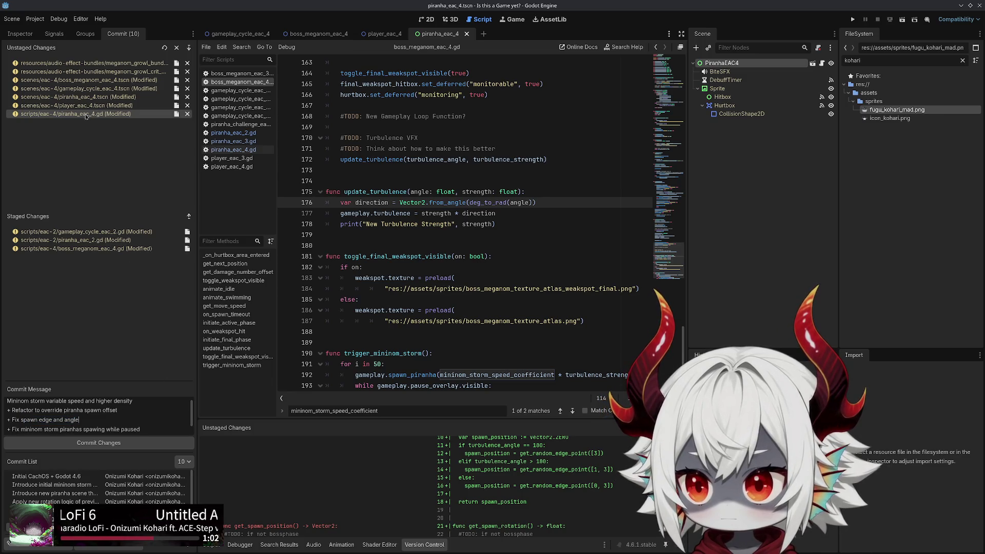
left_click(22, 420)
key("BackSpace")
type("mininom storm")
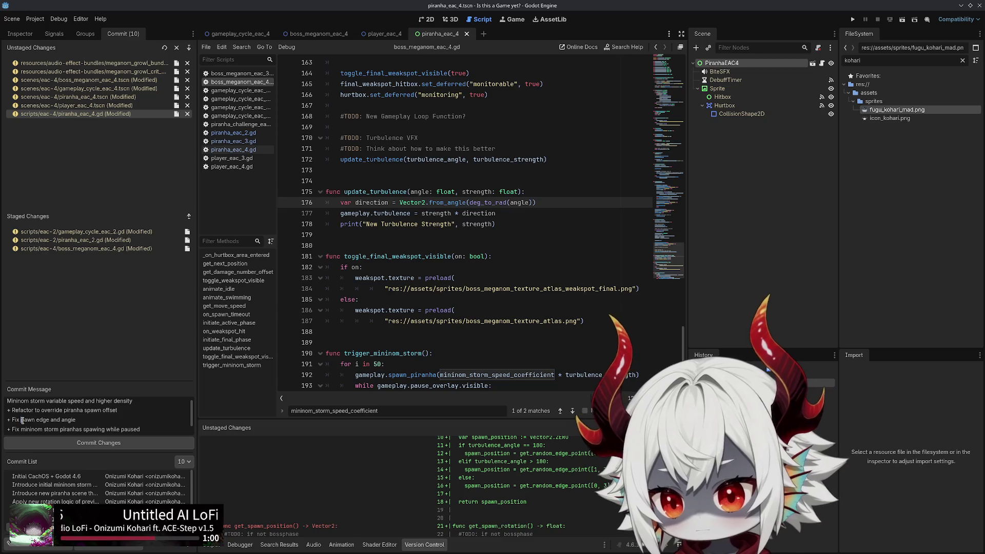
type(" s")
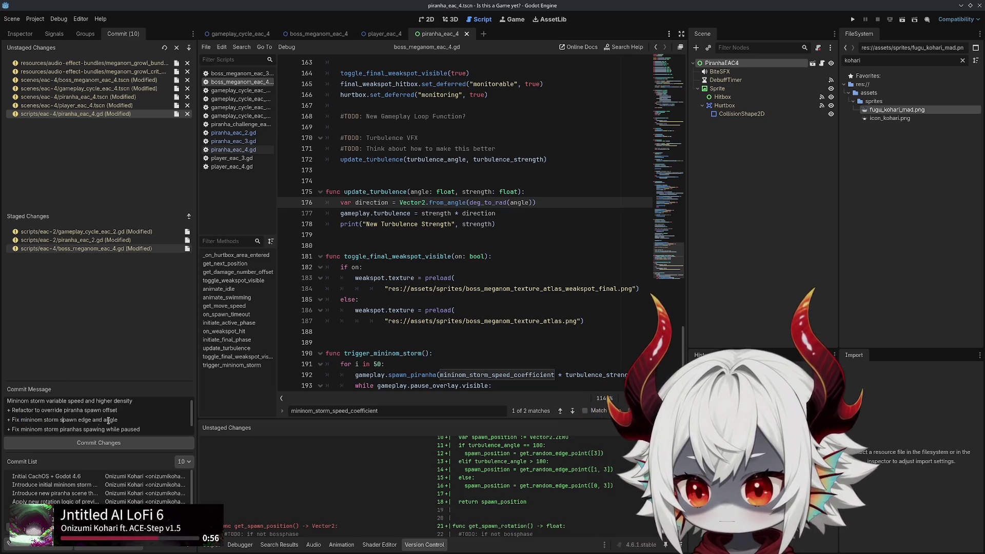
Stage all remaining changed files, including piranha_eac_4.gd, player_eac_4.tscn and piranha_eac_4.tscn
double_click(85, 114)
left_click(84, 106)
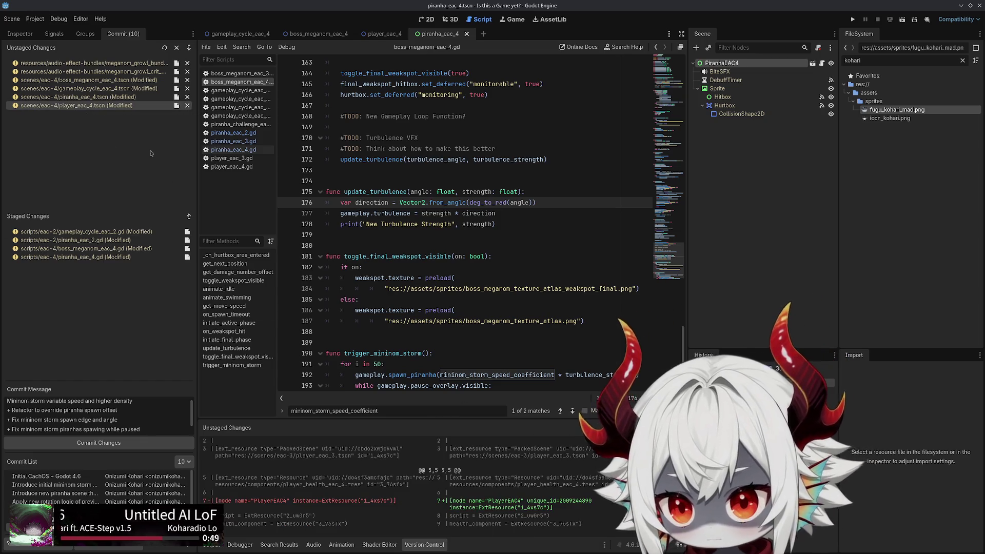
double_click(86, 106)
double_click(92, 97)
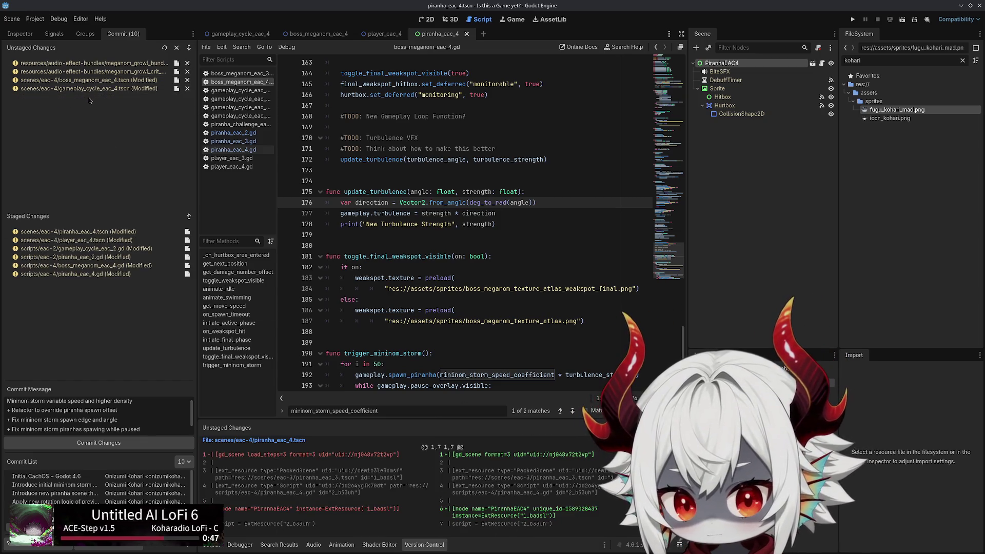
double_click(93, 90)
double_click(93, 81)
double_click(92, 72)
double_click(91, 63)
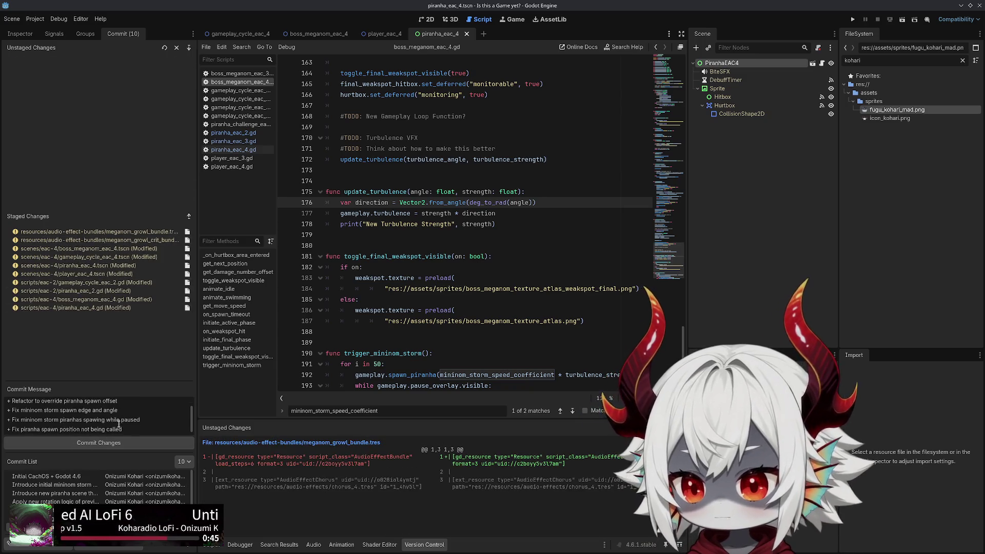
Commit the staged changes and inspect the new commit in the Commit List
left_click(104, 443)
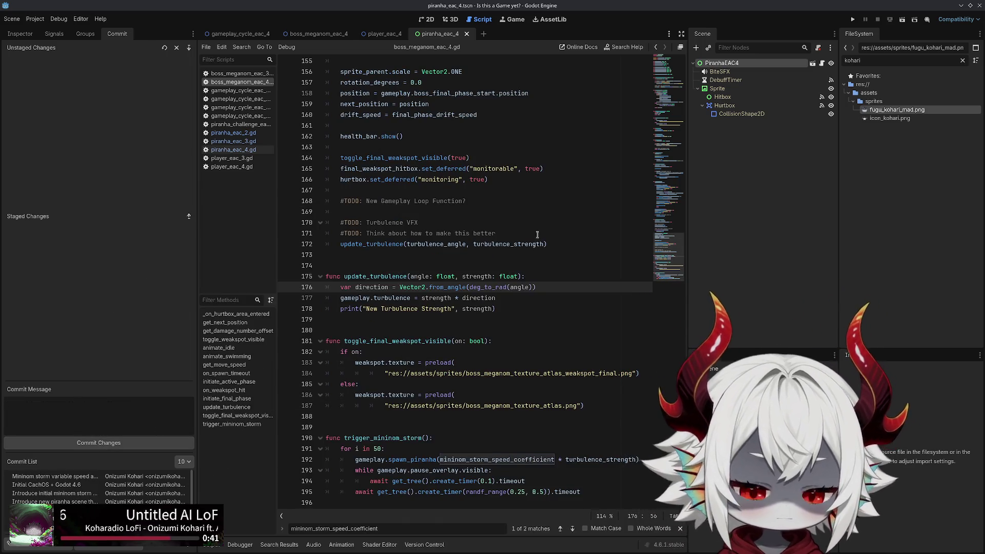
left_click(15, 476)
scroll(501, 460, "down", 1)
left_click(498, 159)
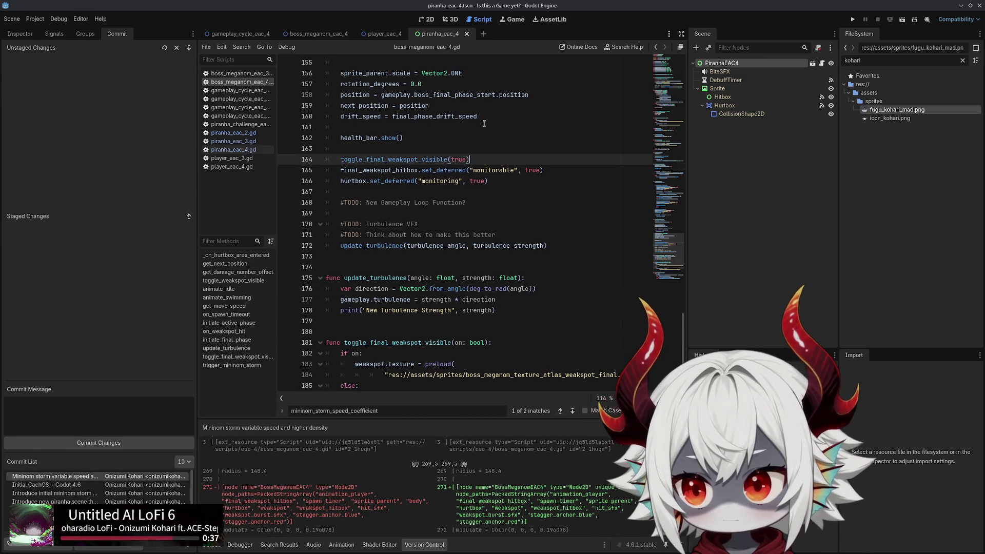
left_click(85, 33)
left_click(54, 35)
Open piranha_eac_2.gd and review its random_point spawn-position code
left_click(21, 33)
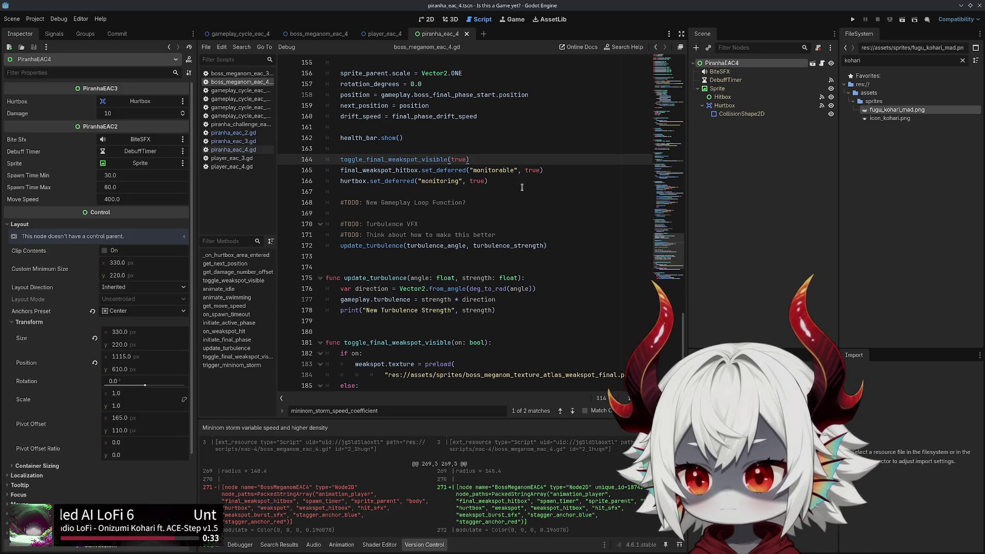
left_click(565, 191)
left_click(515, 149)
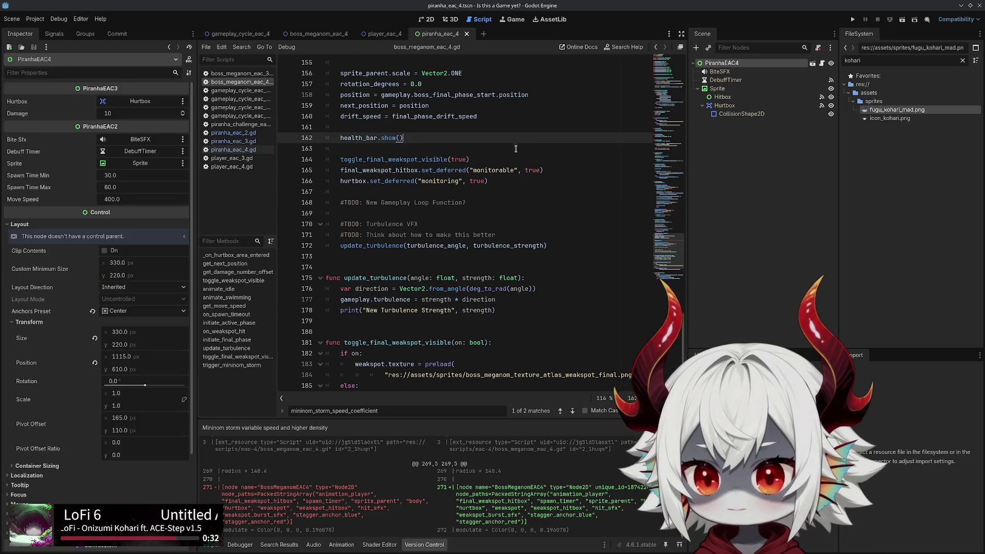
left_click(231, 132)
left_click(225, 142)
left_click(231, 133)
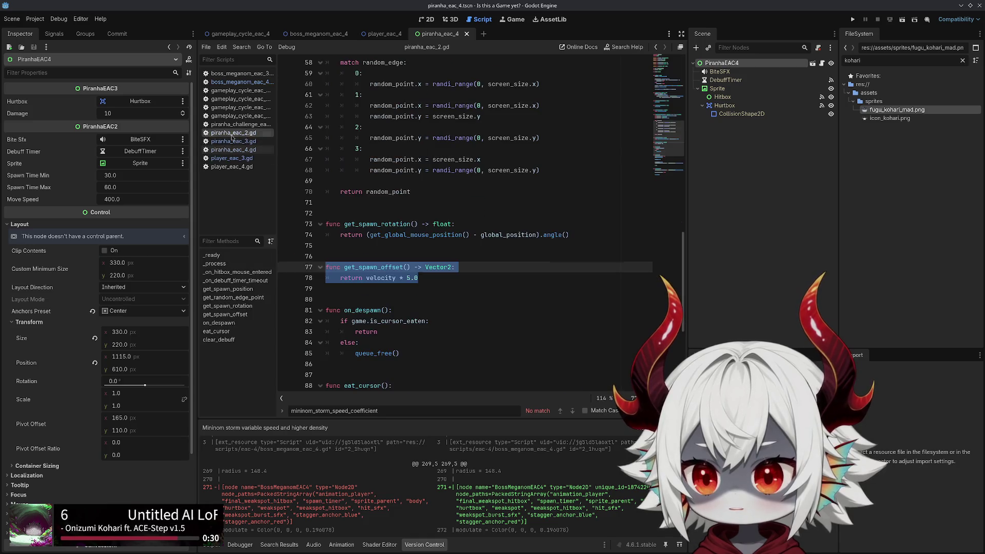
left_click(481, 175)
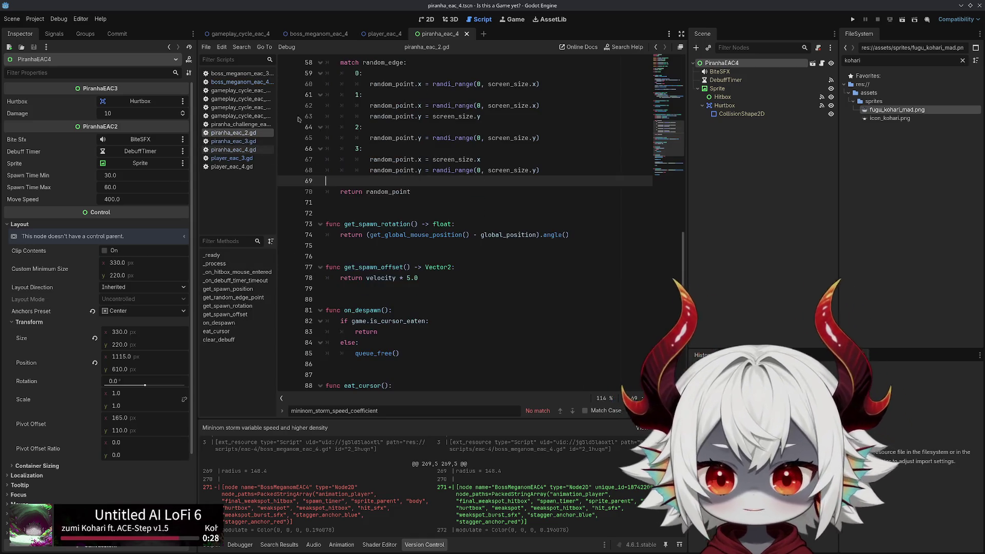
left_click(572, 193)
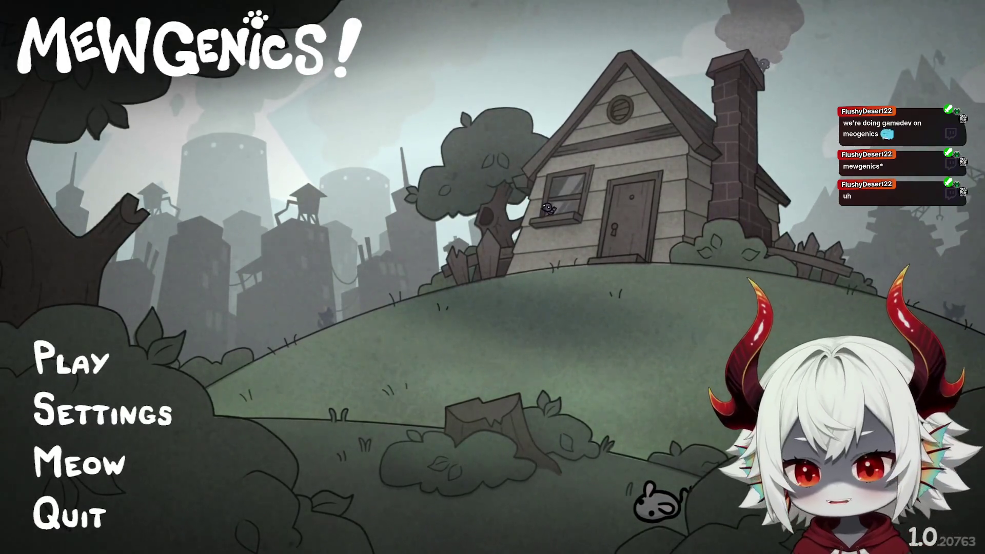
Press Play on the title screen and load the Home save
left_click(106, 356)
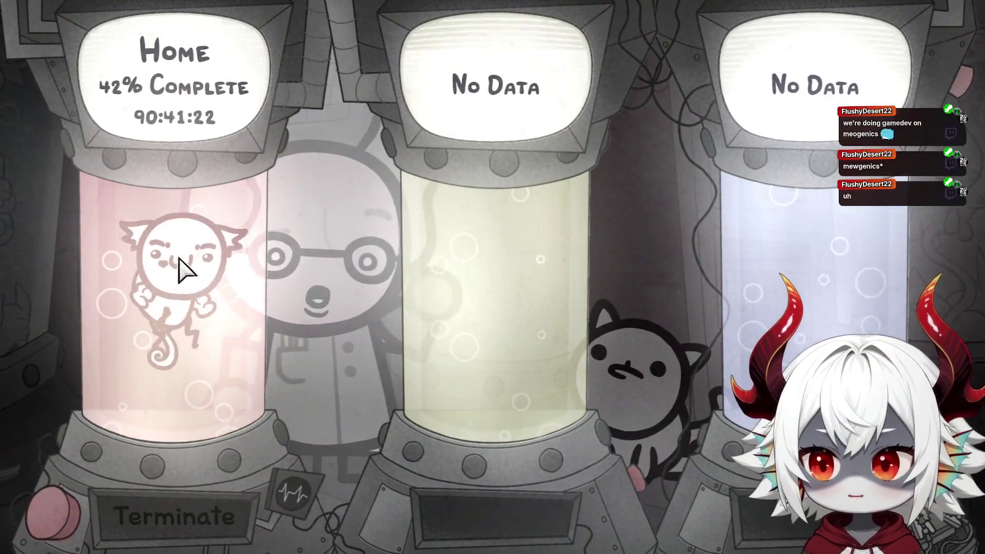
left_click(183, 267)
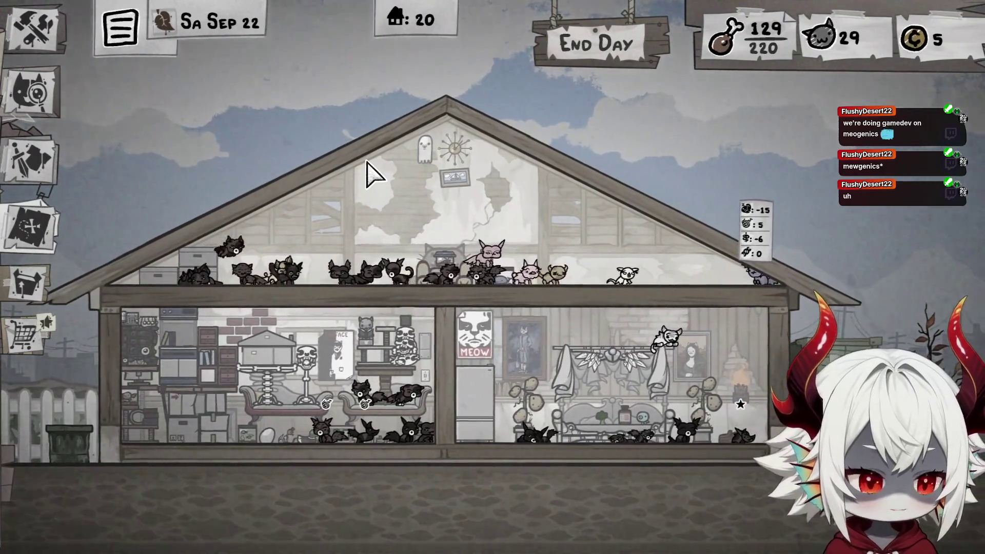
left_click(45, 163)
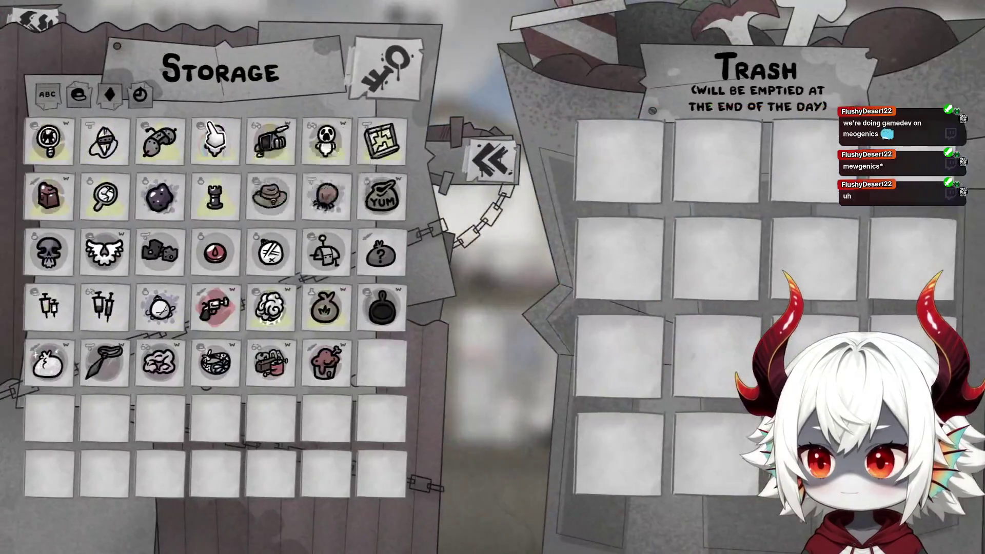
left_click(387, 71)
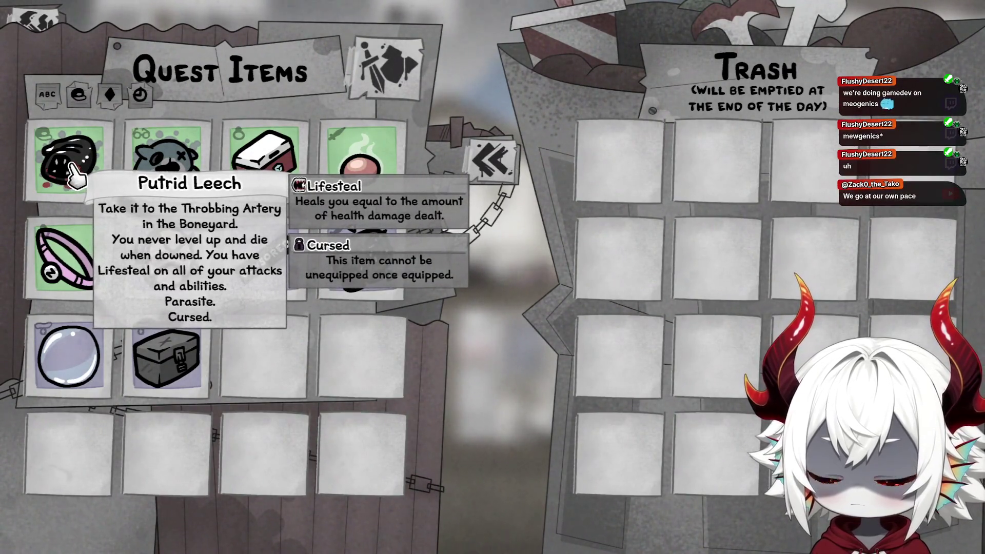
mouse_move(277, 175)
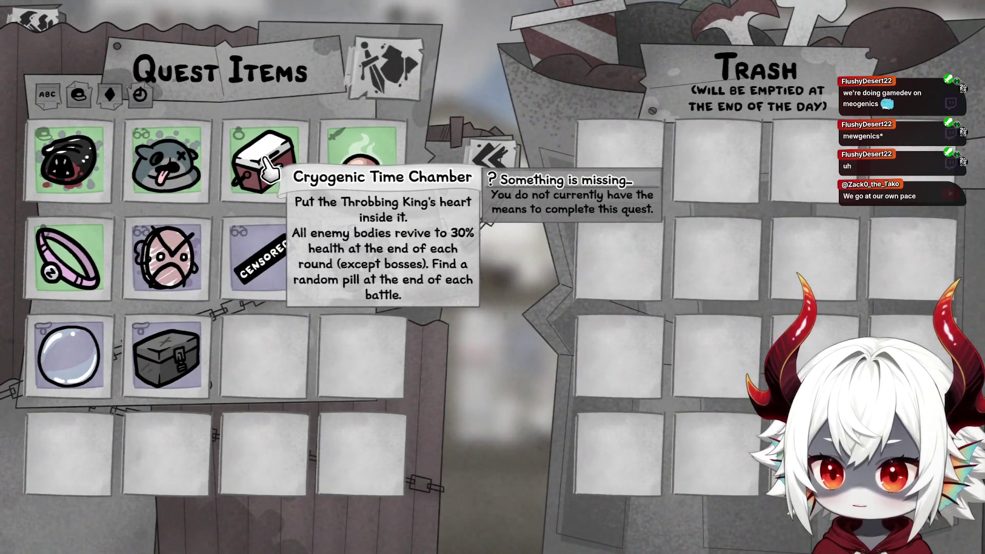
mouse_move(151, 171)
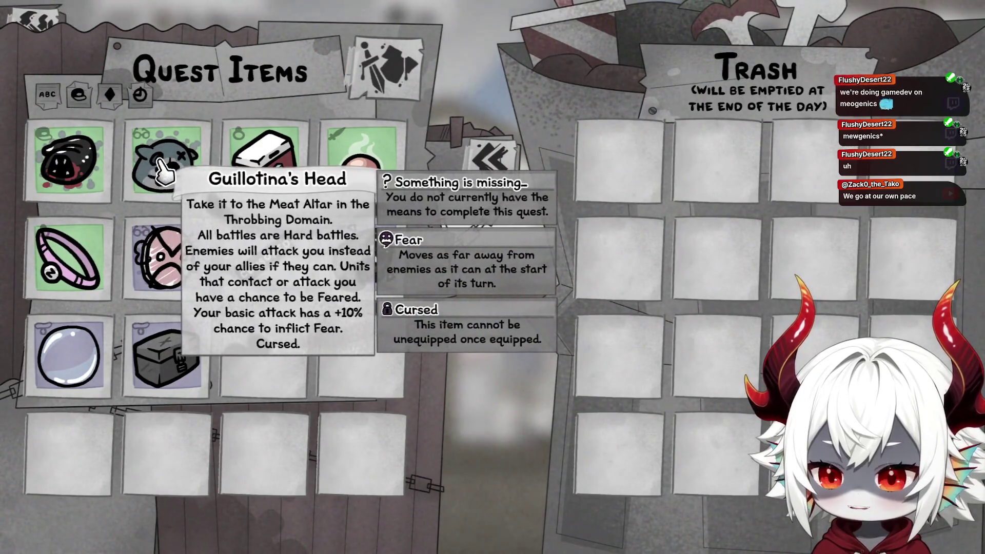
mouse_move(78, 172)
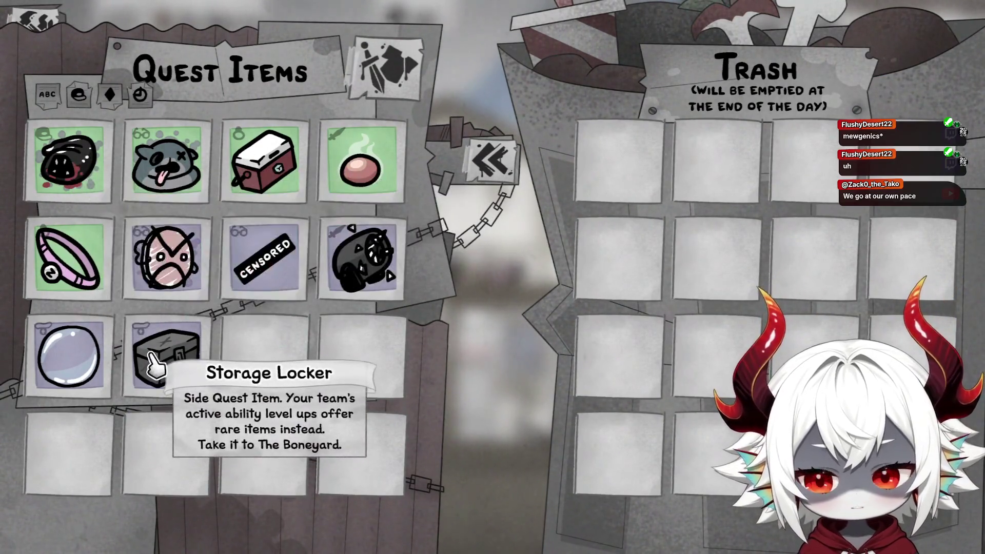
left_click(489, 172)
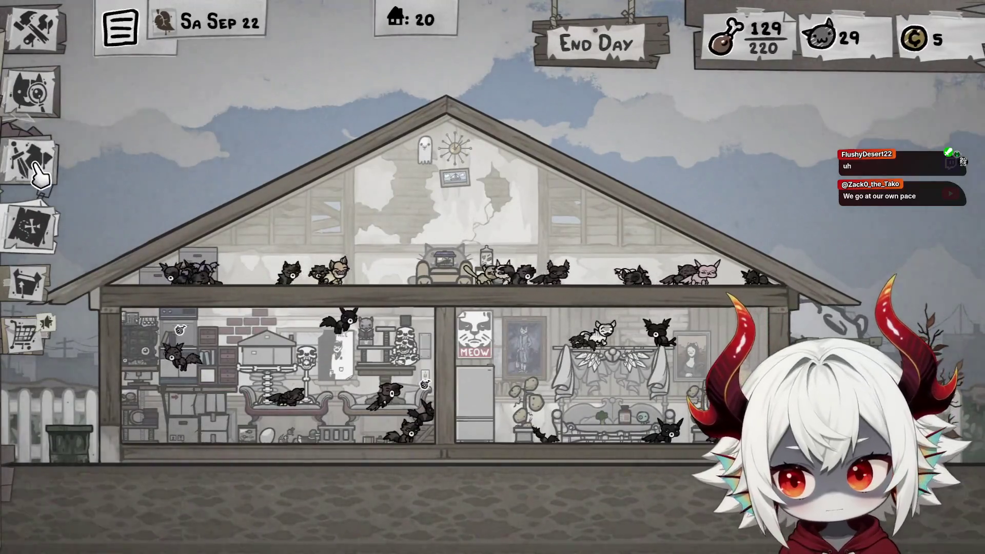
left_click(30, 163)
left_click(354, 97)
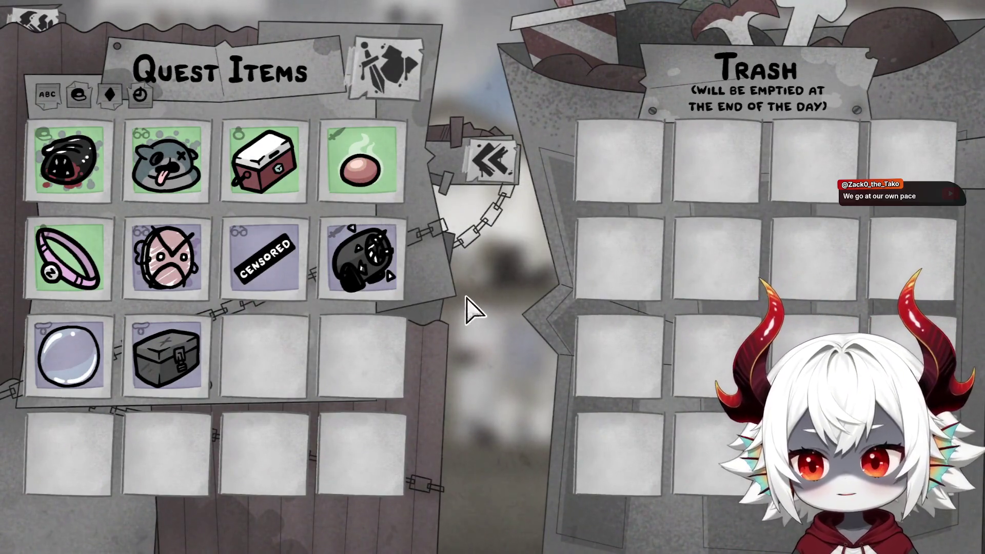
key("Escape")
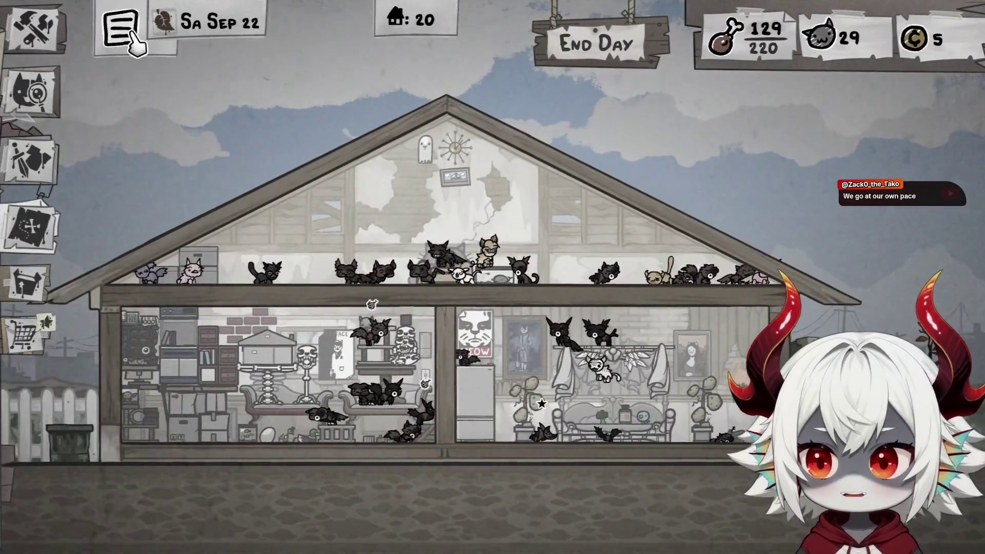
left_click(131, 32)
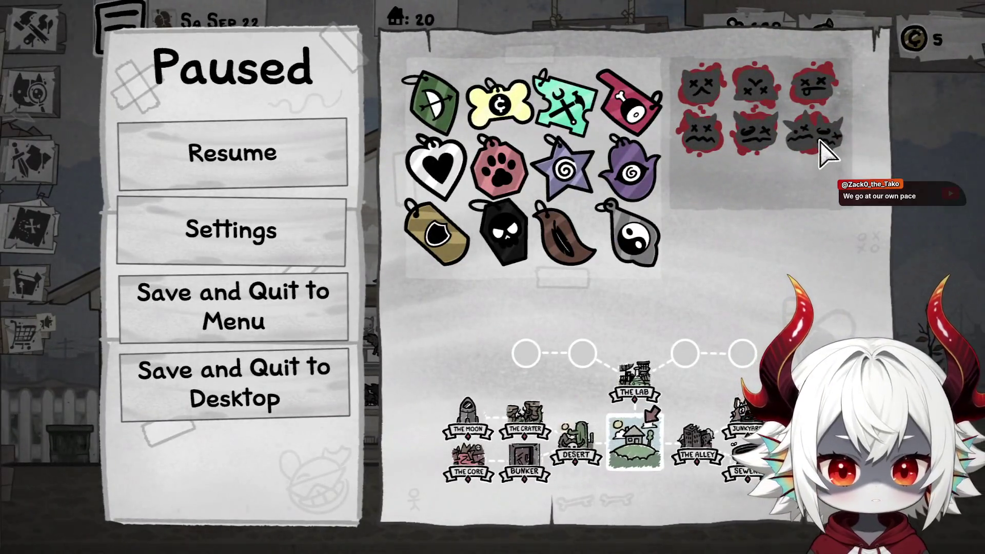
key("Escape")
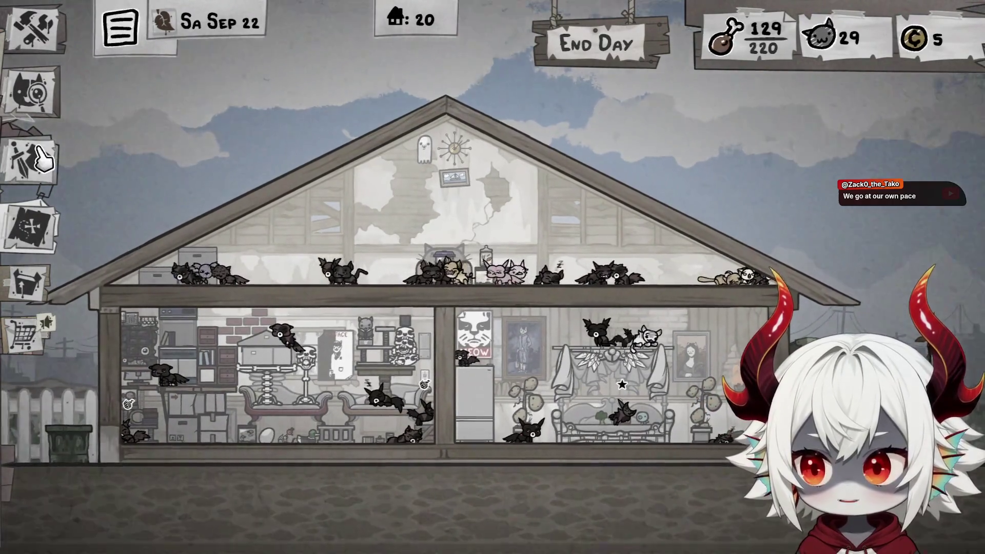
Read the Quest Items in storage, such as Scalding Orb and Putrid Leech, then return to the house
left_click(27, 282)
left_click(388, 70)
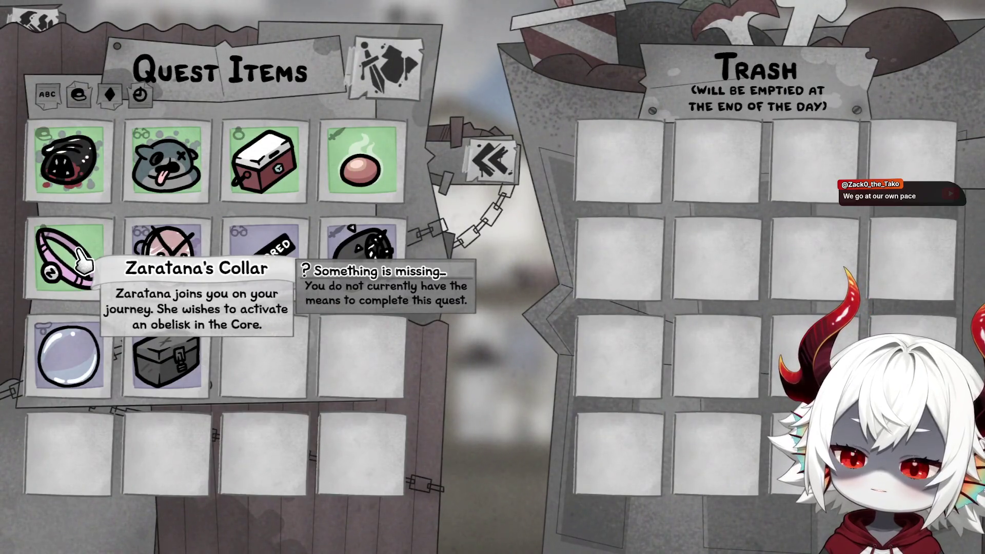
mouse_move(380, 172)
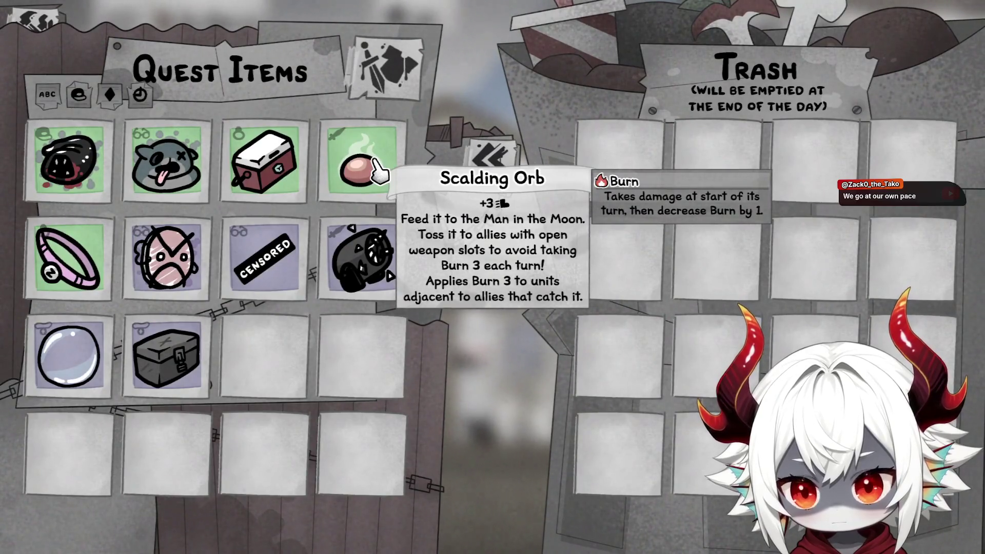
mouse_move(51, 302)
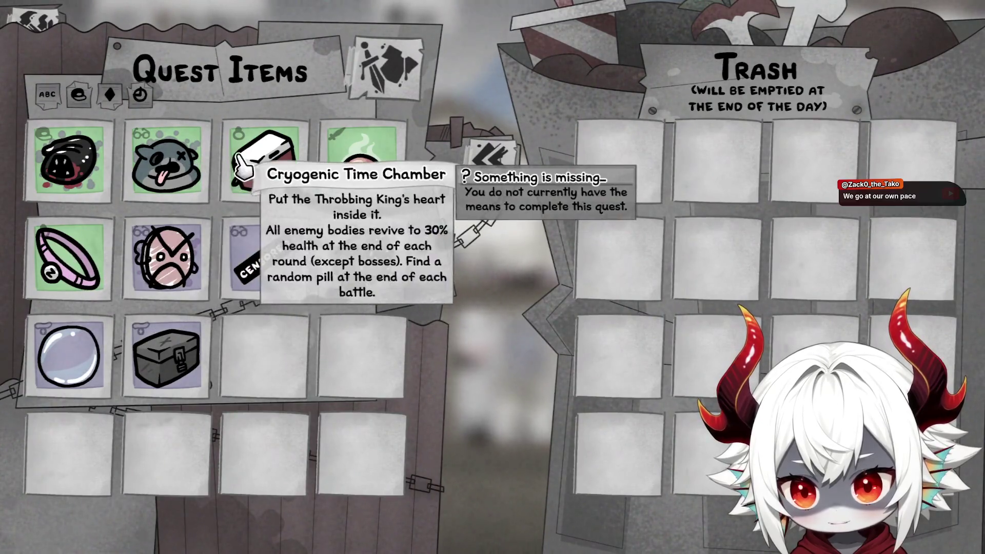
mouse_move(205, 249)
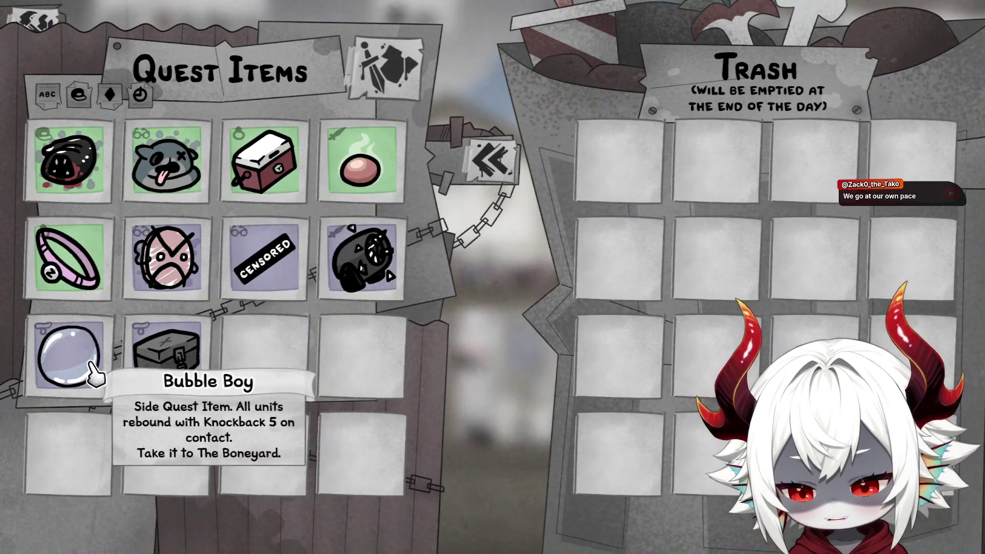
mouse_move(362, 156)
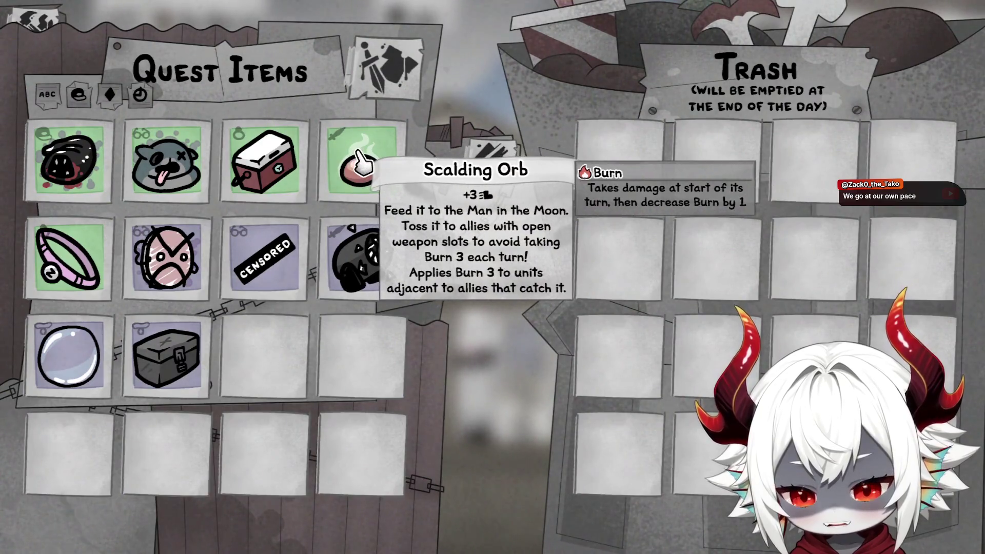
mouse_move(87, 174)
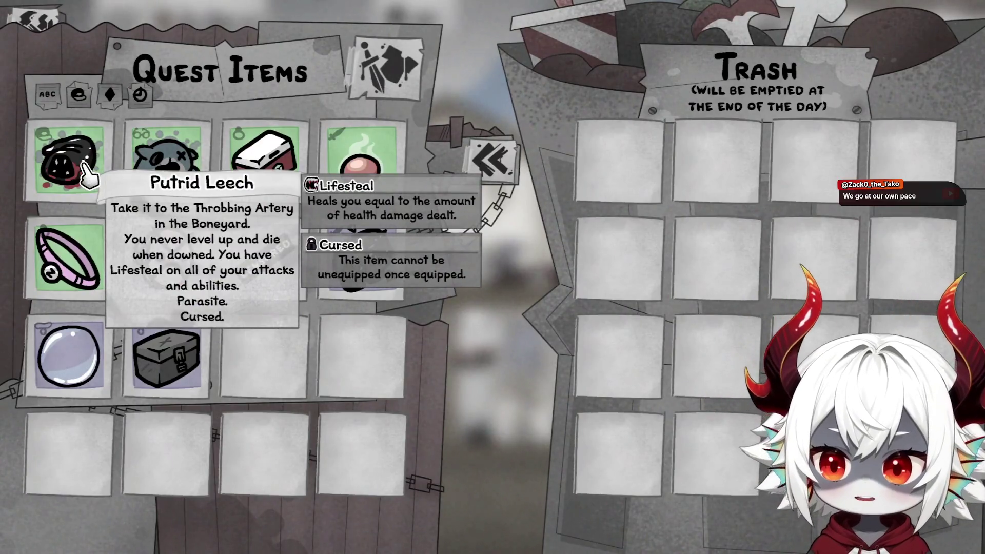
key("Escape")
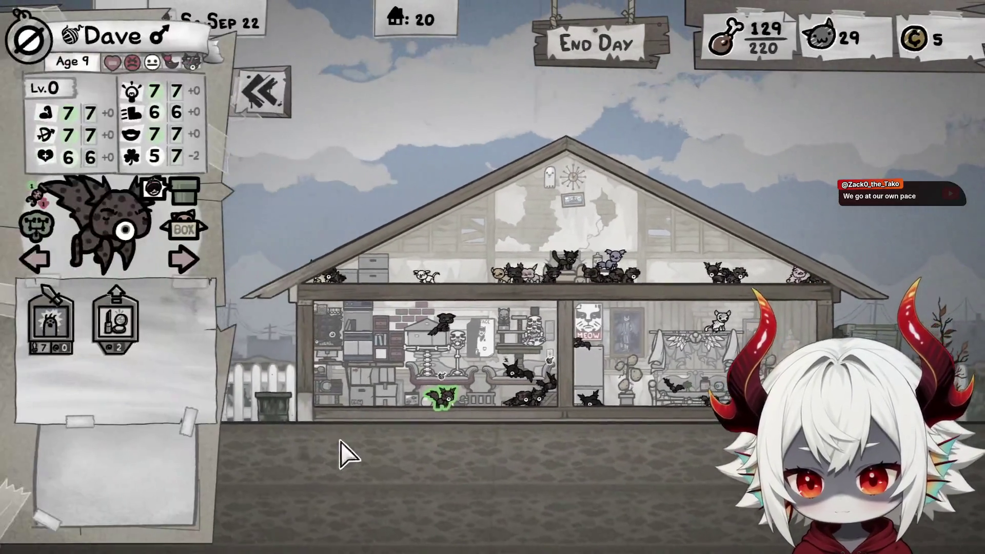
Cycle back through Lurin, Moncho and Xenna, then forward past Ford to Tumbo Wumbo
left_click(40, 268)
left_click(40, 267)
left_click(40, 267)
left_click(40, 268)
left_click(40, 267)
left_click(40, 268)
left_click(40, 268)
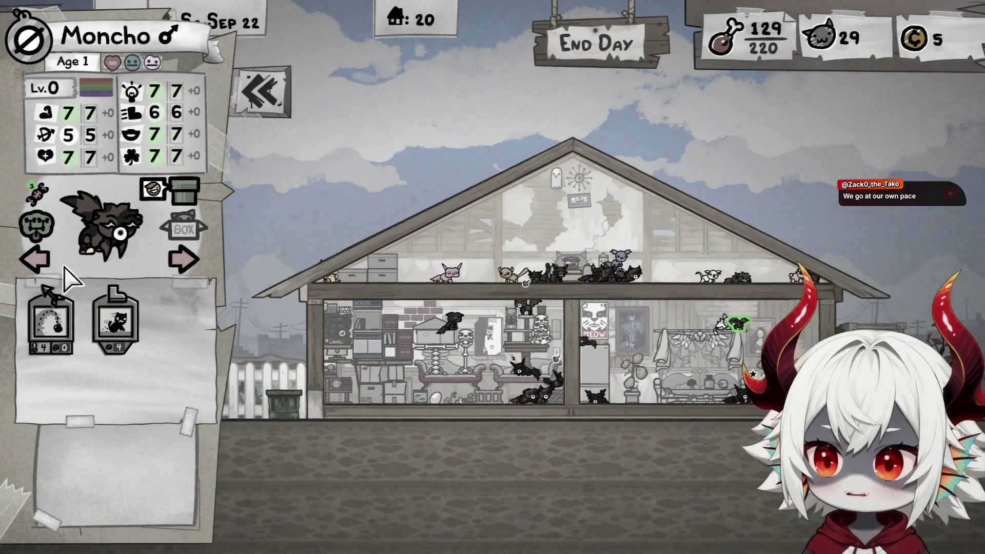
left_click(36, 261)
left_click(184, 264)
left_click(183, 264)
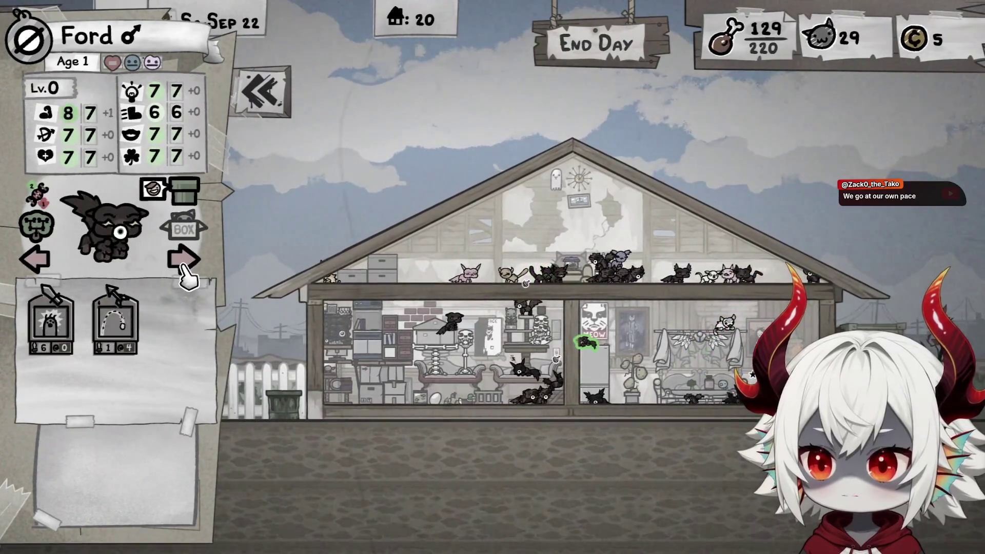
left_click(180, 264)
left_click(35, 263)
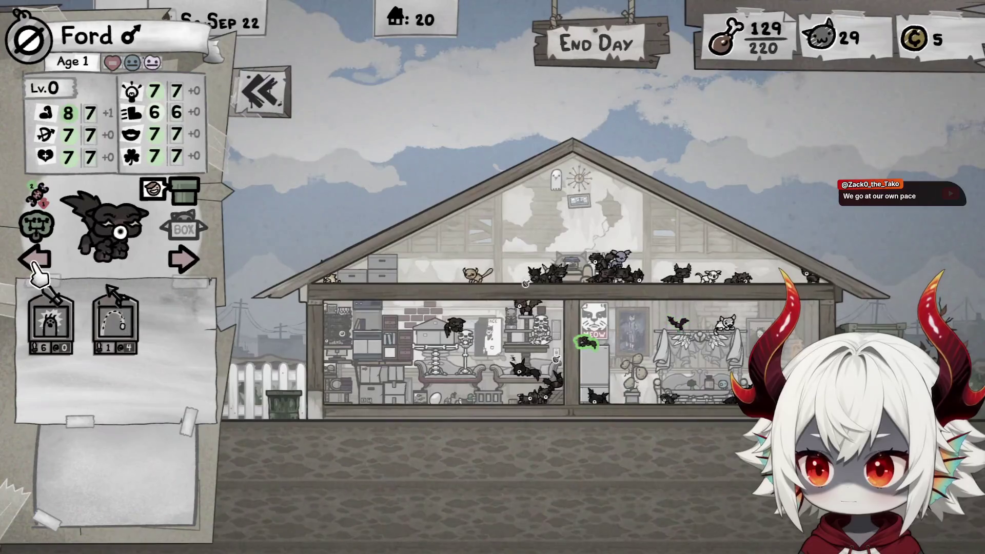
left_click(185, 261)
left_click(185, 261)
left_click(38, 261)
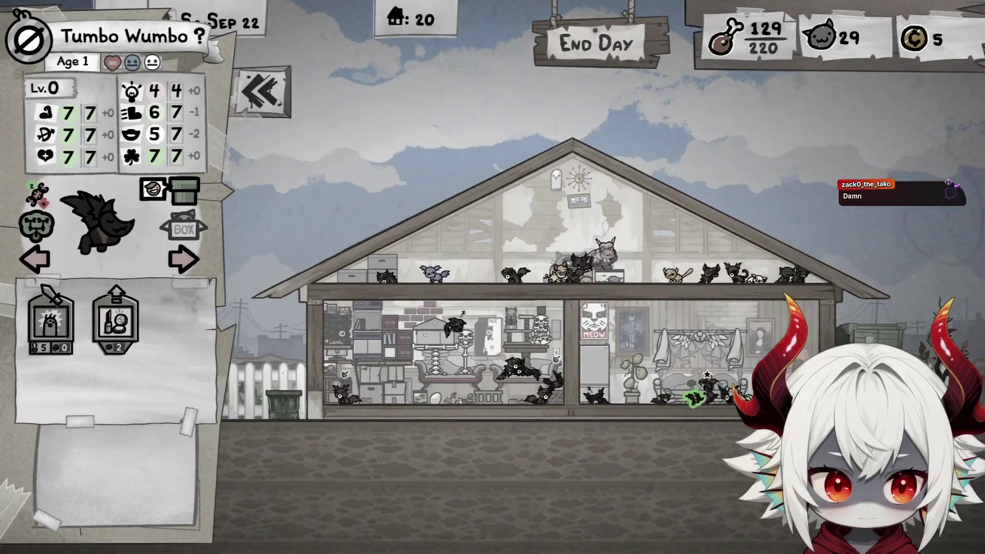
View the stats of Lurin, Maebh and Kapitan Bomba in the house, then collapse the details panel
left_click(526, 387)
left_click(516, 371)
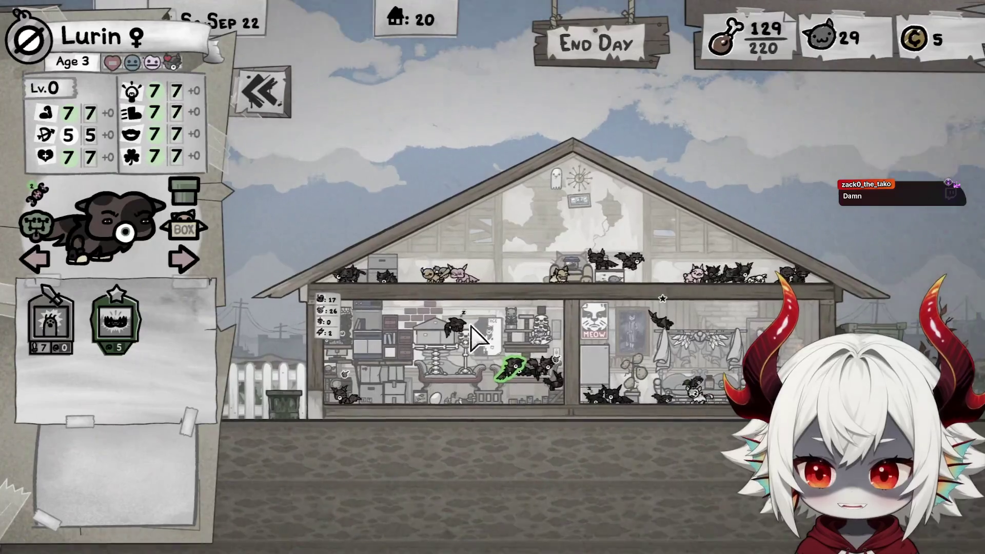
left_click(601, 399)
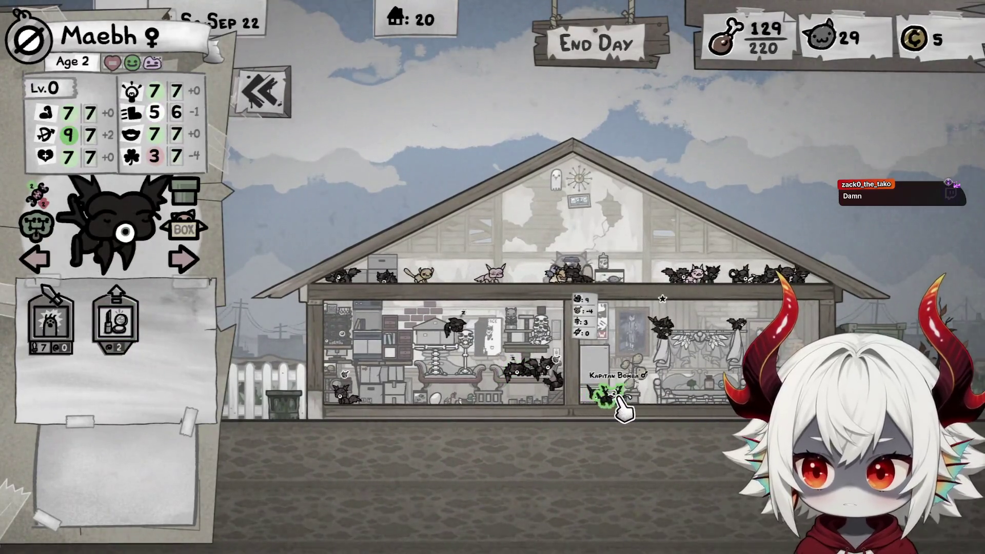
left_click(615, 395)
left_click(269, 102)
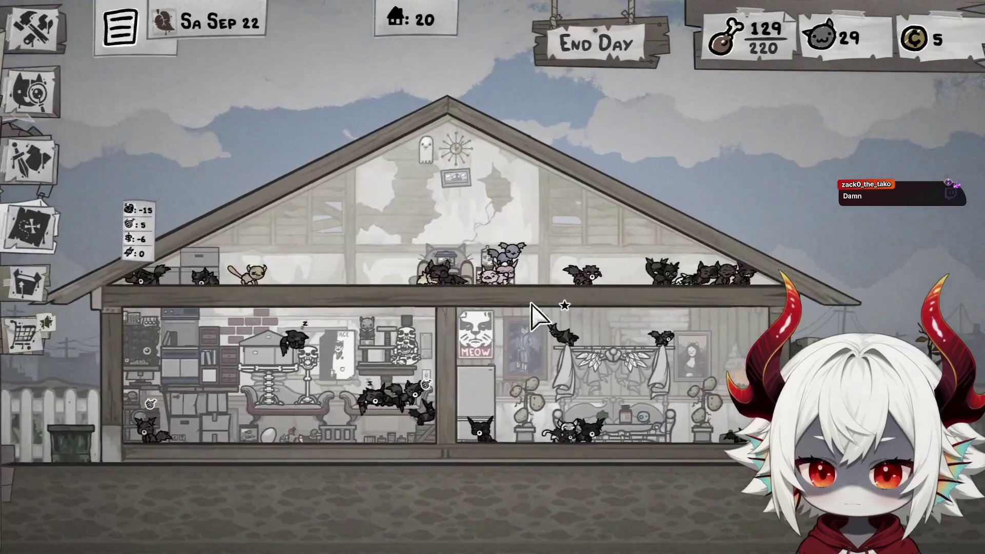
Open an attic cat's details and step through its neighbours with the arrows
left_click(477, 260)
left_click(49, 264)
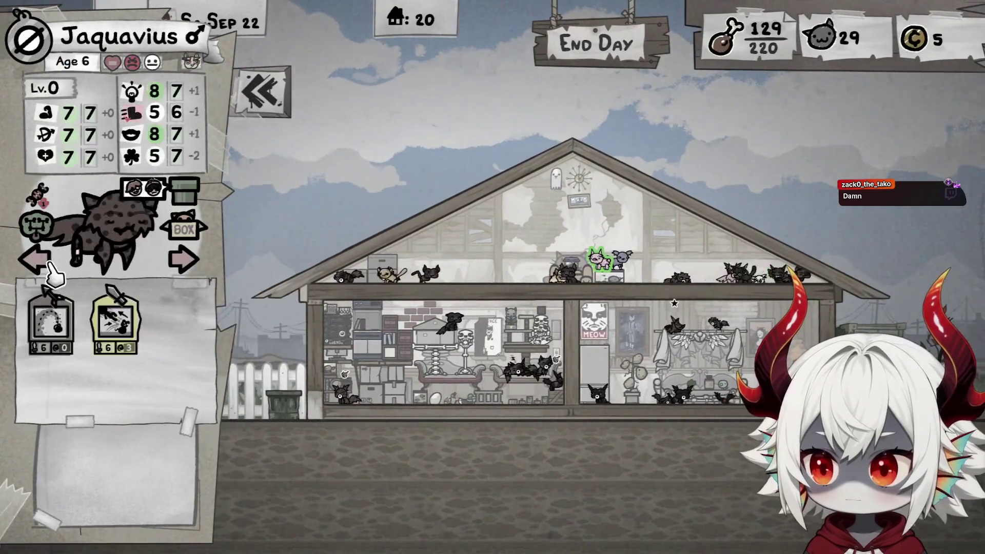
left_click(184, 262)
left_click(184, 262)
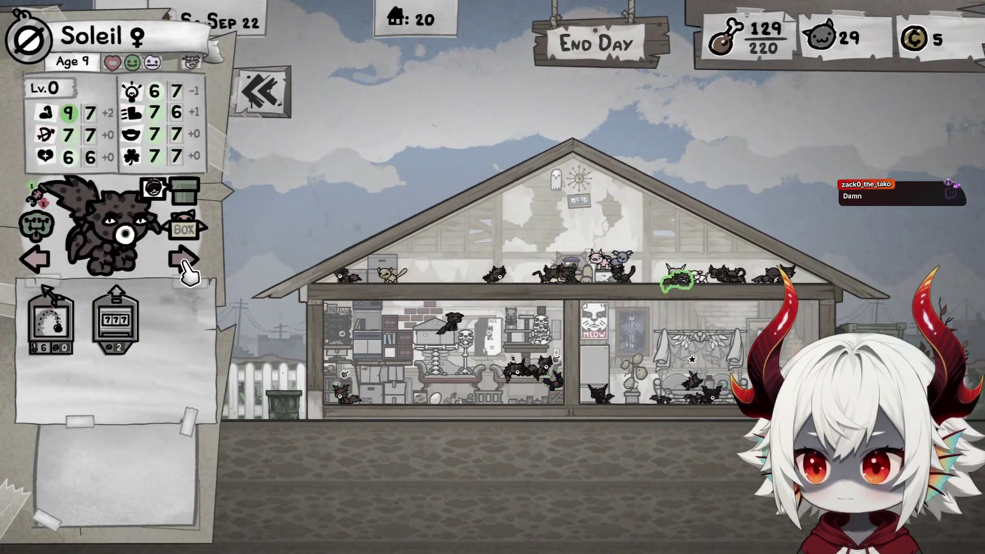
left_click(184, 263)
left_click(184, 262)
Check Dawud on the cat tree, then Cleopatra and Amadeus in the living room
scroll(366, 410, "up", 3)
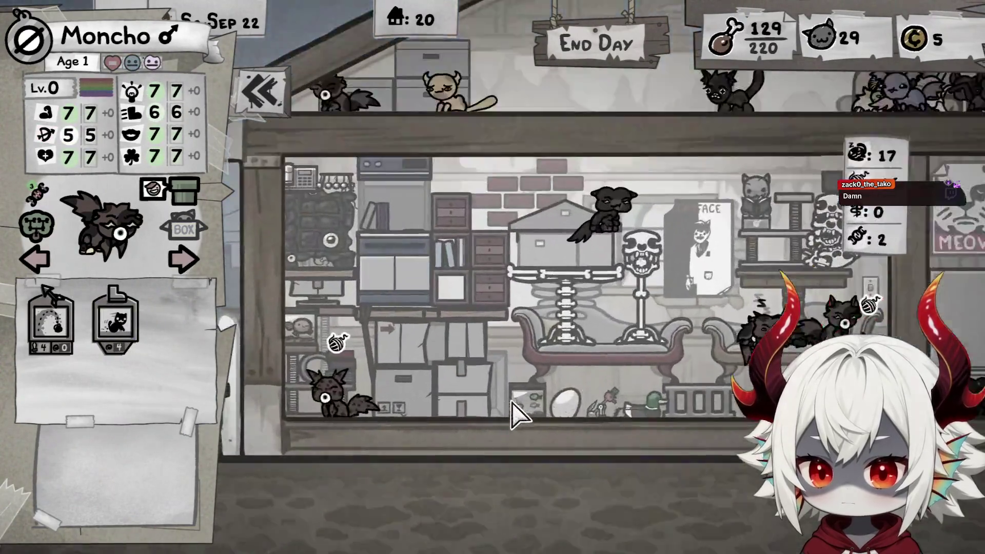
left_click(622, 204)
scroll(538, 354, "down", 3)
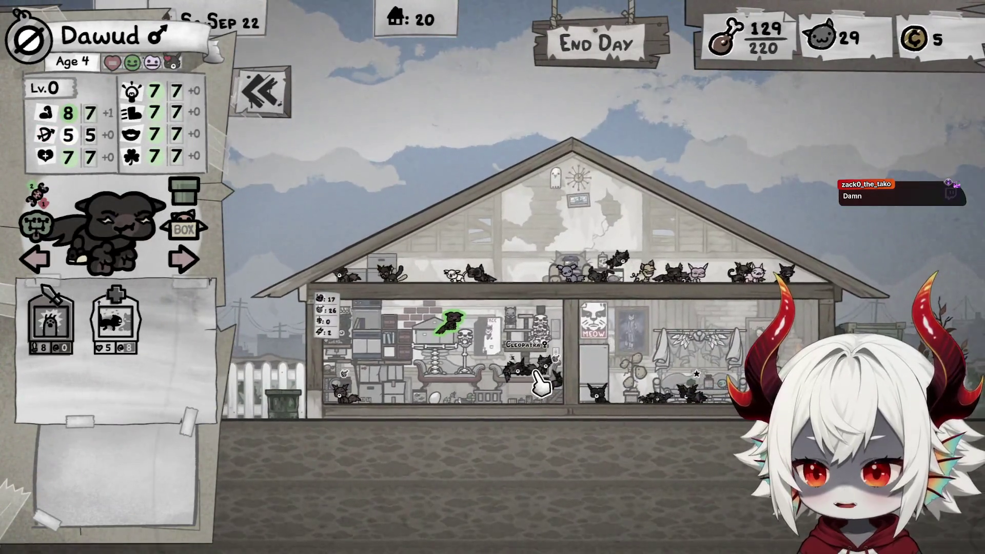
left_click(522, 369)
left_click(552, 365)
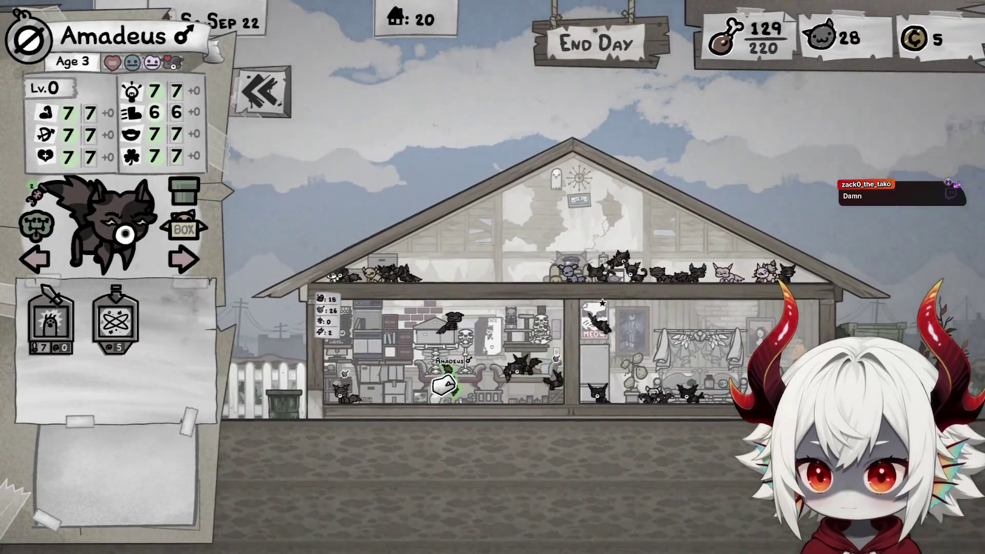
scroll(490, 325, "up", 2)
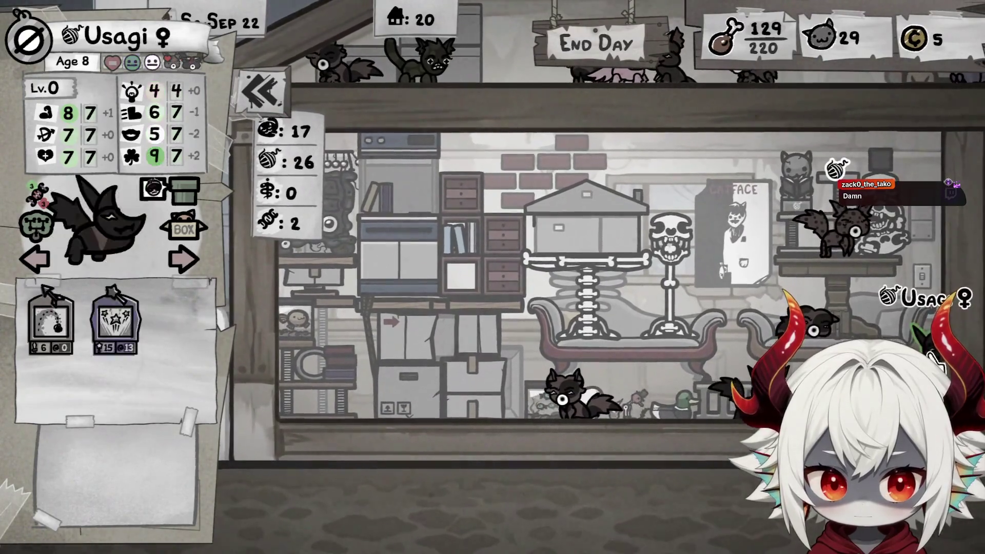
Carry Lurin left toward the shelves and drop her in a new spot
left_click(720, 379)
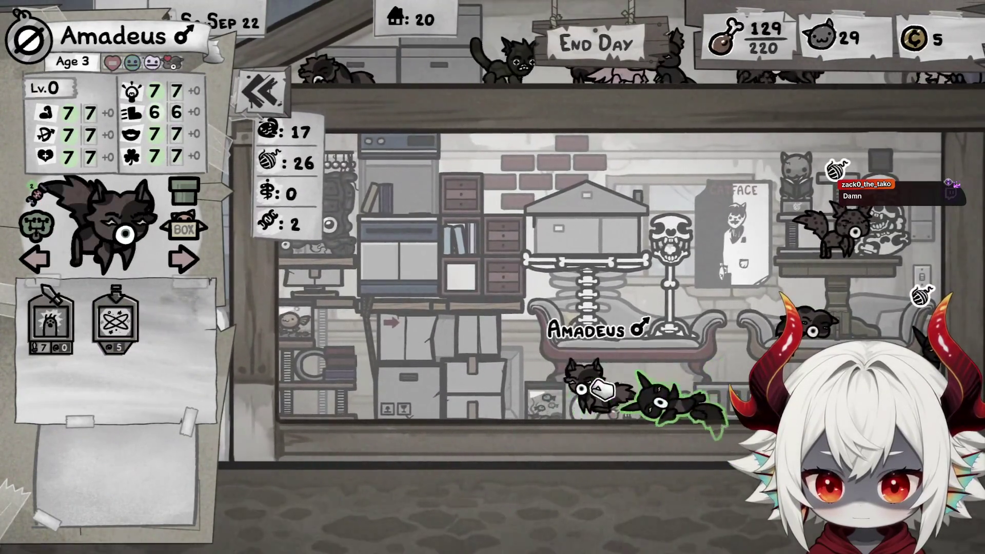
left_click(724, 380)
mouse_move(724, 381)
left_mouse_down()
mouse_move(746, 360)
mouse_move(746, 336)
mouse_move(379, 354)
mouse_move(363, 391)
mouse_move(352, 375)
mouse_move(378, 366)
mouse_move(382, 390)
left_mouse_up()
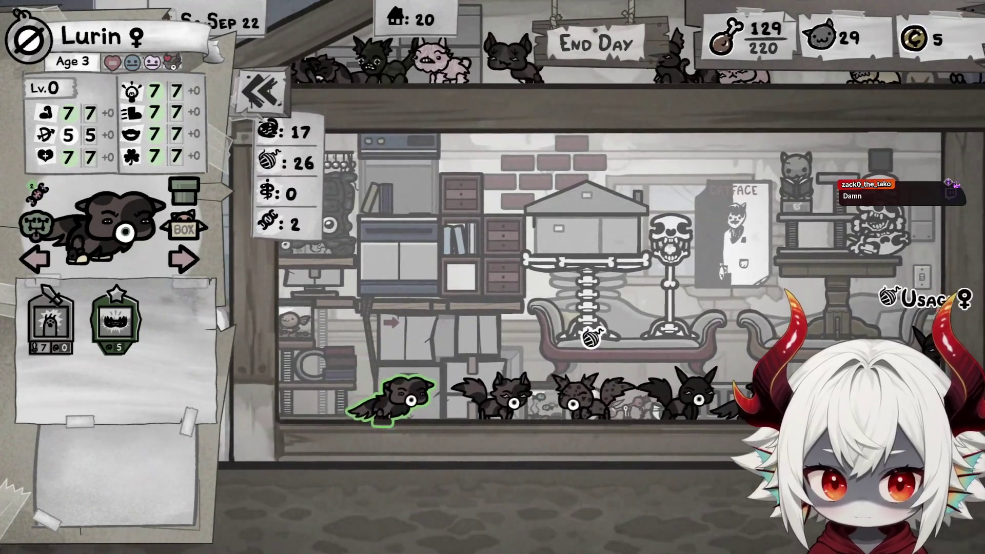
left_click(872, 323)
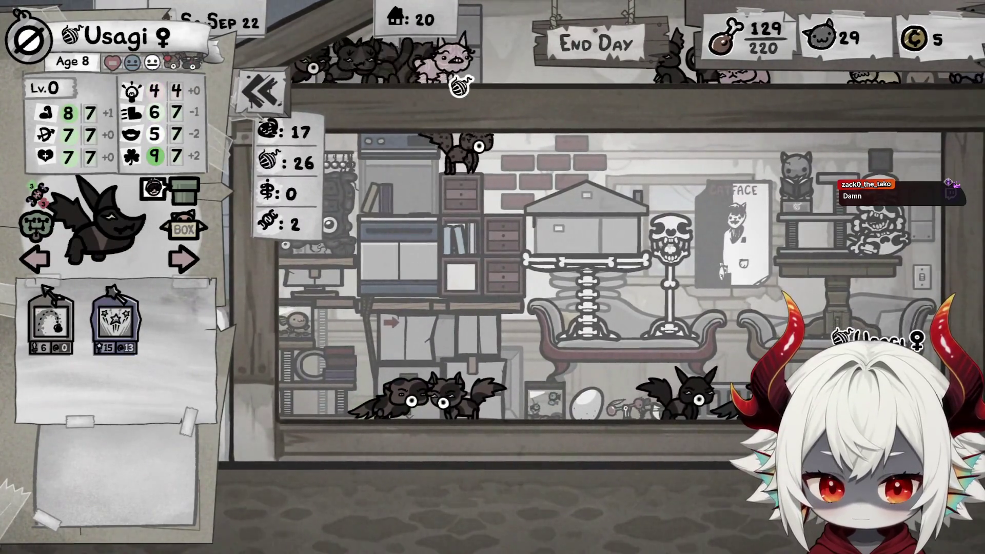
left_click_drag(405, 392, 404, 372)
scroll(603, 351, "down", 5)
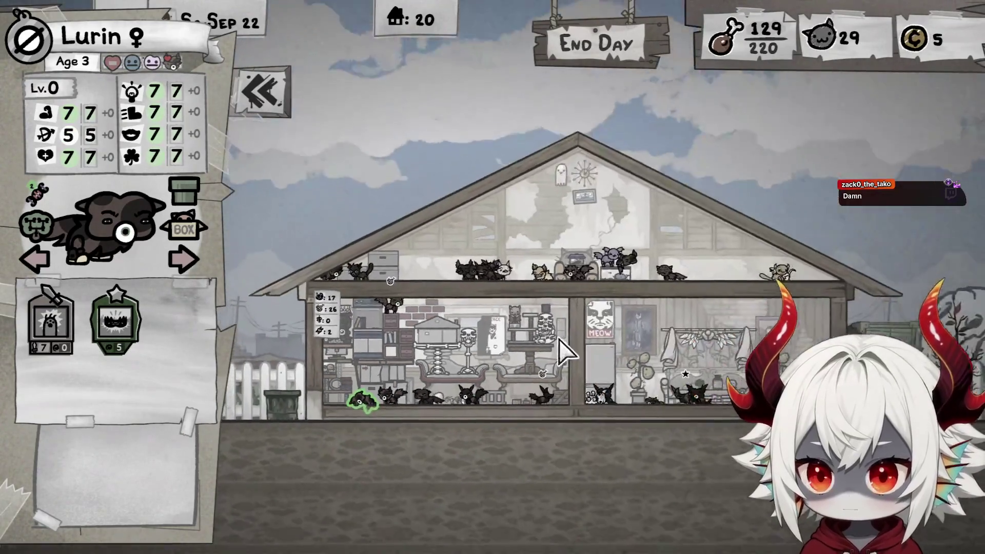
scroll(699, 402, "up", 5)
Check Moncho in the bedroom, then Maebh, Tumbo Wumbo and Ford on the curtain rail
left_click(457, 421)
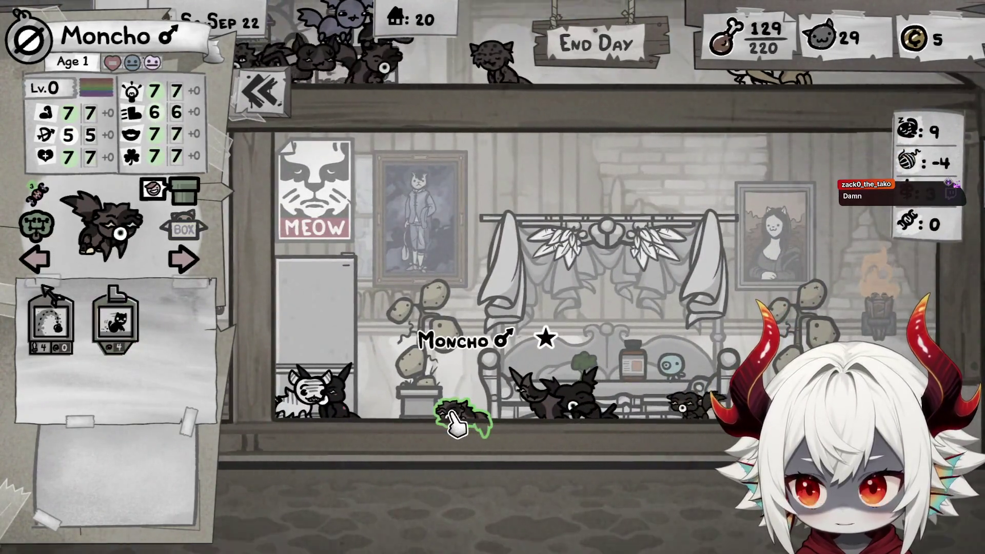
left_click(528, 413)
left_click(611, 416)
left_click(841, 390)
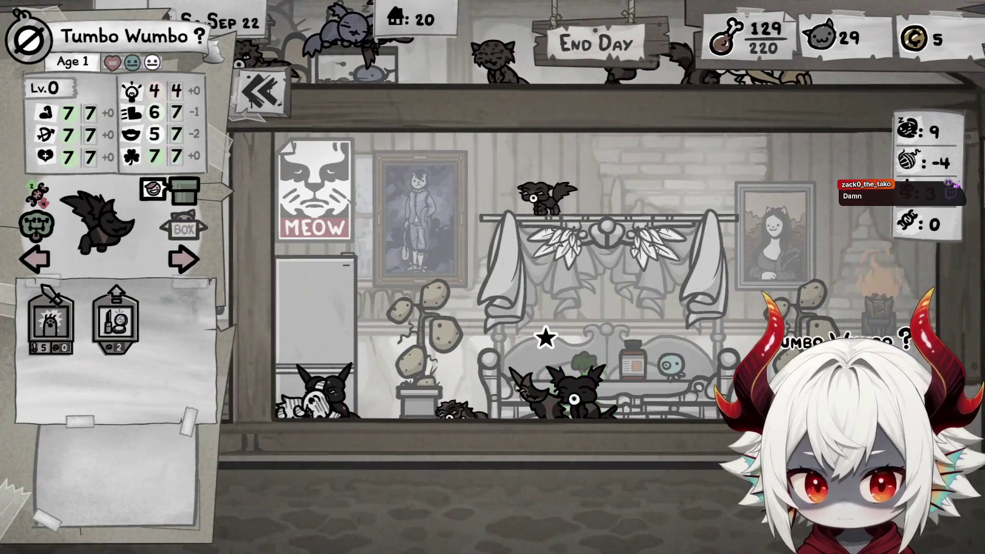
left_click(549, 203)
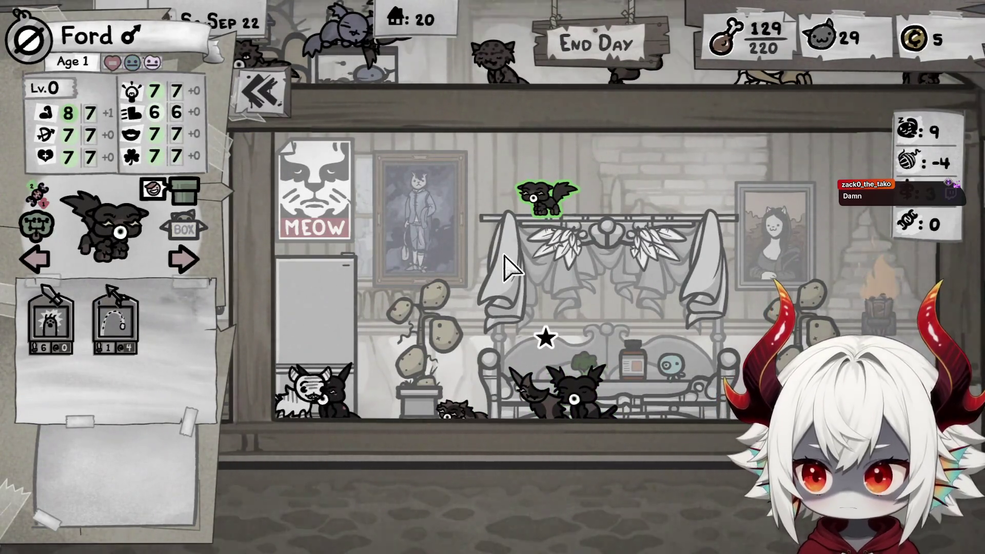
scroll(508, 270, "down", 5)
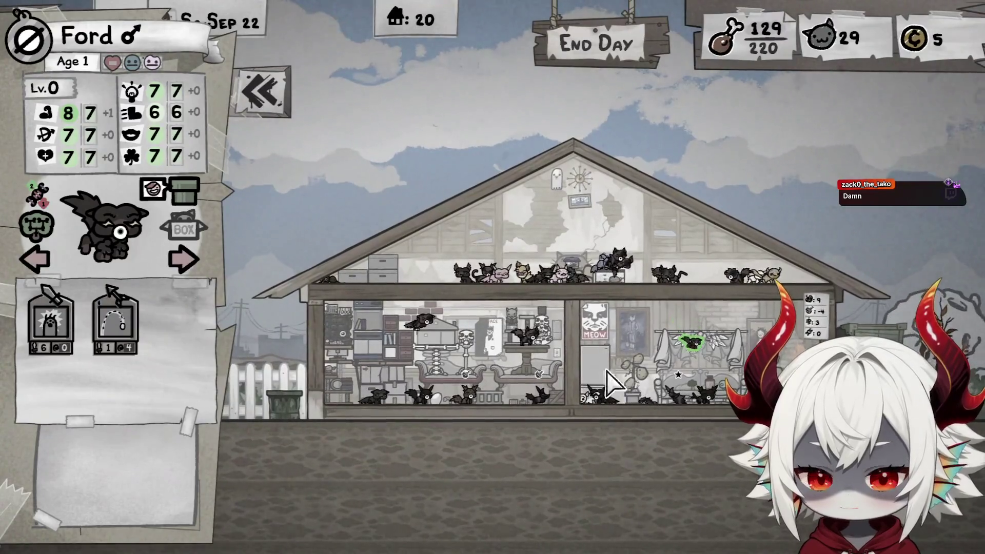
Cycle forward through the house cats' stats with the panel arrows
left_click(41, 262)
left_click(197, 266)
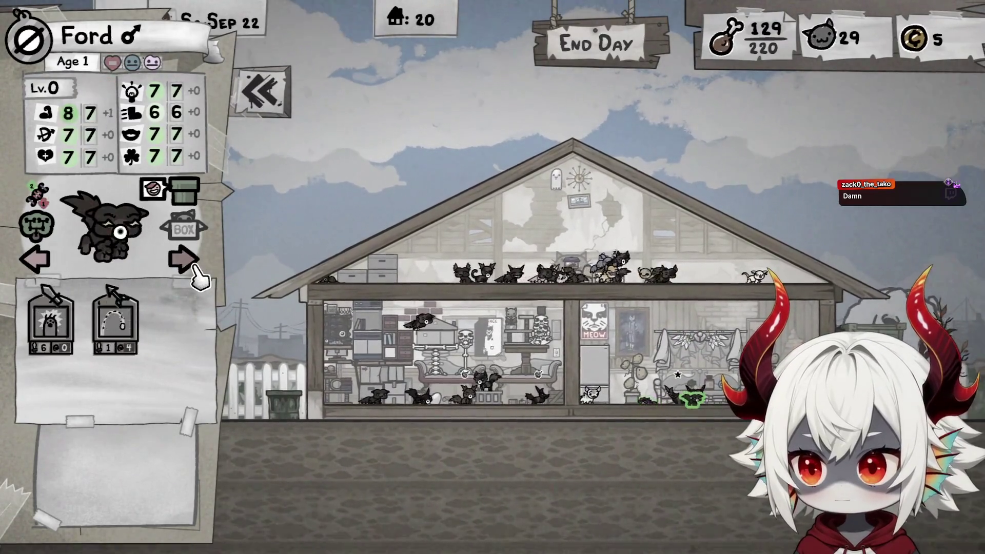
left_click(197, 265)
left_click(196, 265)
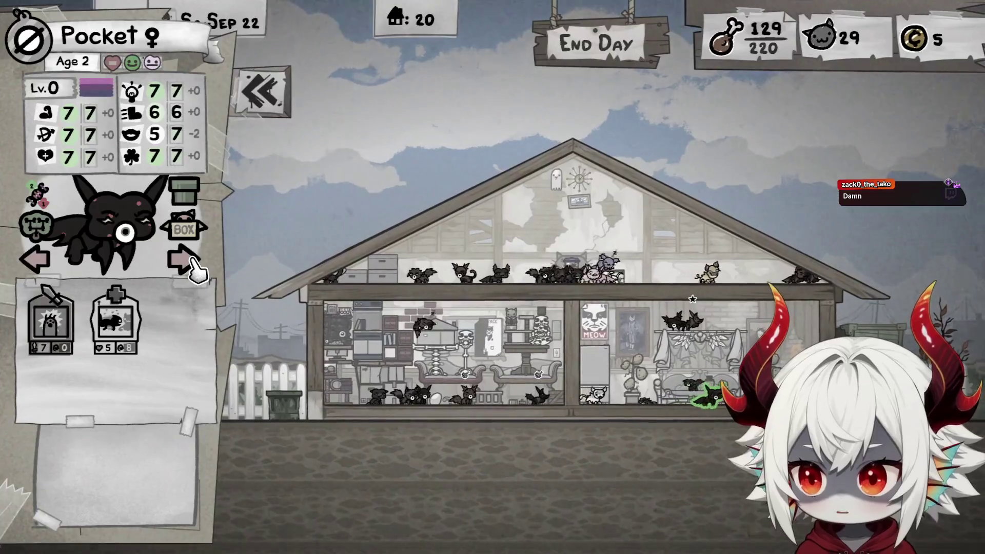
left_click(197, 265)
left_click(197, 266)
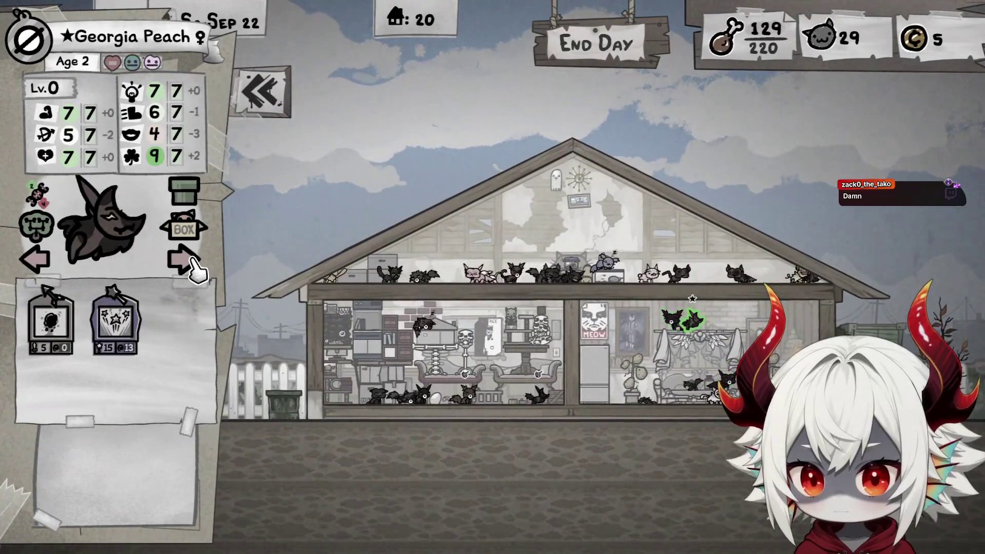
left_click(196, 266)
left_click(196, 265)
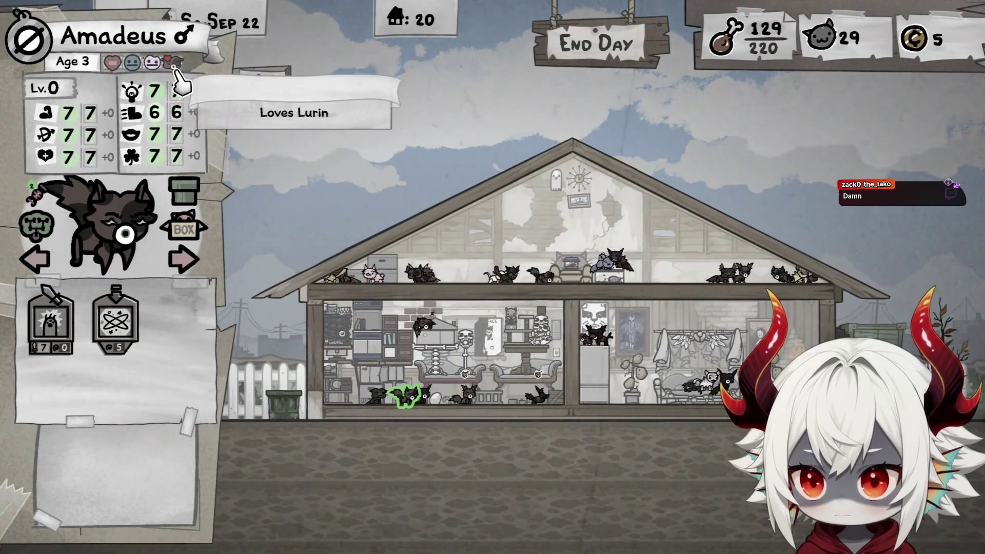
Jump to Lurin, the cat Amadeus loves, and page around her neighbours
left_click(175, 69)
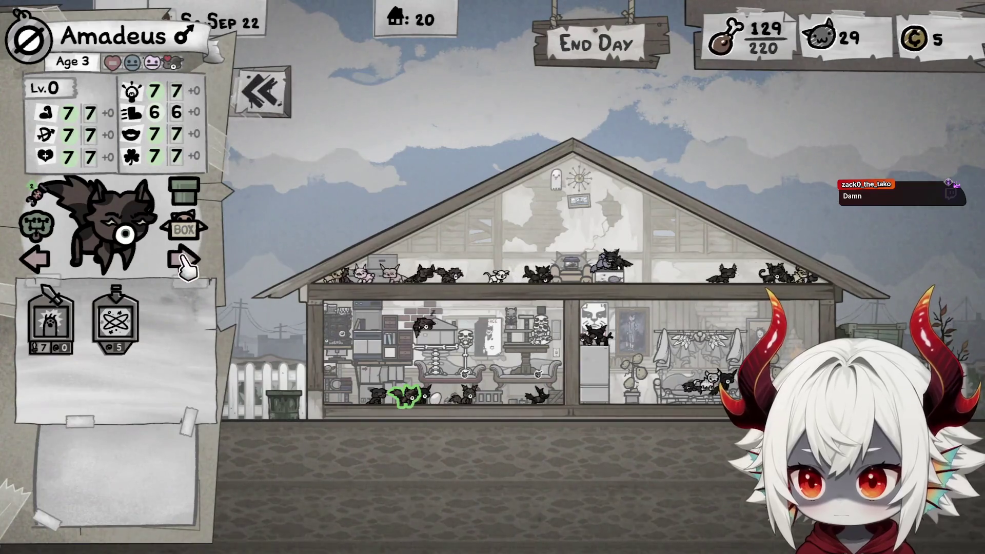
left_click(43, 266)
left_click(191, 229)
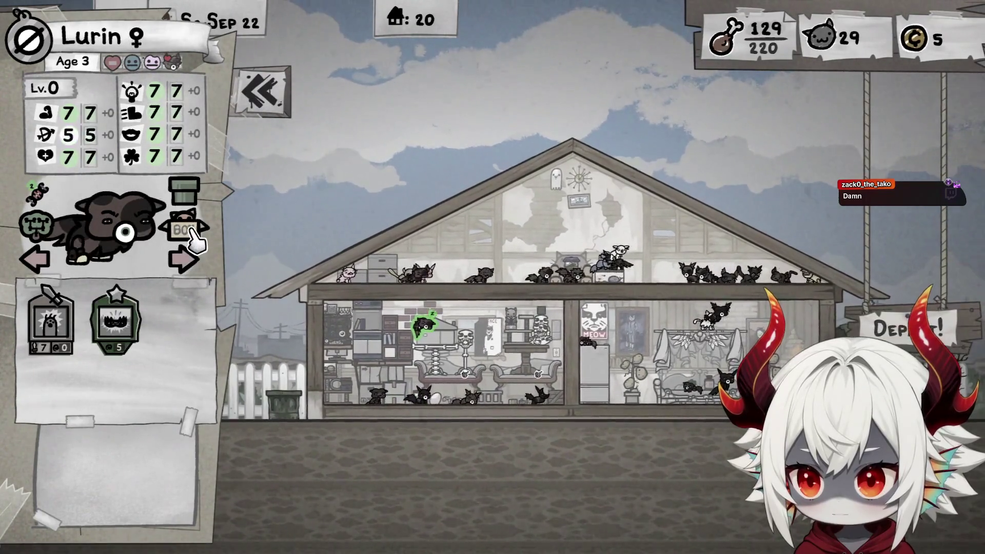
left_click(186, 260)
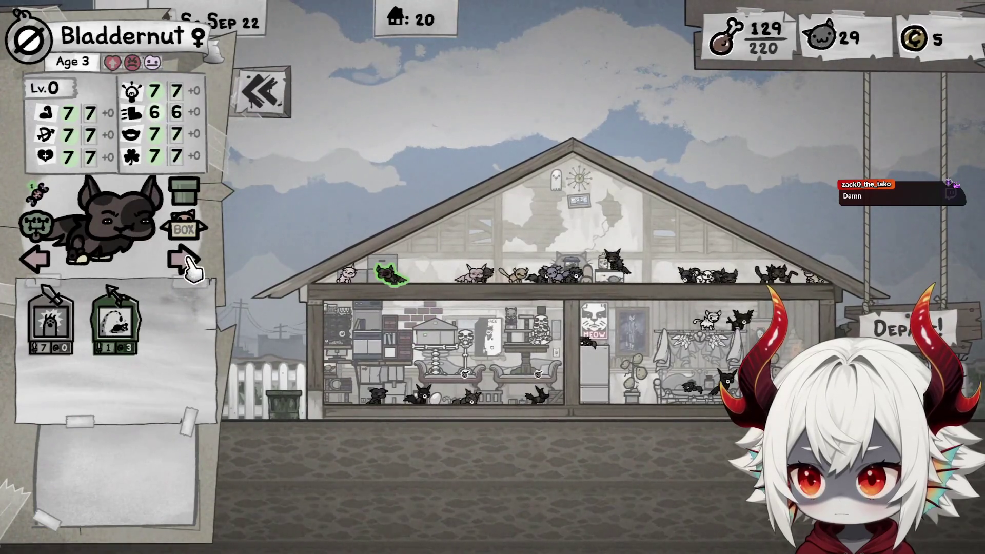
left_click(186, 261)
Compare Dave and Usagi, reading Usagi's mutations
left_click(472, 400)
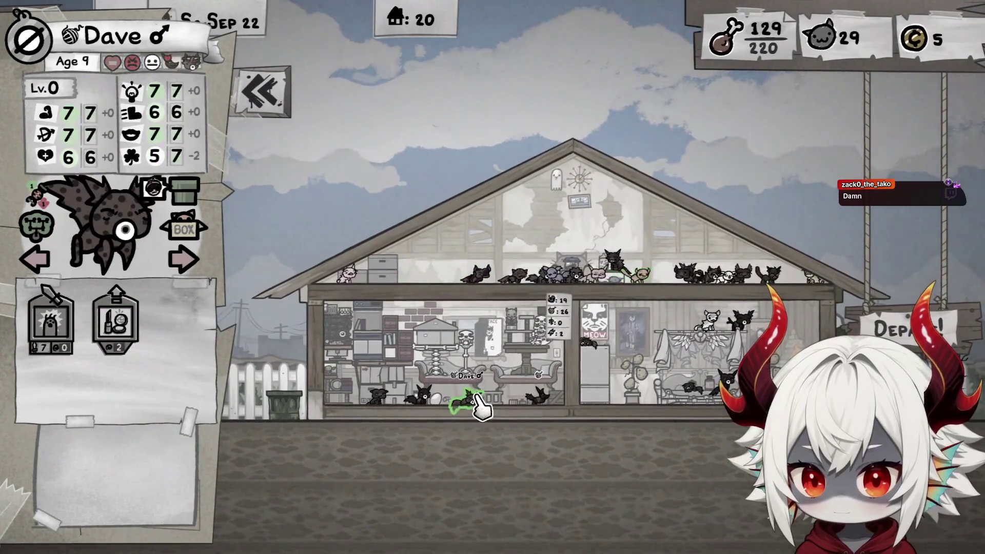
left_click(536, 403)
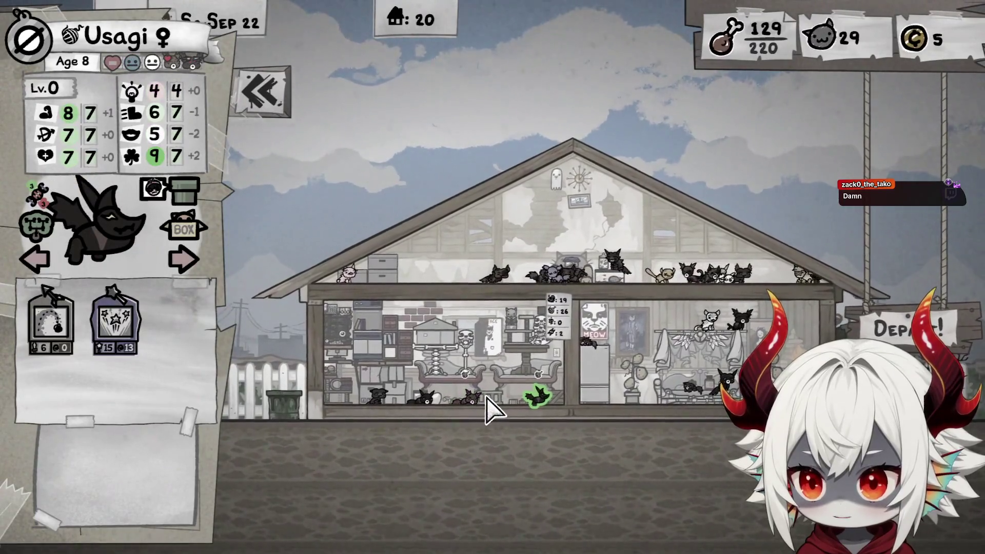
left_click(479, 408)
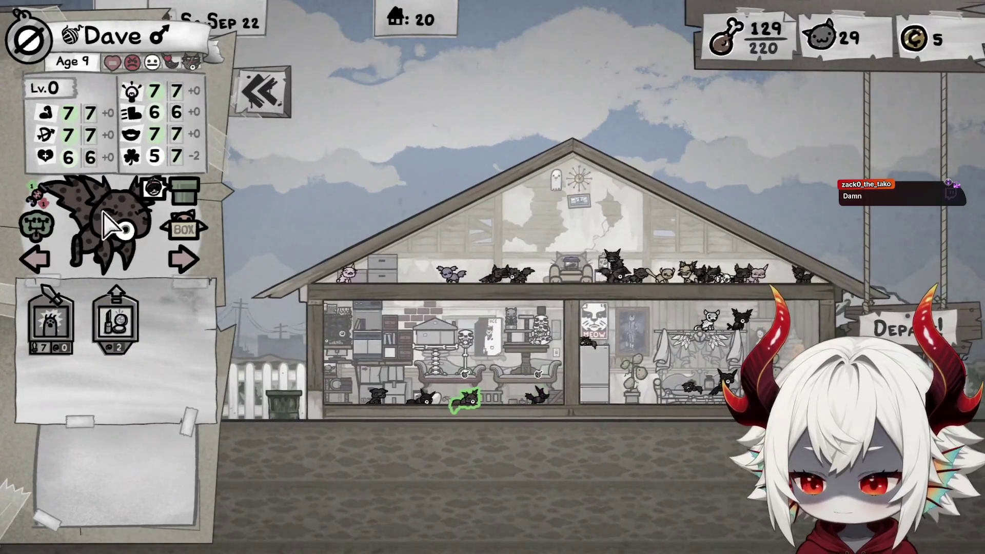
left_click(536, 397)
mouse_move(49, 203)
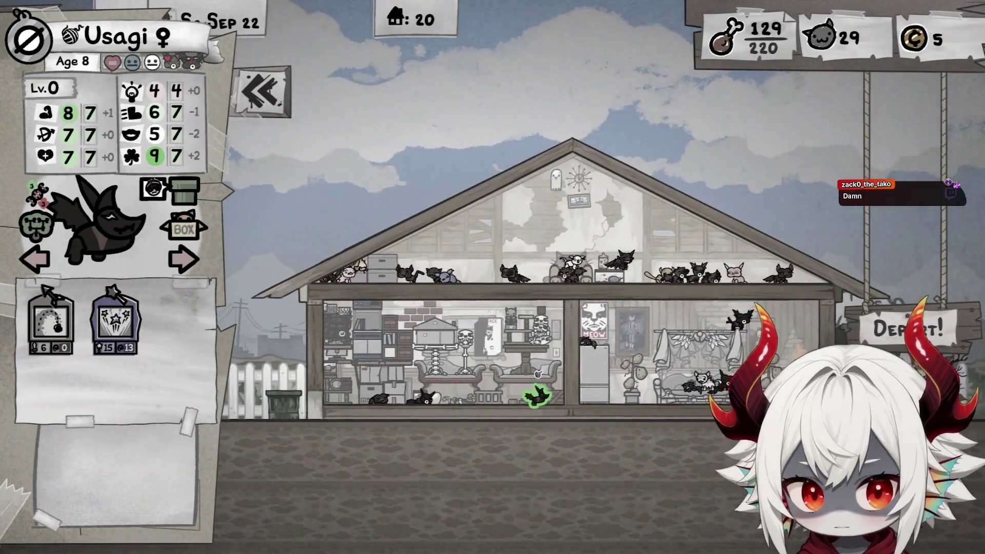
Select Amadeus, Dave, then Lurin on the couch to show her details
left_click(512, 356)
left_click(647, 352)
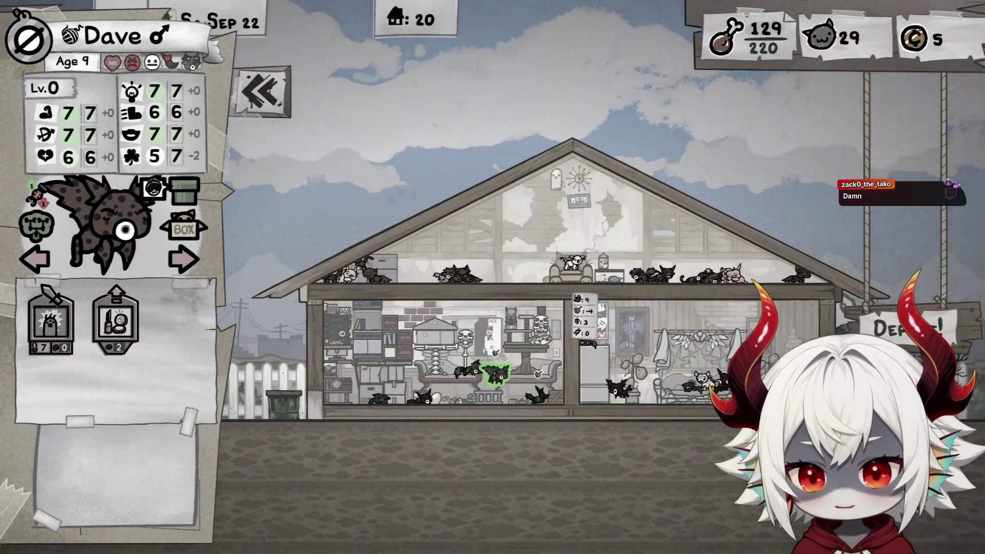
left_click(464, 368)
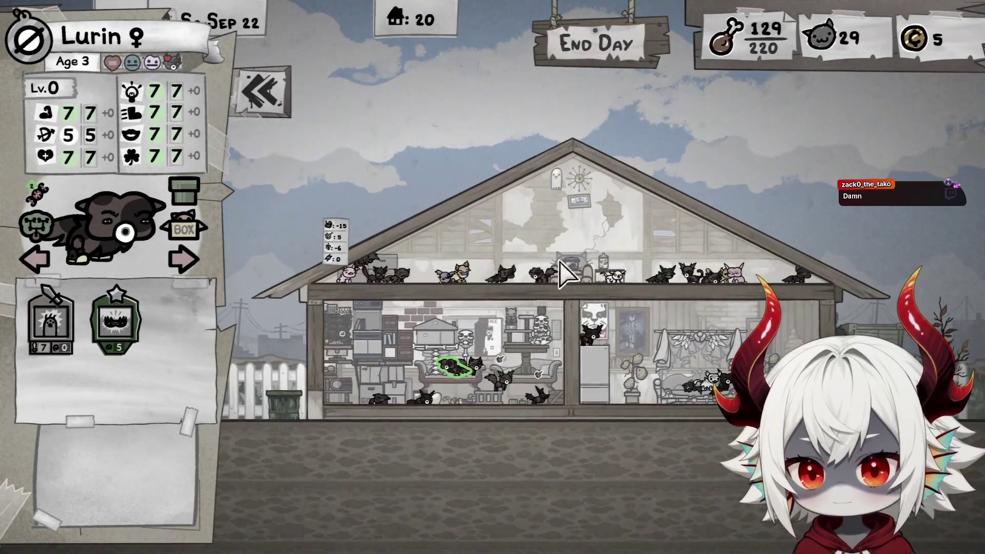
Page through the cats from Bladdernut back to Mister Furley's details
scroll(564, 272, "up", 2)
left_click(44, 271)
left_click(46, 269)
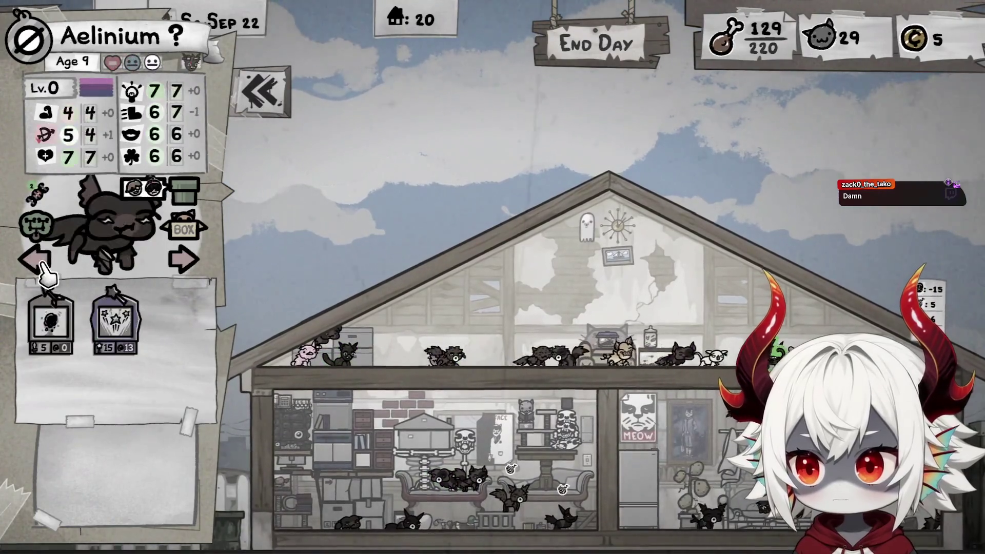
left_click(187, 267)
left_click(186, 266)
left_click(186, 267)
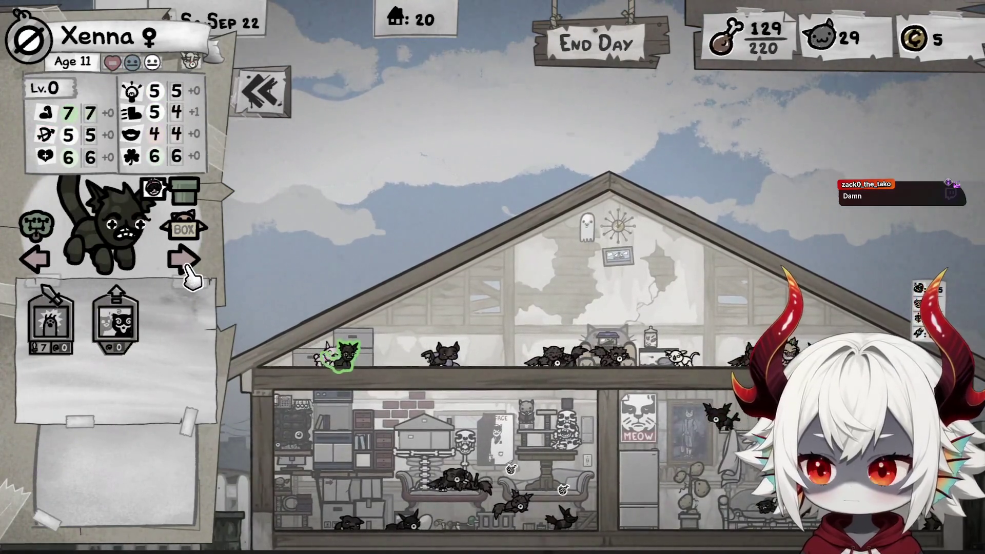
left_click(185, 264)
left_click(34, 261)
left_click(33, 263)
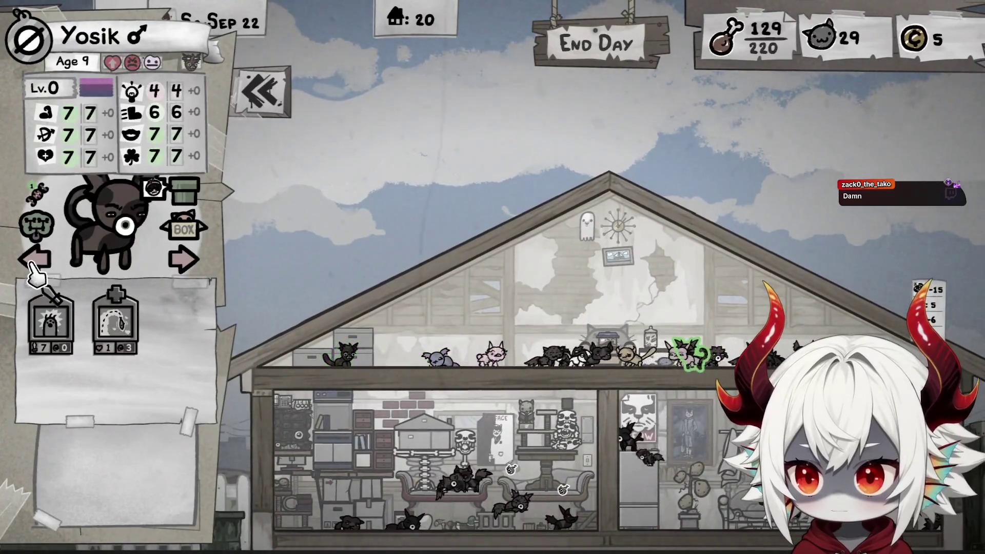
left_click(34, 262)
left_click(34, 261)
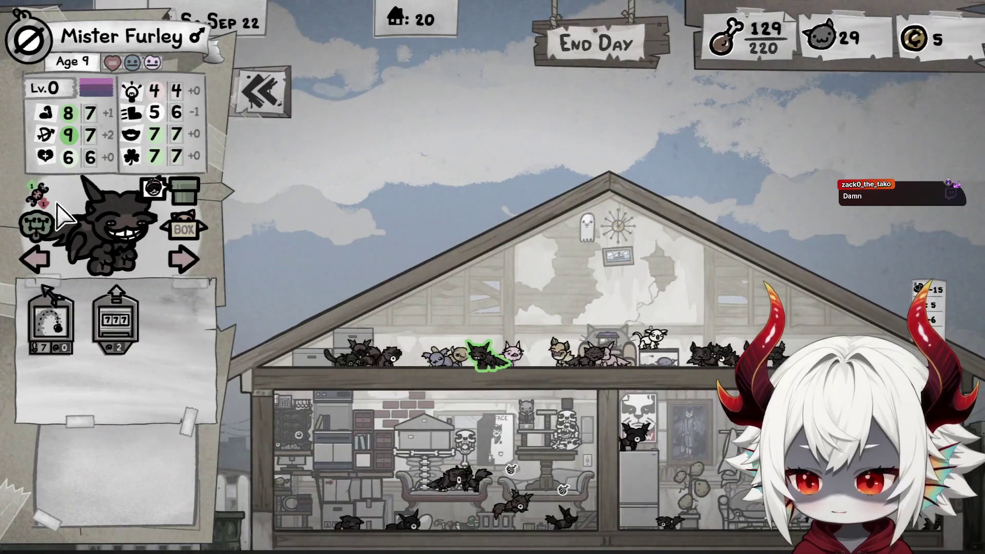
Send Mister Furley out with the departing party and try sending Soleil to storage
left_click(191, 234)
left_click(38, 265)
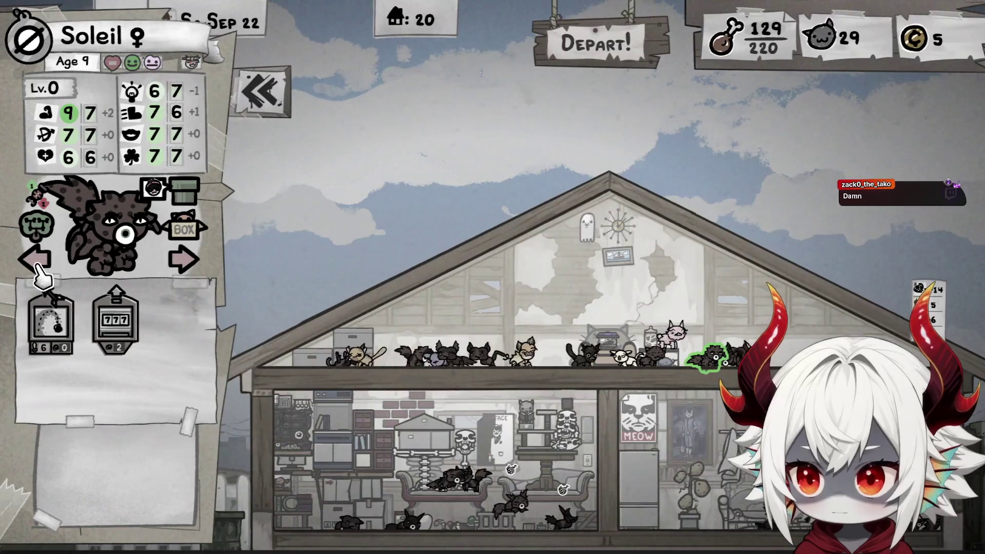
left_click(191, 237)
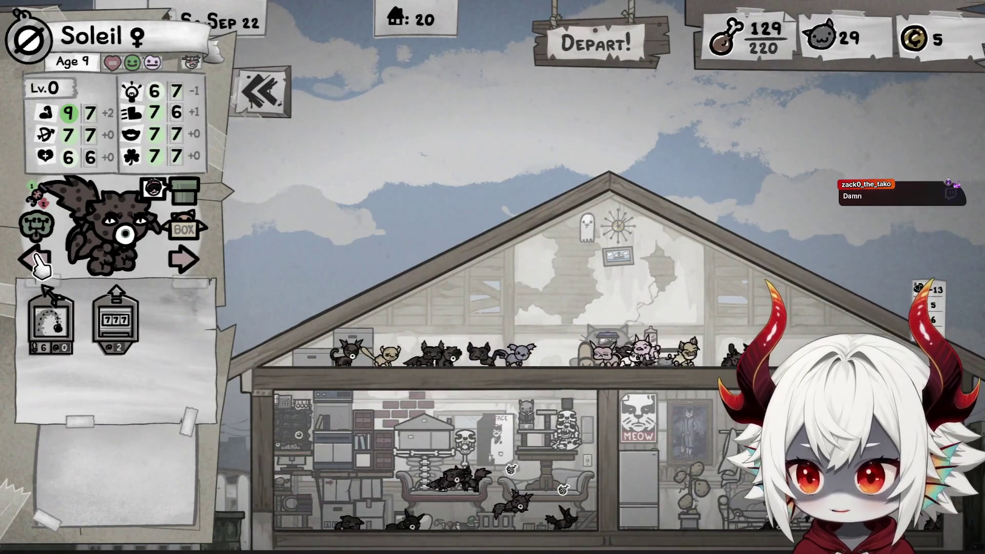
left_click(38, 265)
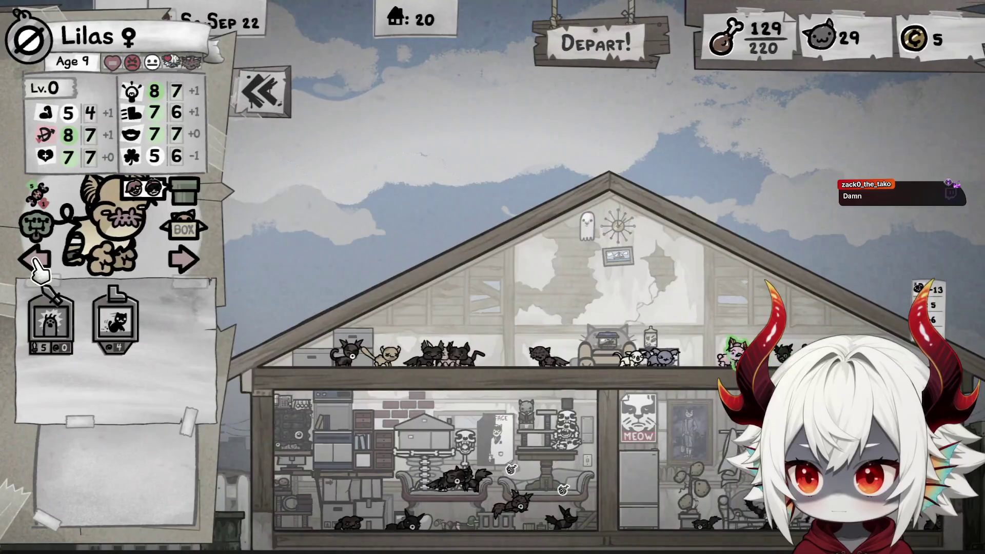
Step back past Sivant, Jaquavius and Squidward to Triss's stats
mouse_move(87, 163)
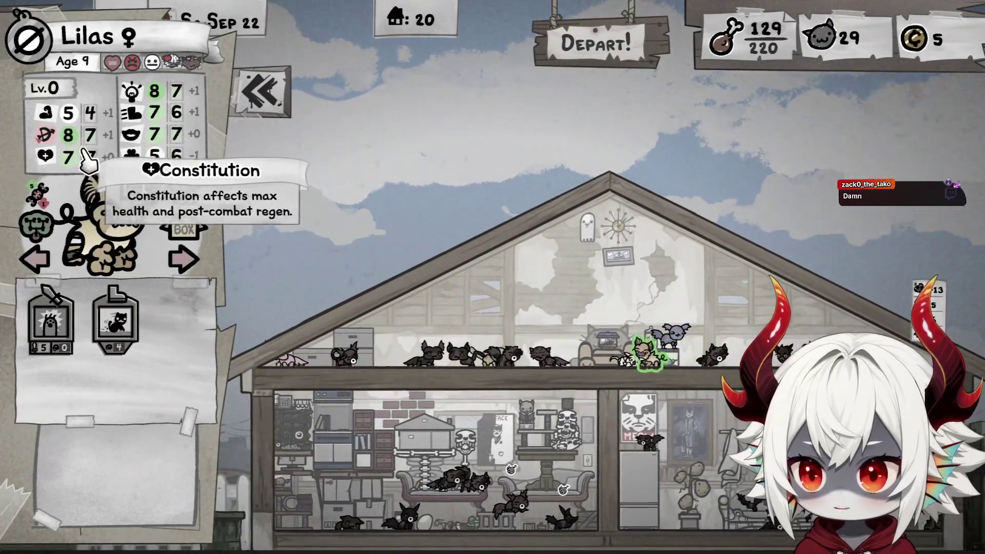
mouse_move(42, 199)
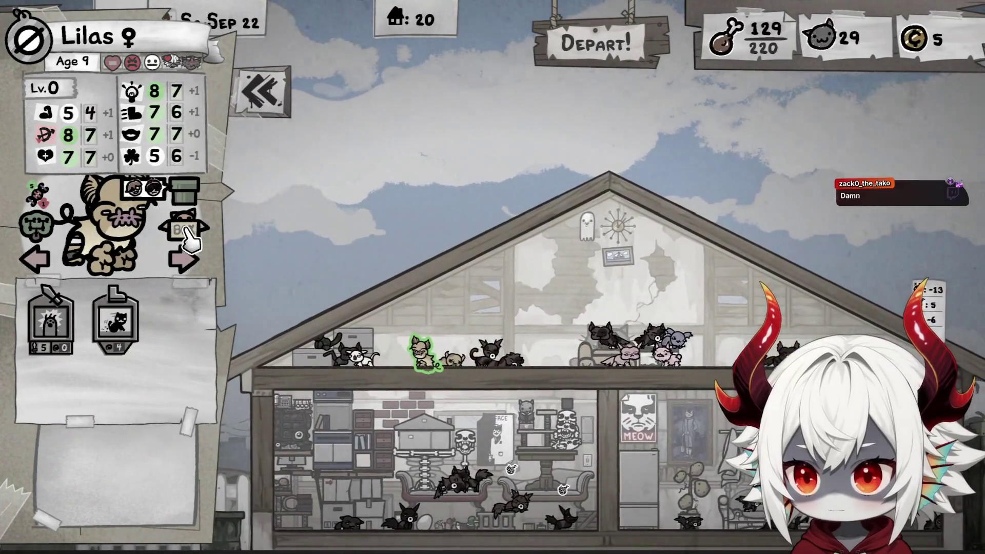
left_click(41, 262)
left_click(41, 262)
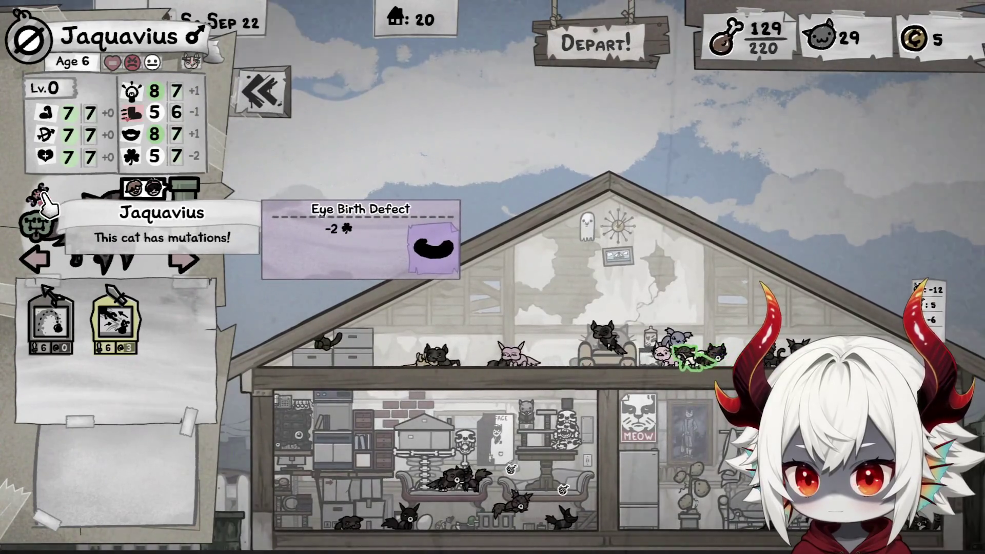
left_click(39, 261)
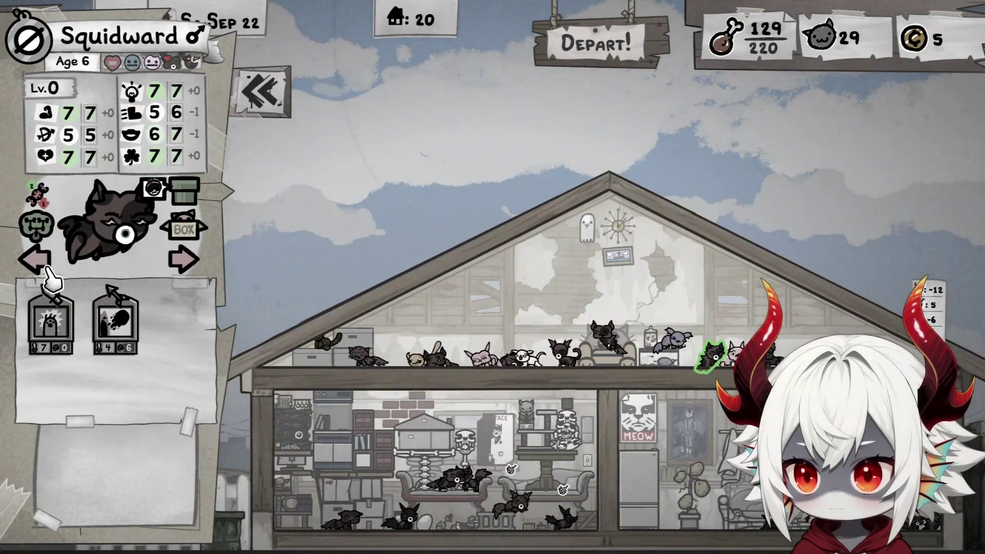
left_click(45, 267)
left_click(43, 266)
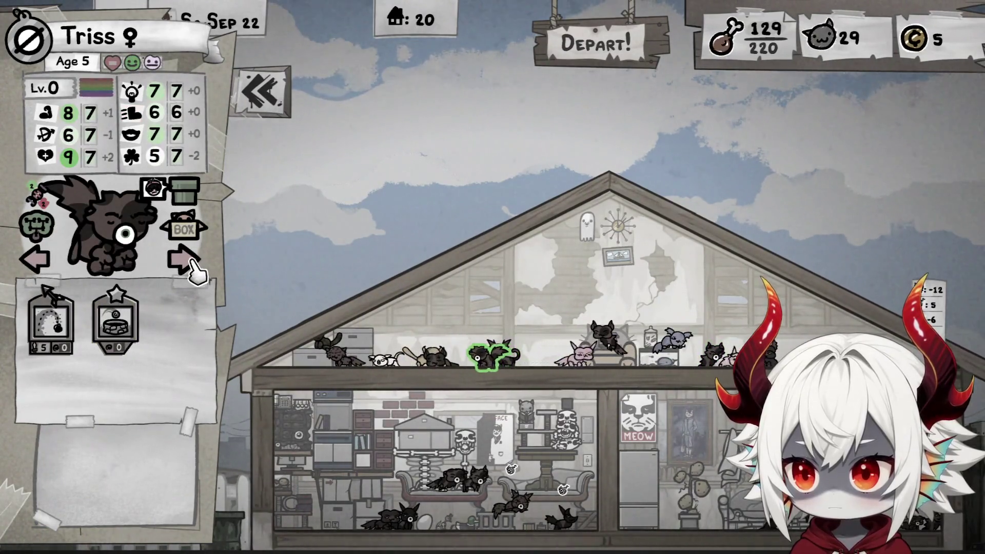
Step back to Cattleya and read her mutations
mouse_move(41, 197)
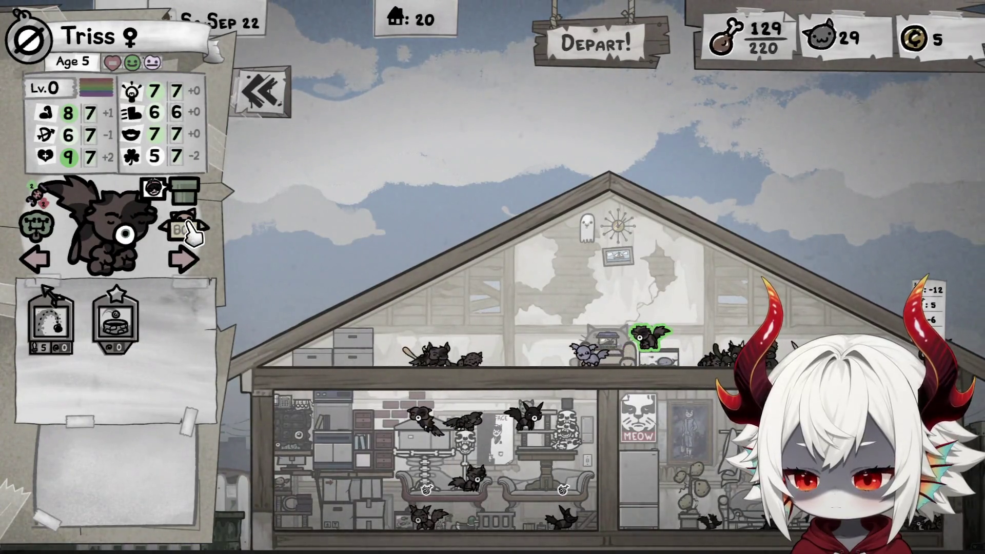
left_click(39, 261)
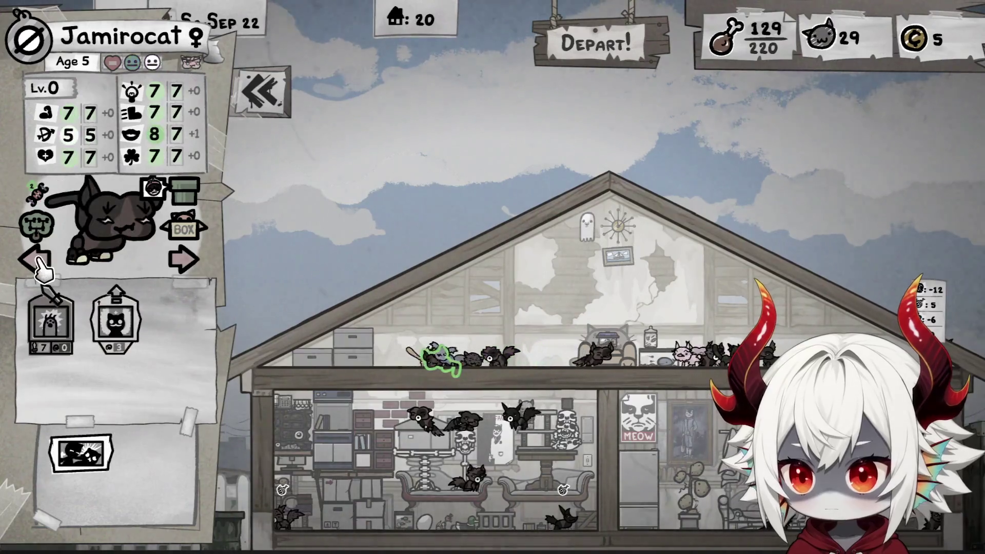
left_click(39, 262)
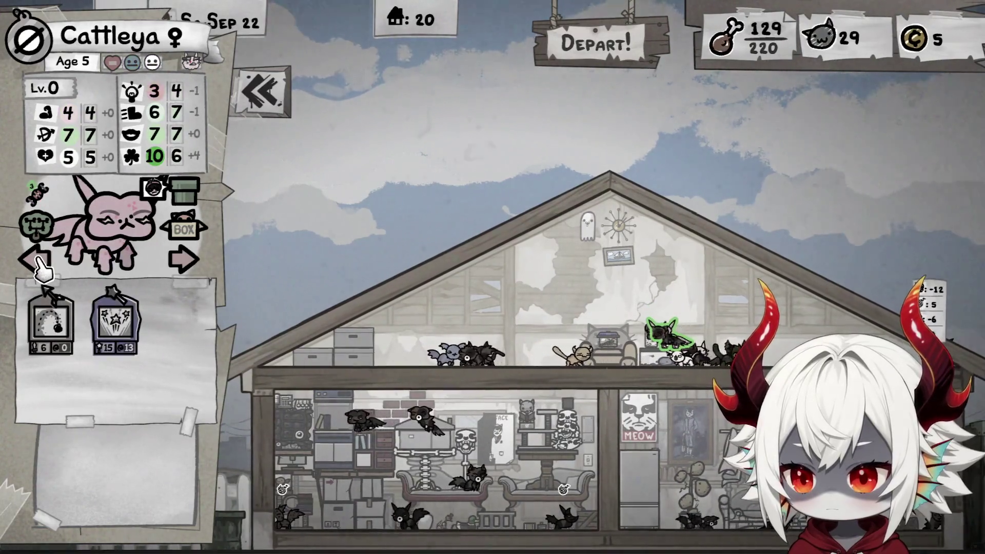
mouse_move(40, 198)
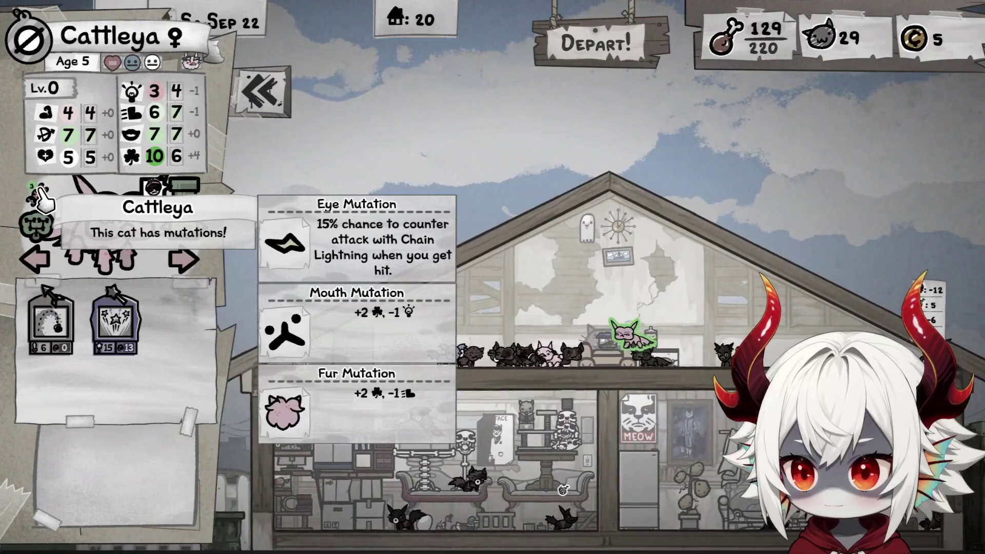
Page back past Bryan to Yosik's details
left_click(41, 261)
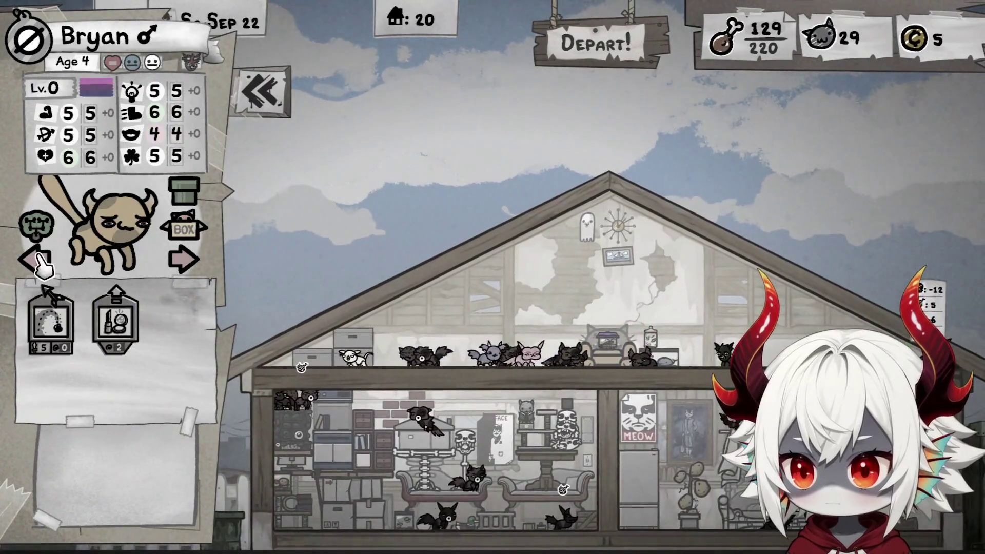
left_click(42, 263)
left_click(41, 261)
left_click(41, 262)
left_click(41, 261)
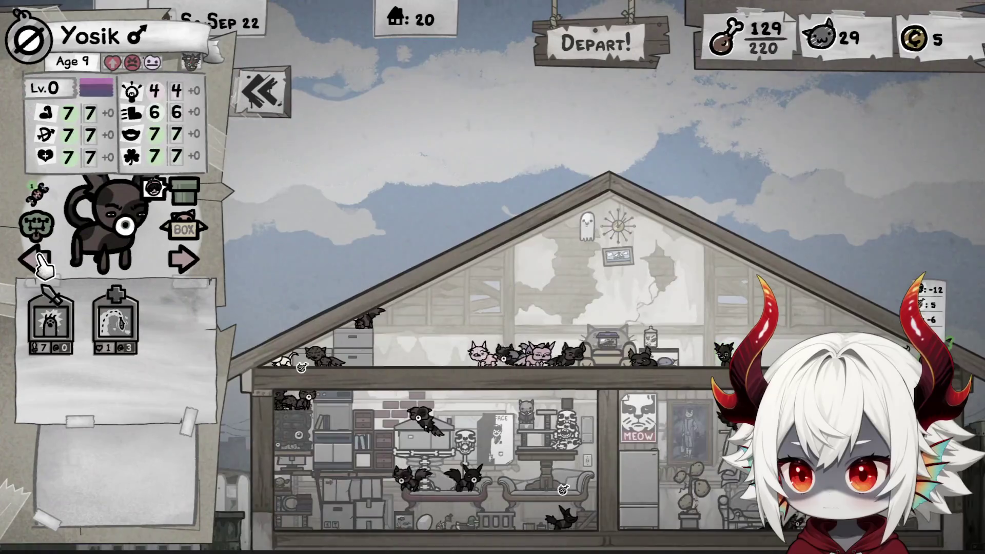
scroll(466, 378, "down", 3)
Page through Mister Furley, Marsi, Ford, Xenna and Yosik's stats, ending on Soleil
left_click(43, 272)
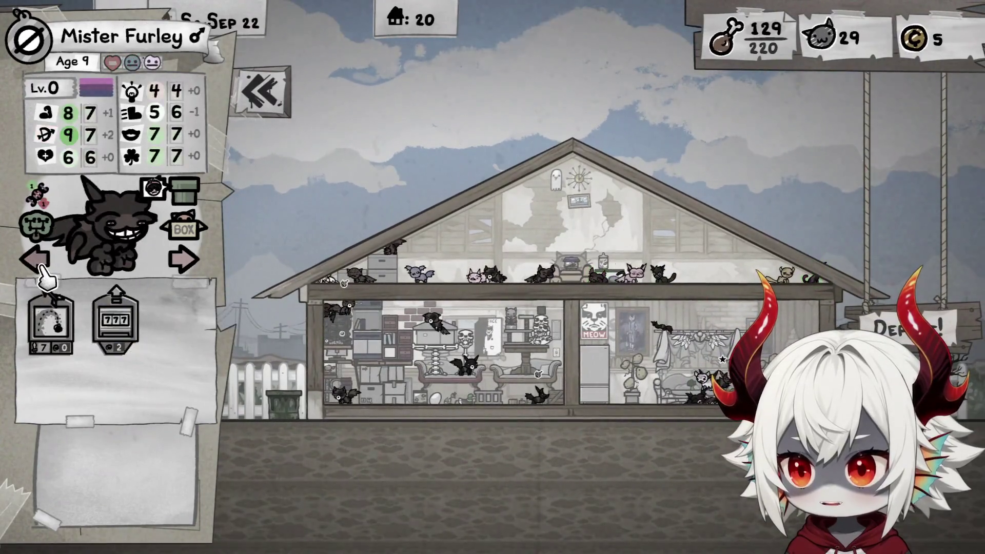
left_click(43, 272)
left_click(184, 262)
left_click(184, 261)
left_click(183, 262)
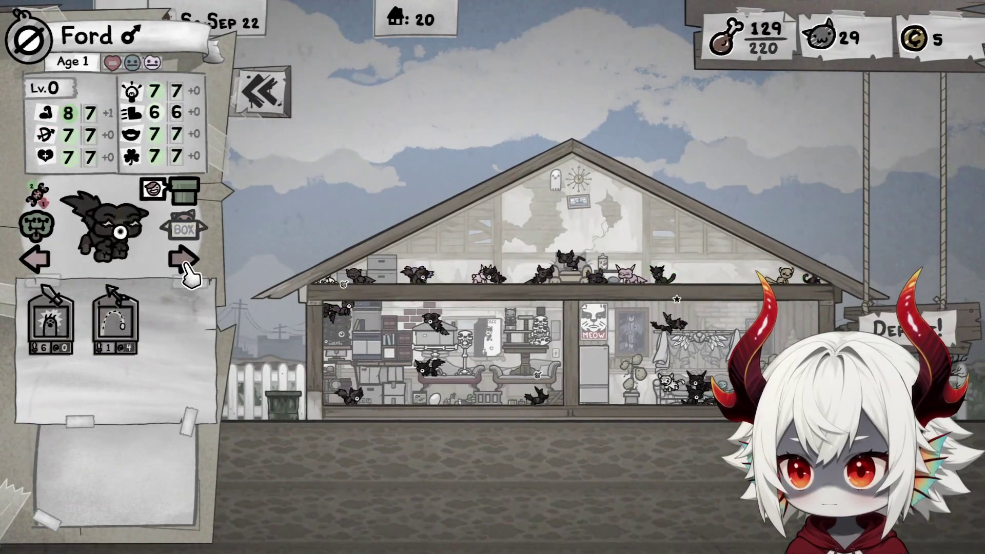
left_click(184, 261)
left_click(35, 263)
left_click(37, 264)
left_click(38, 267)
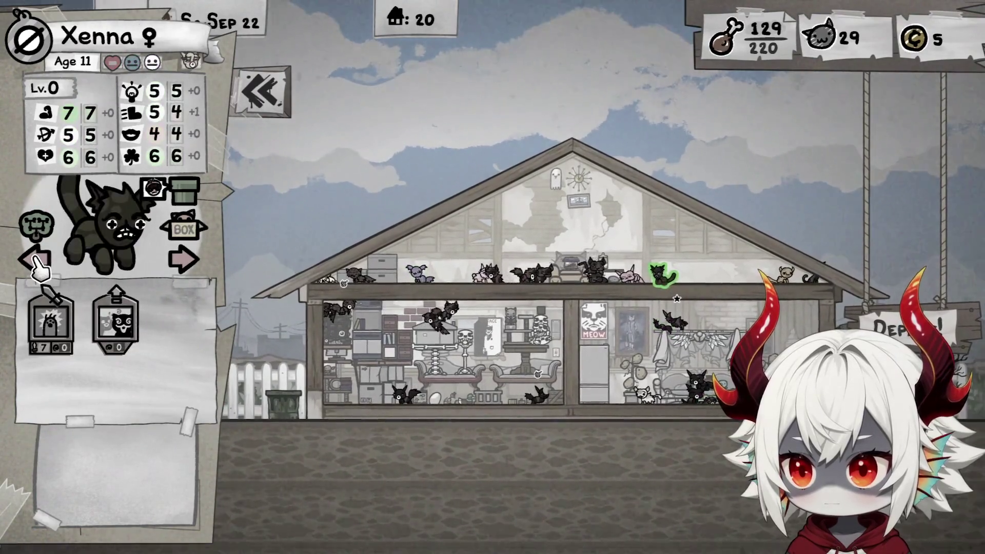
left_click(38, 266)
left_click(38, 266)
left_click(38, 267)
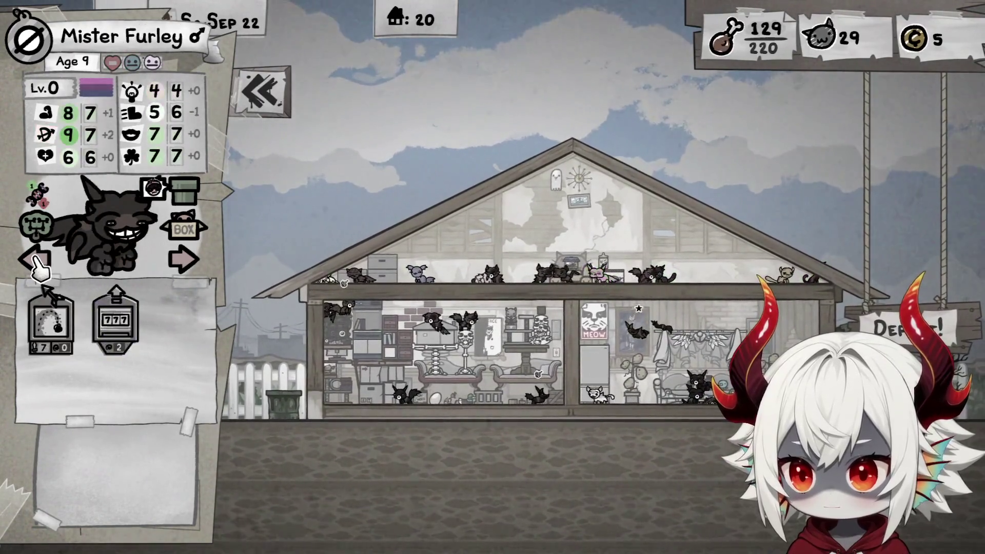
left_click(39, 267)
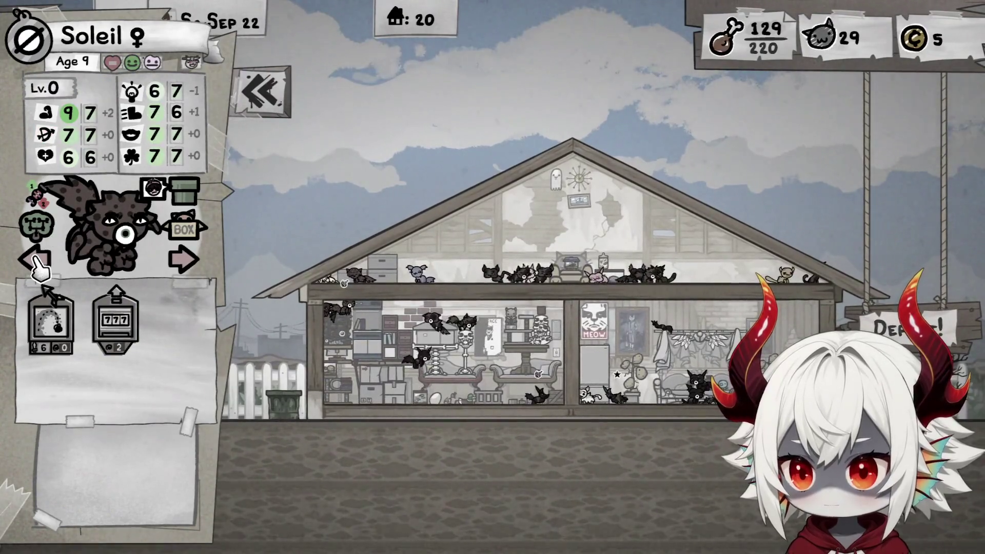
Compare the stats of Mister Furley, Soleil, Lilas, Dave and Usagi
left_click(188, 264)
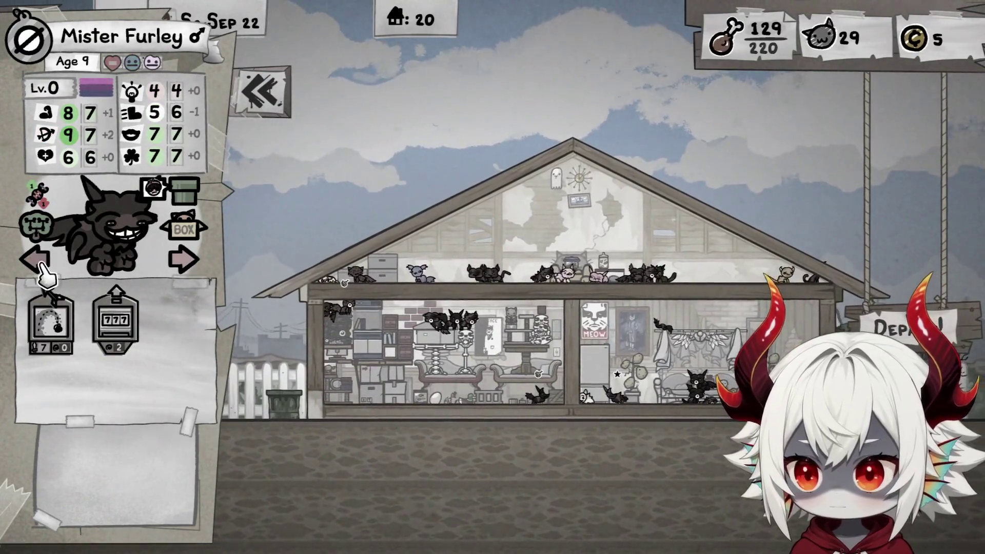
left_click(44, 269)
left_click(45, 272)
left_click(38, 264)
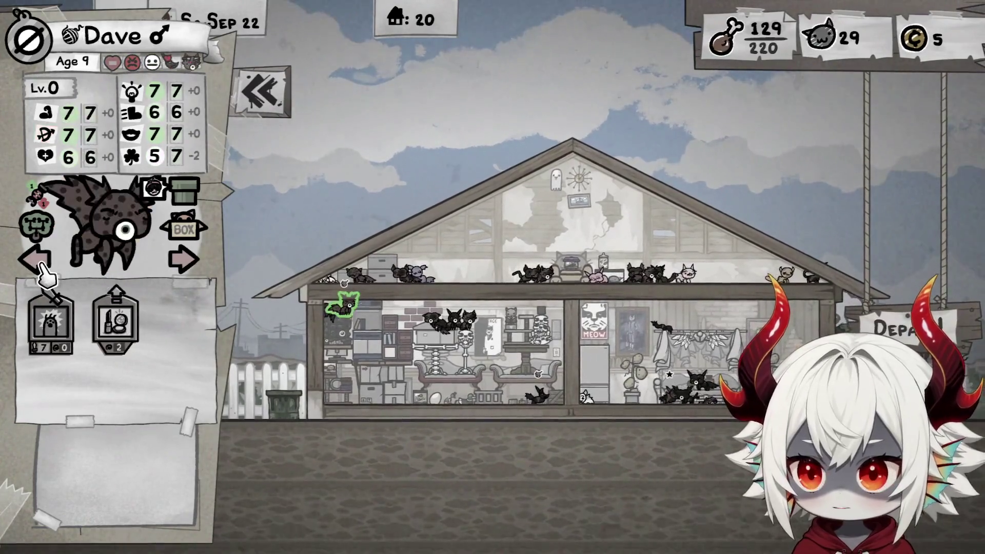
left_click(40, 264)
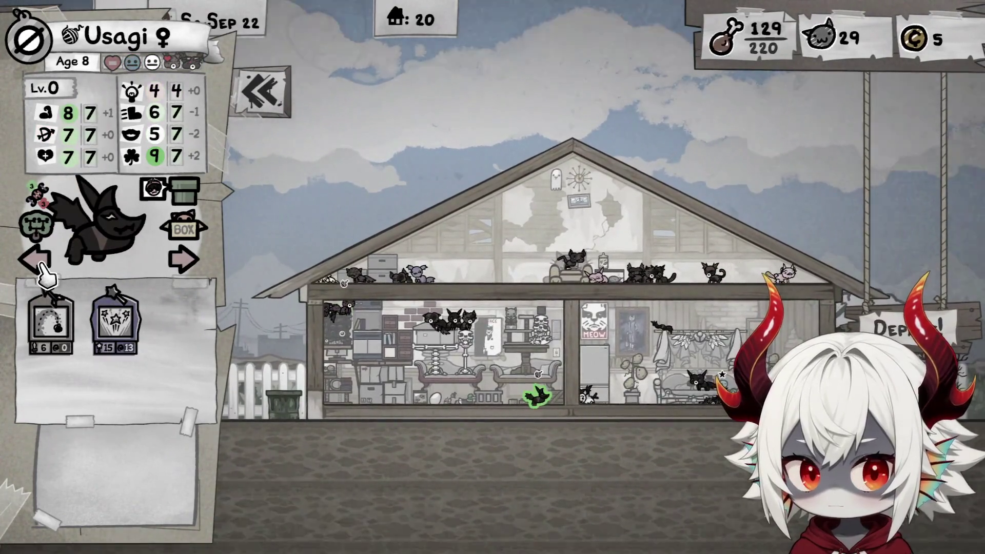
left_click(191, 268)
left_click(191, 268)
left_click(190, 267)
left_click(39, 264)
left_click(40, 264)
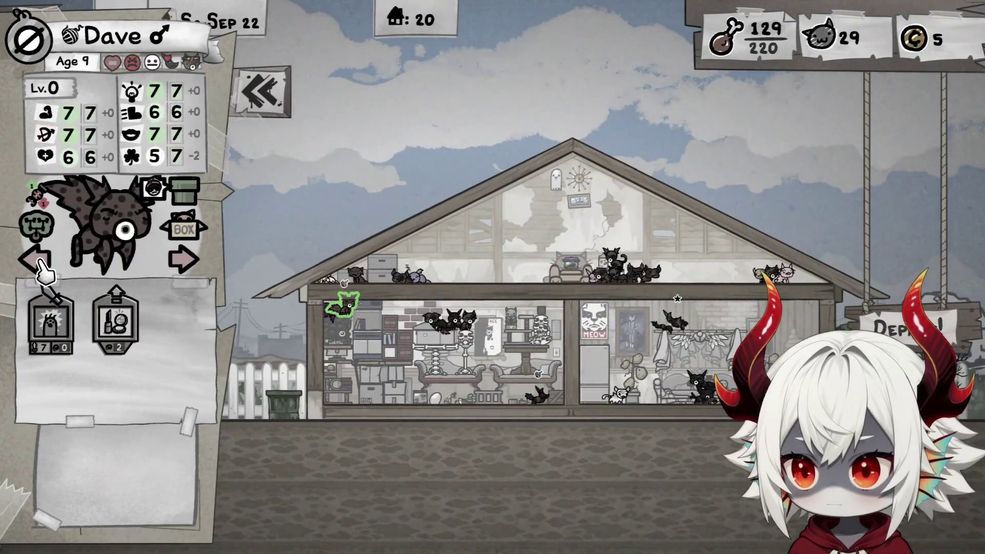
left_click(40, 264)
scroll(512, 246, "up", 3)
Cycle through Sivant, Yosik, Aelinium and Xenna, stopping on Jaquavius's stats
left_click(189, 267)
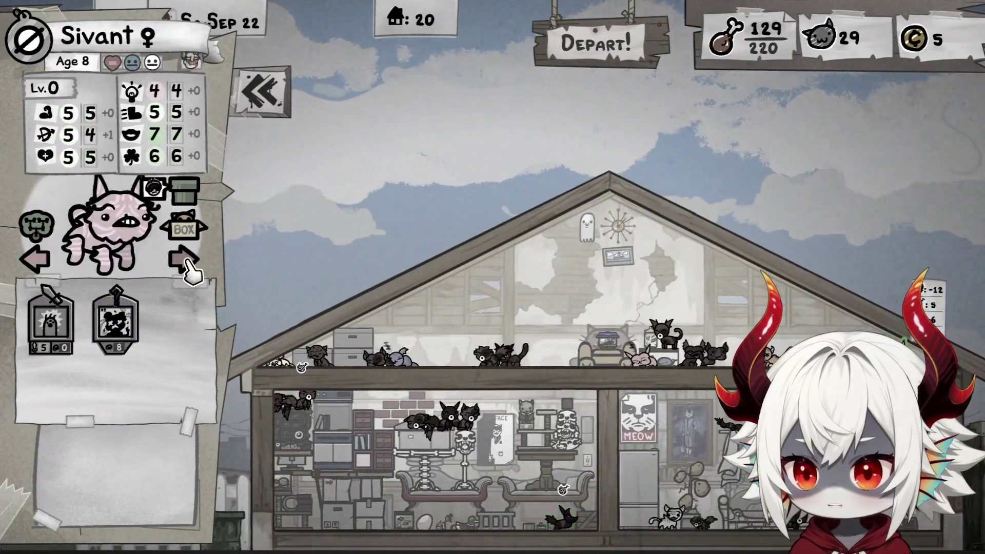
left_click(190, 268)
left_click(189, 266)
left_click(39, 265)
left_click(37, 269)
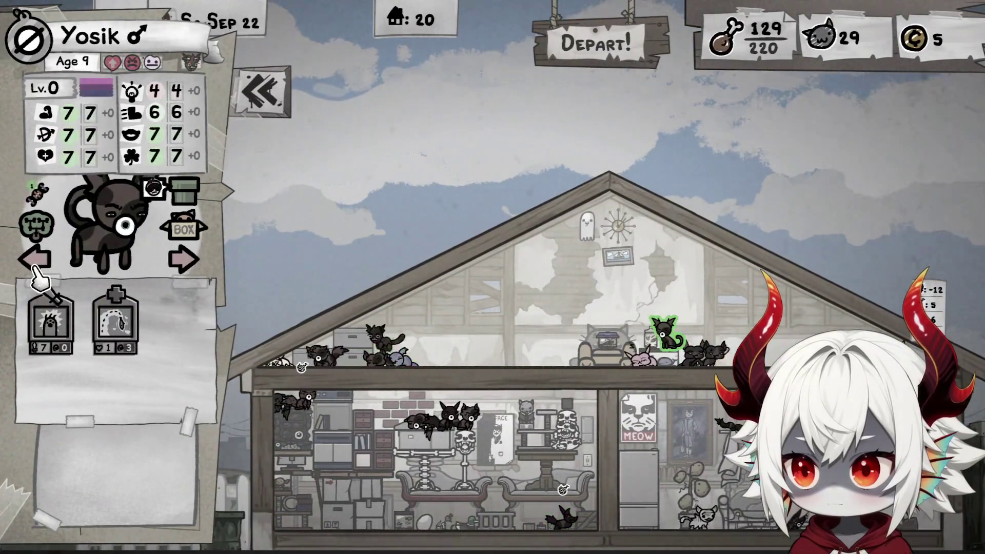
left_click(37, 272)
left_click(184, 270)
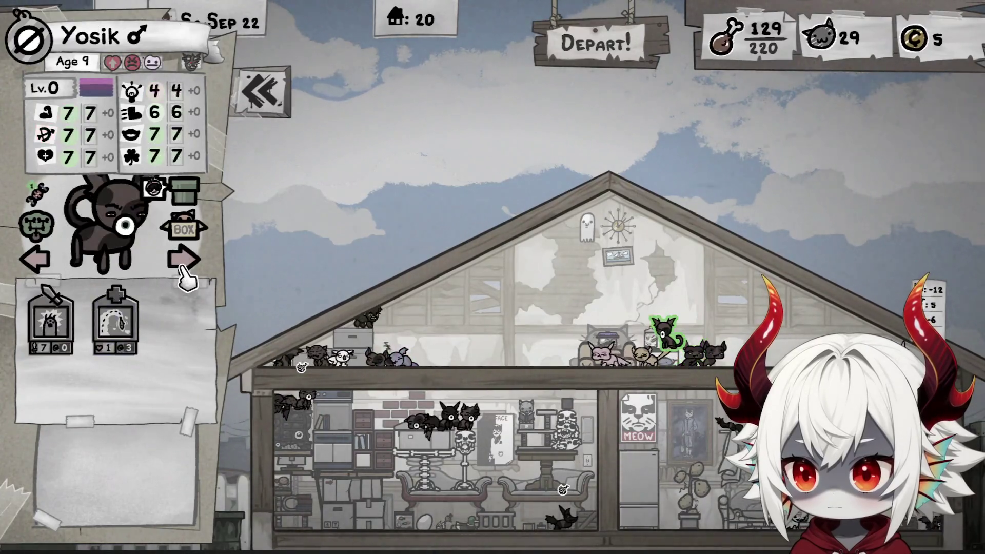
left_click(187, 266)
left_click(39, 265)
left_click(39, 266)
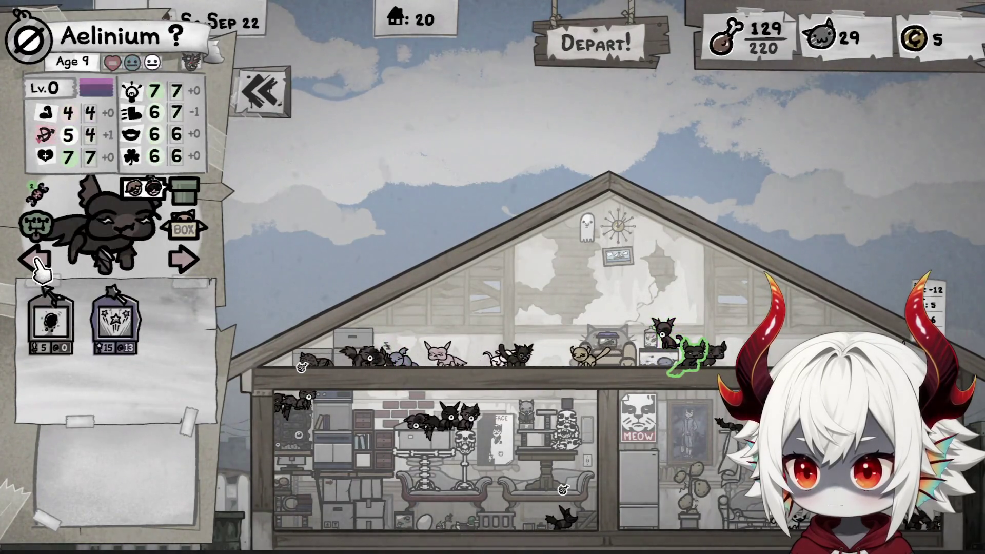
left_click(38, 265)
left_click(39, 266)
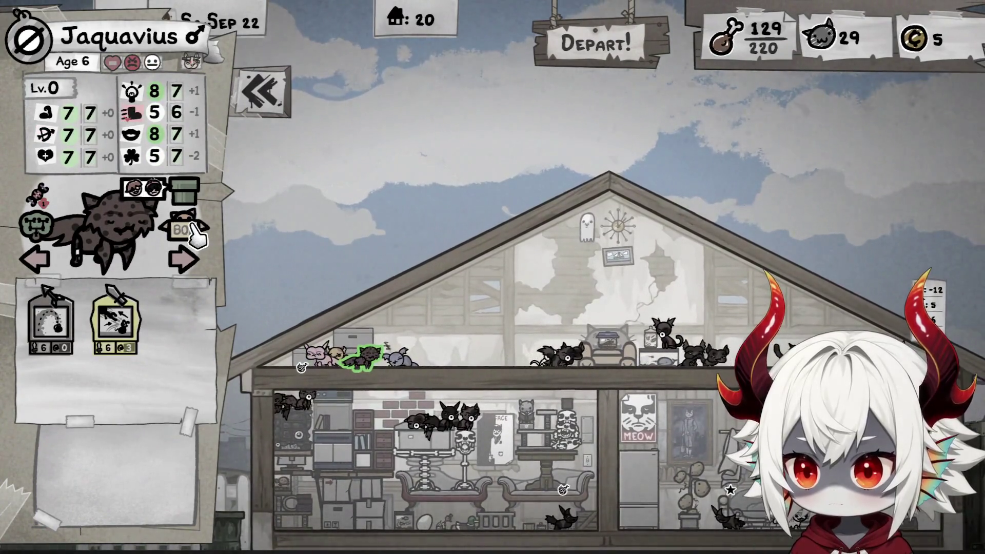
Step back through Squidward and Triss, then forward again to Jaquavius's stats
left_click(37, 265)
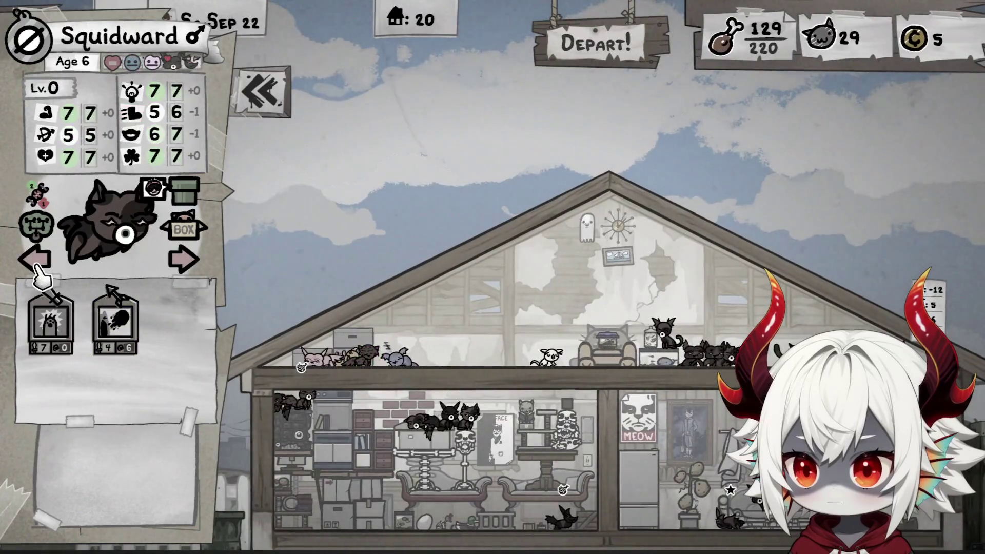
left_click(37, 264)
left_click(37, 265)
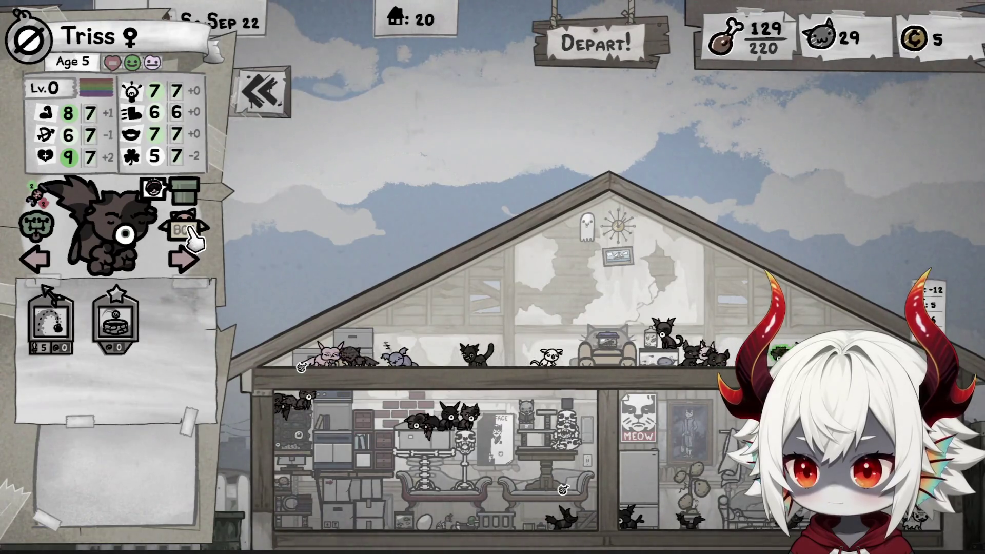
left_click(186, 265)
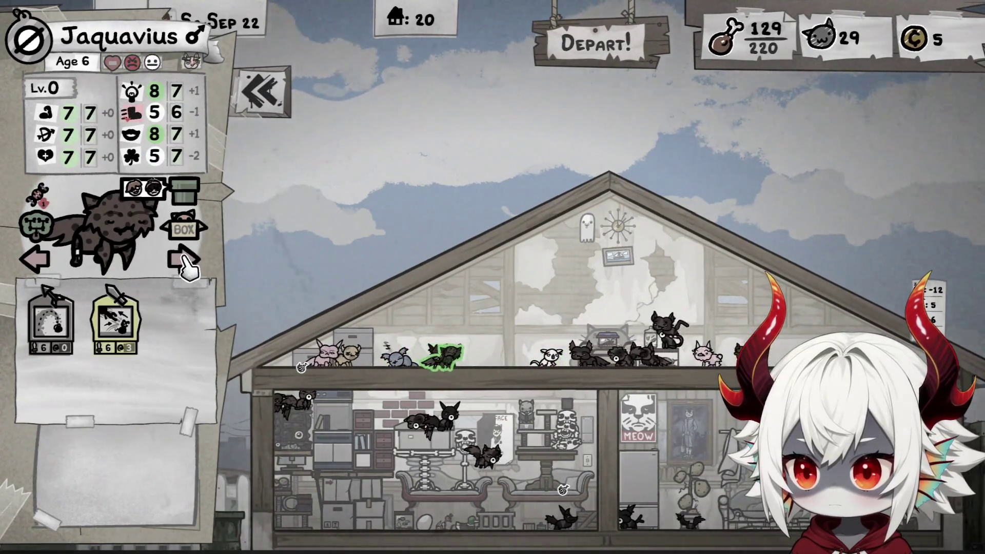
left_click(41, 263)
left_click(41, 262)
left_click(41, 262)
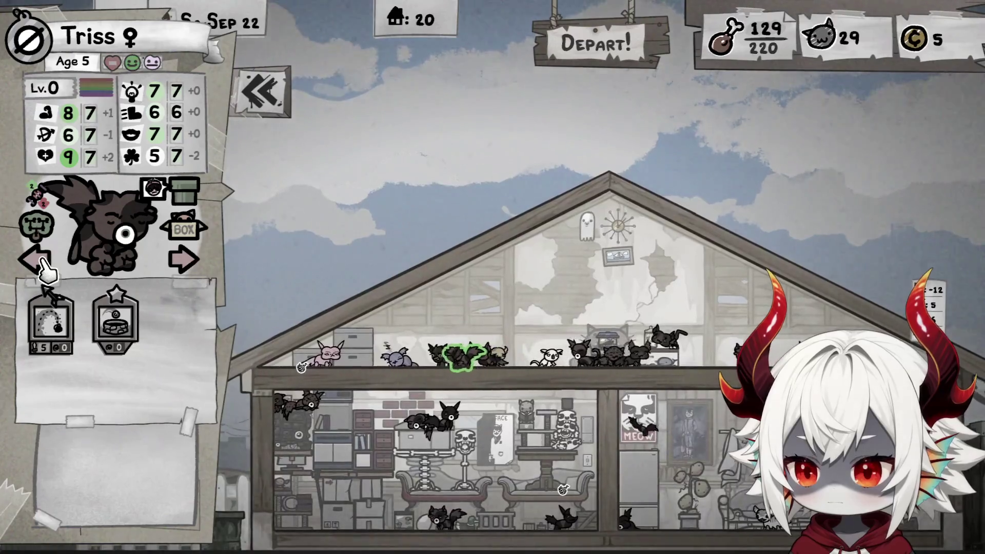
mouse_move(42, 193)
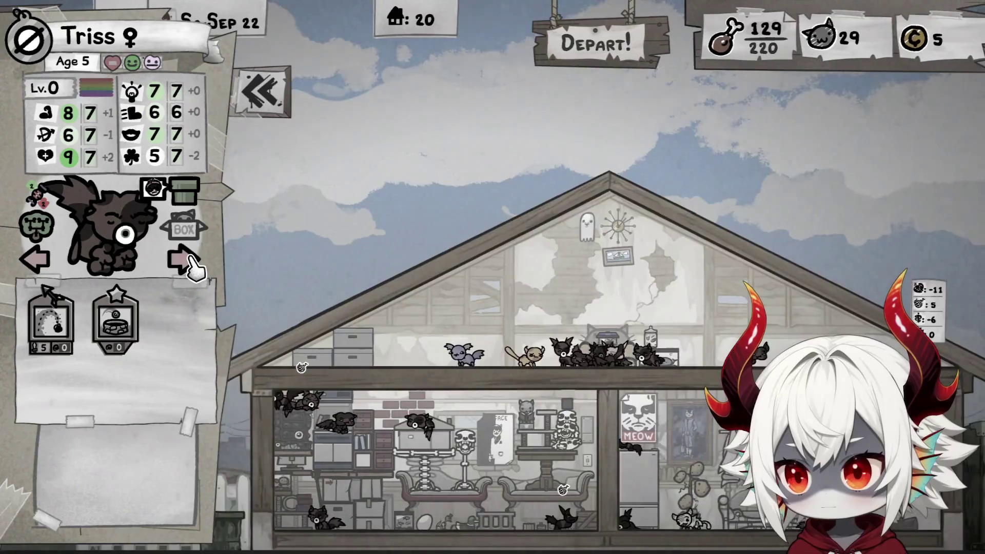
left_click(189, 259)
left_click(190, 259)
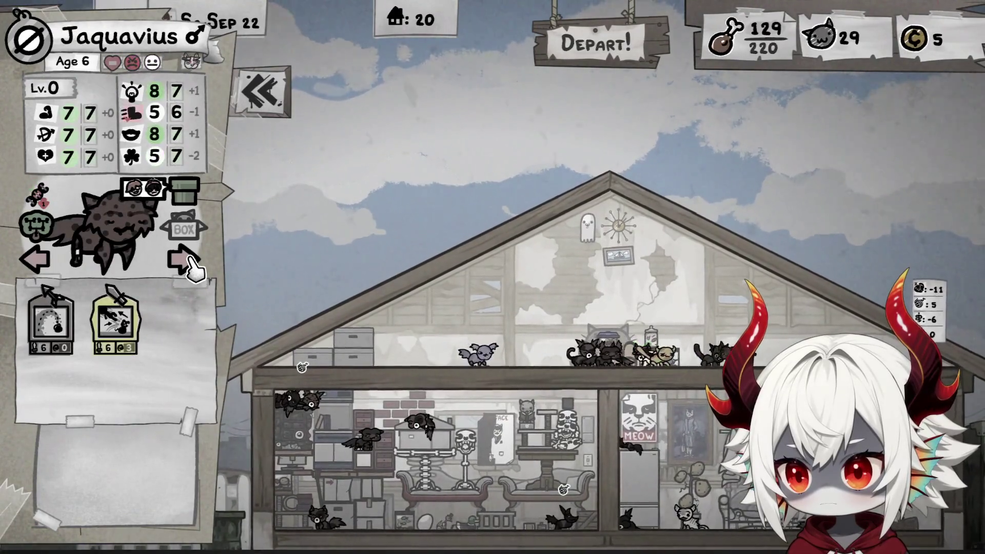
left_click(189, 259)
Cycle backward past Cattleya, Bryan, Marsi and Xenna to Jaquavius, then close the cat details
left_click(35, 262)
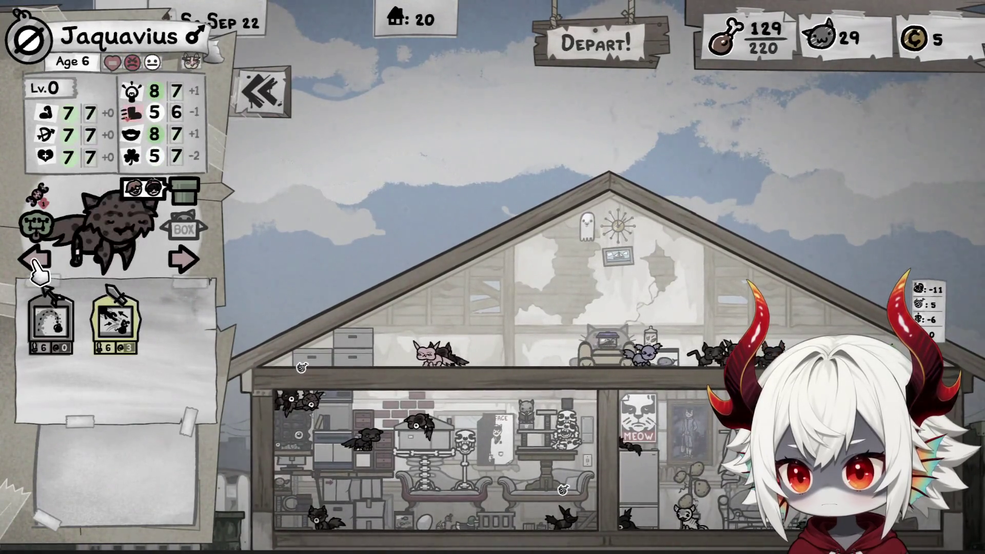
left_click(35, 261)
left_click(34, 261)
left_click(35, 261)
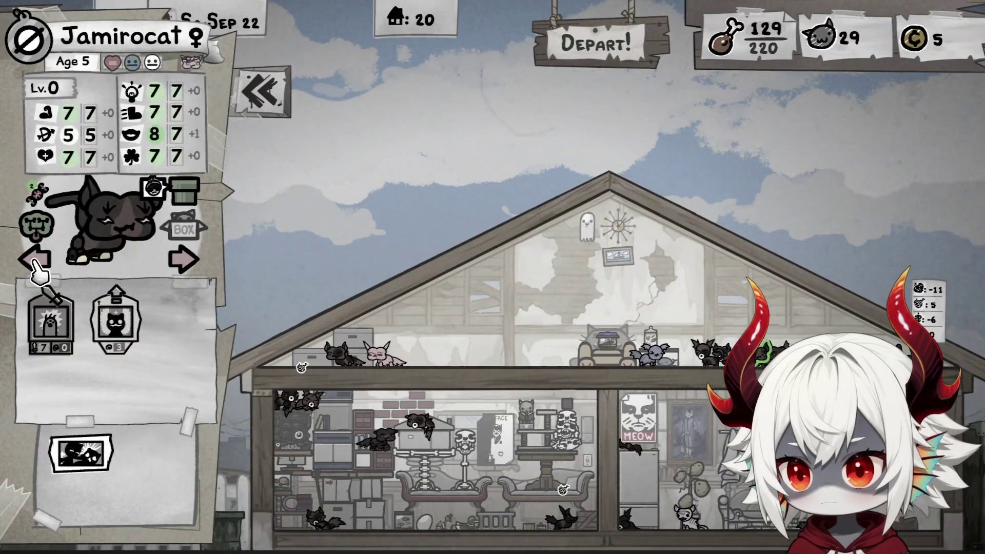
left_click(34, 262)
left_click(35, 261)
left_click(35, 262)
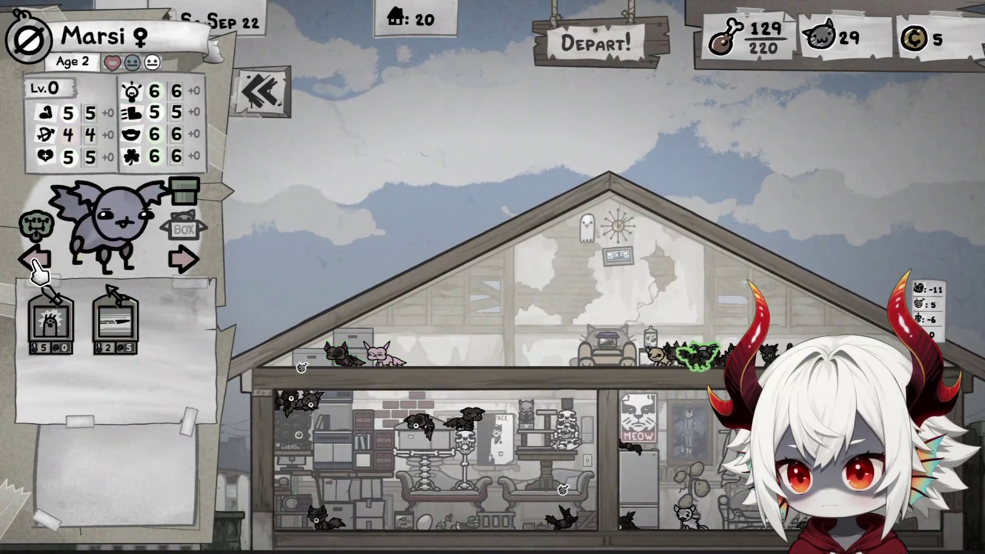
left_click(34, 262)
left_click(35, 261)
left_click(35, 262)
key("Escape")
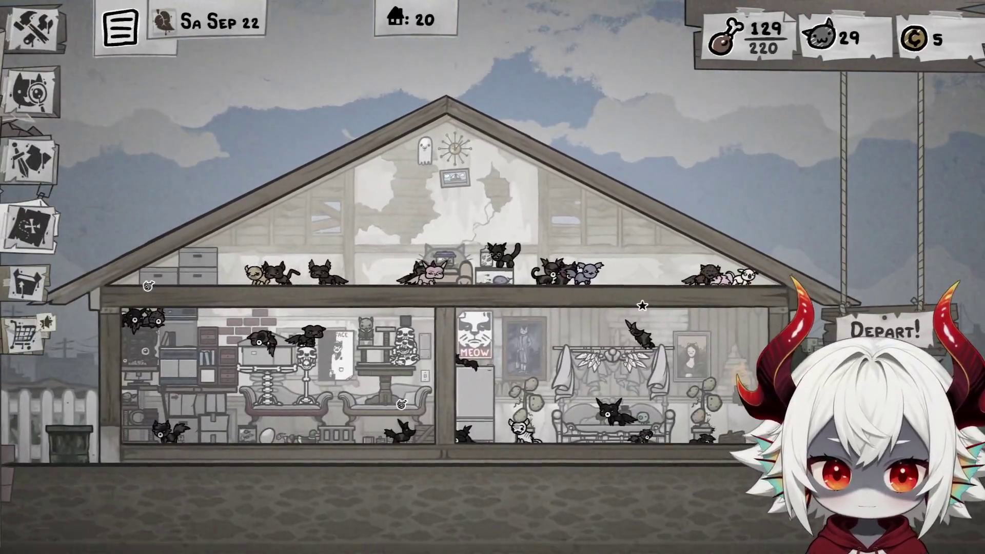
Reopen Mister Furley's details and flip between Soleil, Lilas and Triss
left_click(31, 92)
left_click(35, 259)
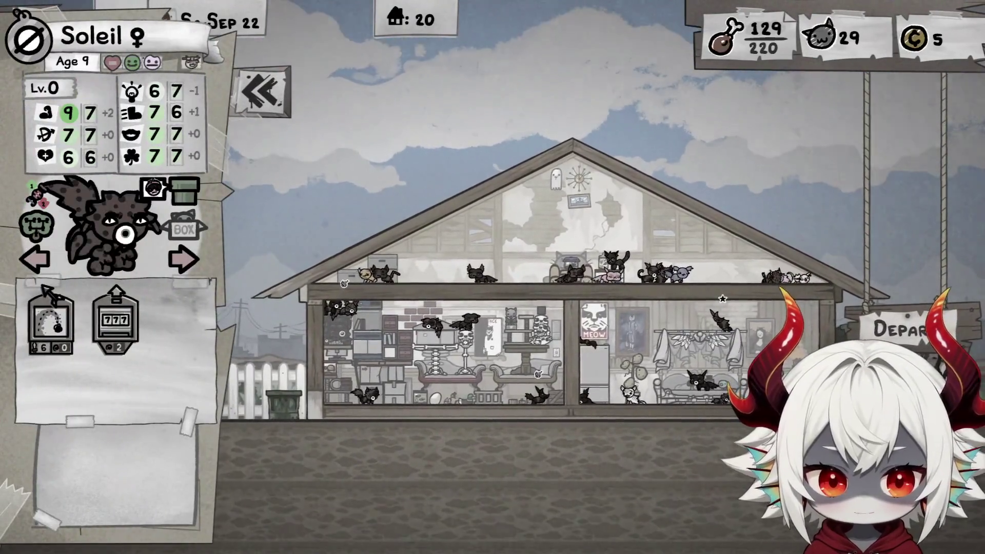
key("Left")
key("Left")
key("Right")
key("Right")
key("Right")
key("Left")
key("Left")
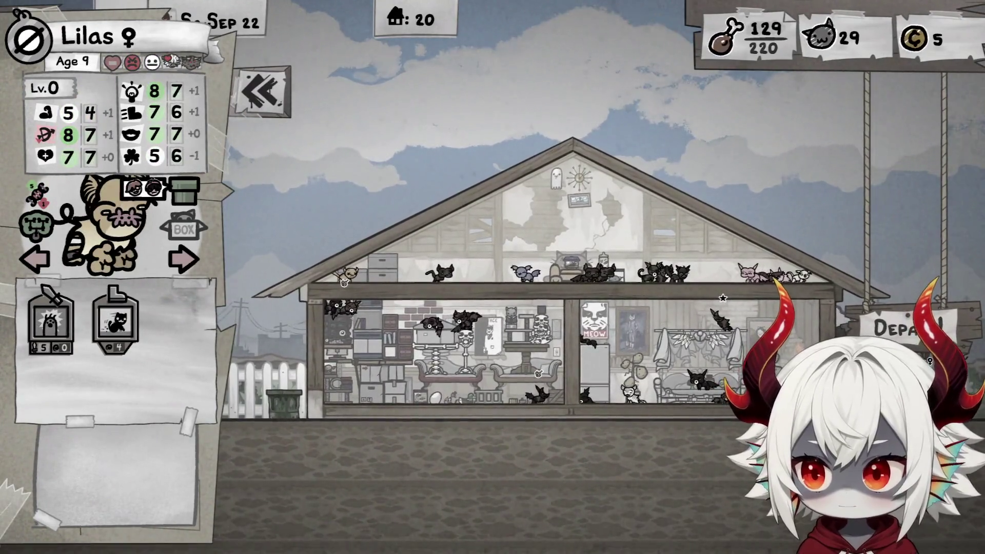
key("Left")
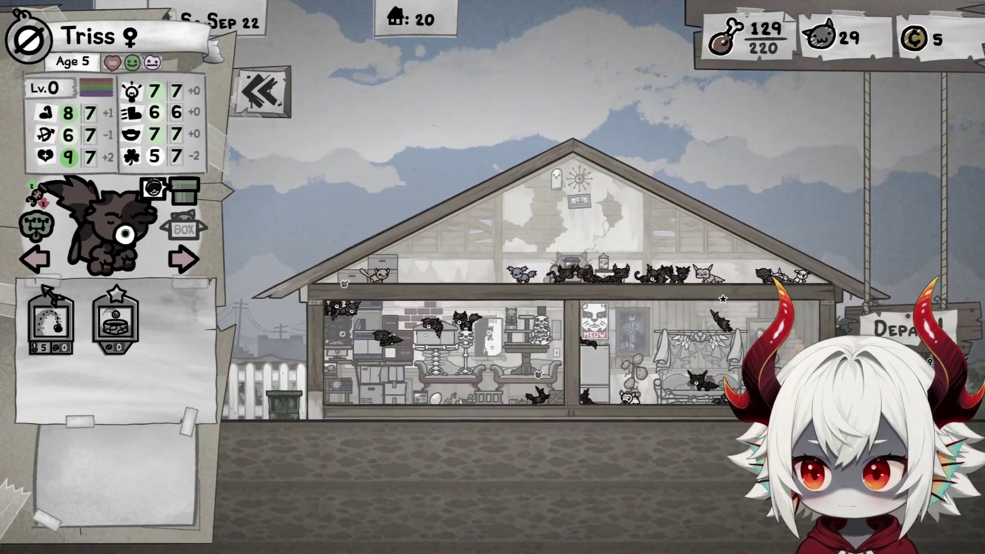
key("Left")
Settle on Triss's stats, then collapse the panel and view the furniture shop
key("Right")
key("Right")
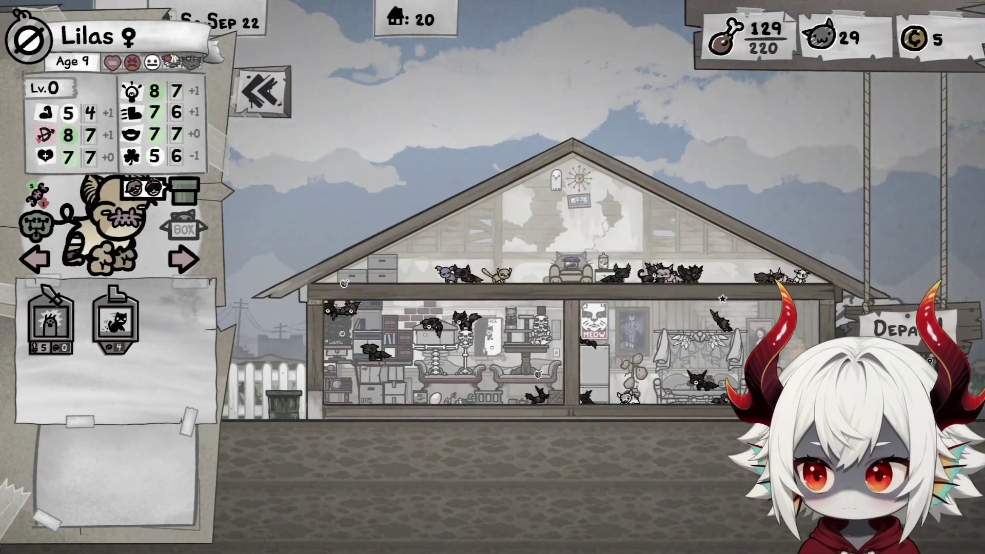
key("Left")
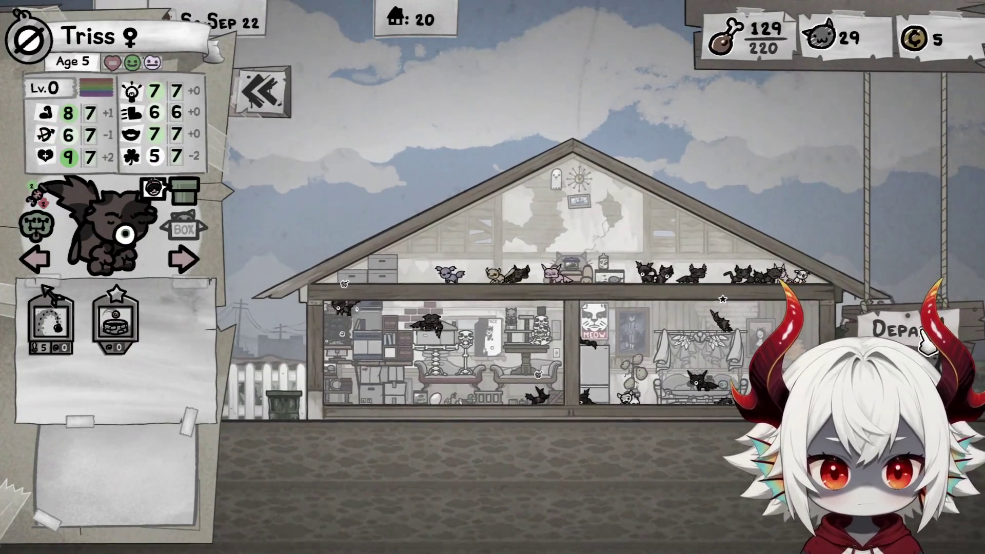
left_click(261, 92)
left_click(68, 281)
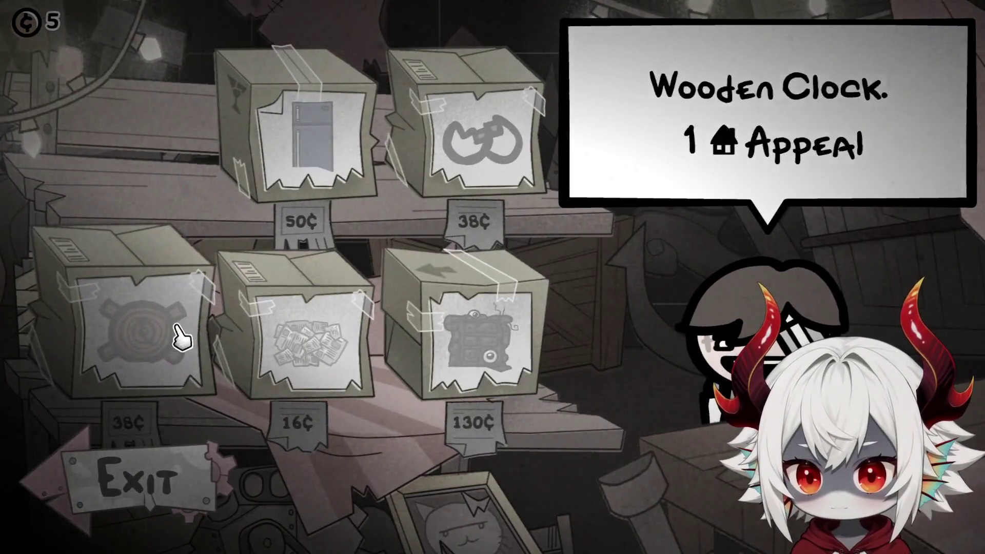
Look over the sale shop and the Boon County map
key("Escape")
left_click(31, 334)
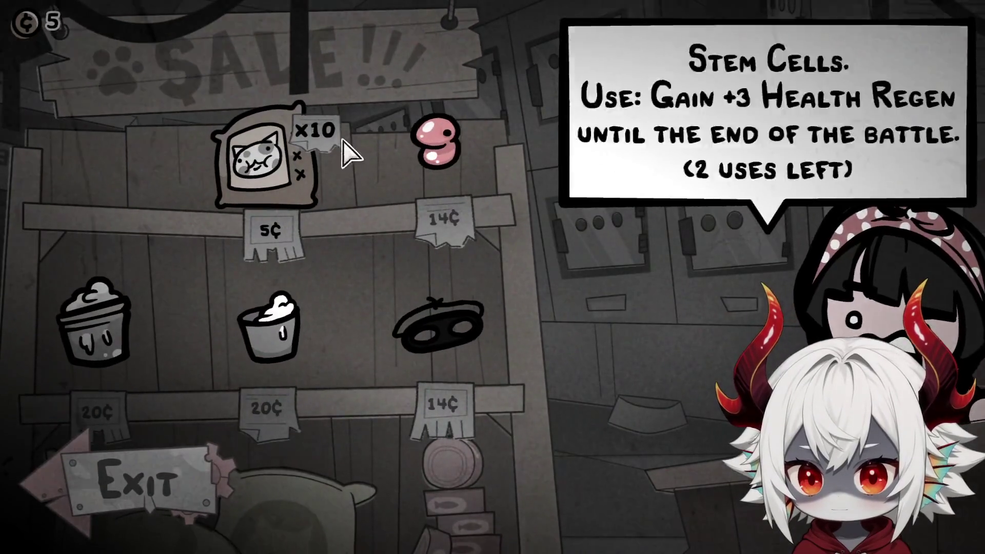
key("Escape")
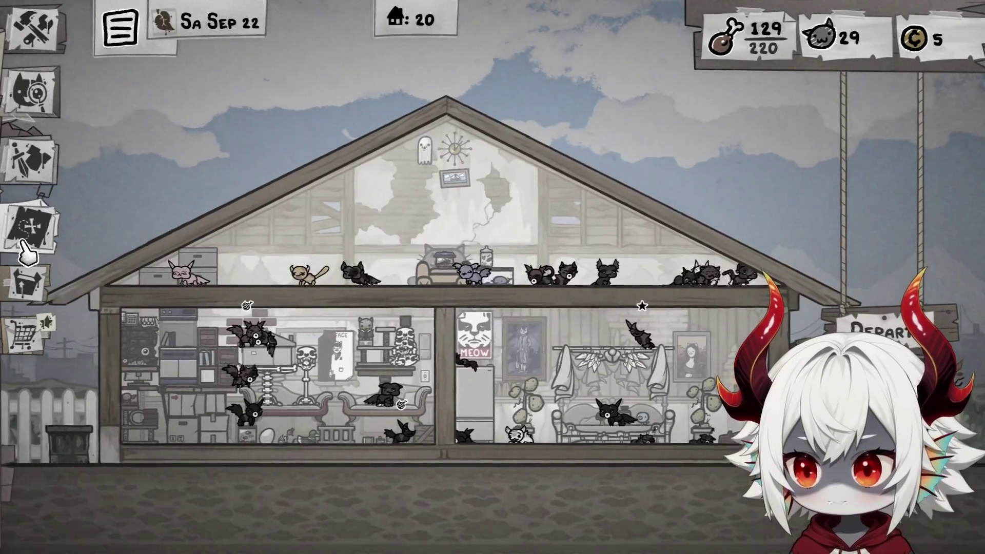
left_click(27, 240)
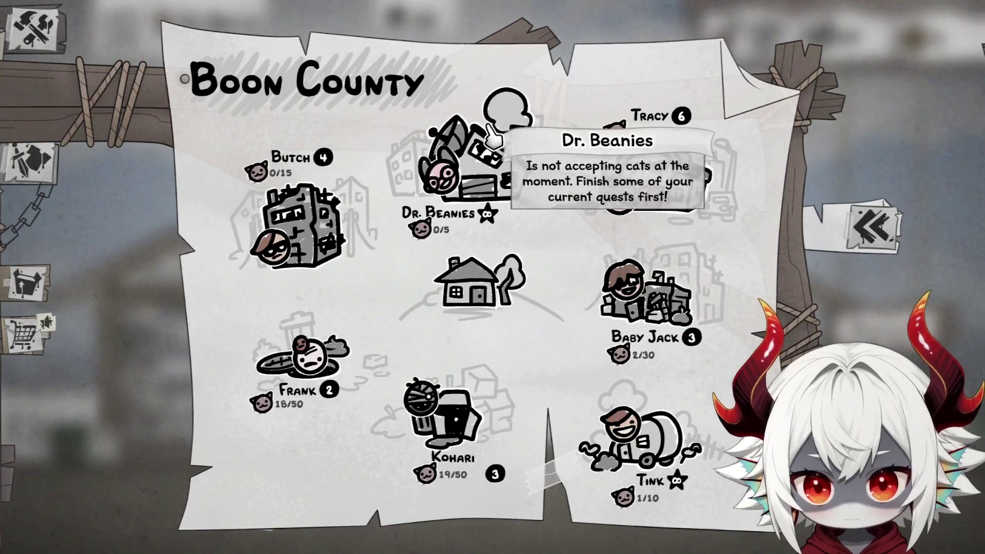
key("Escape")
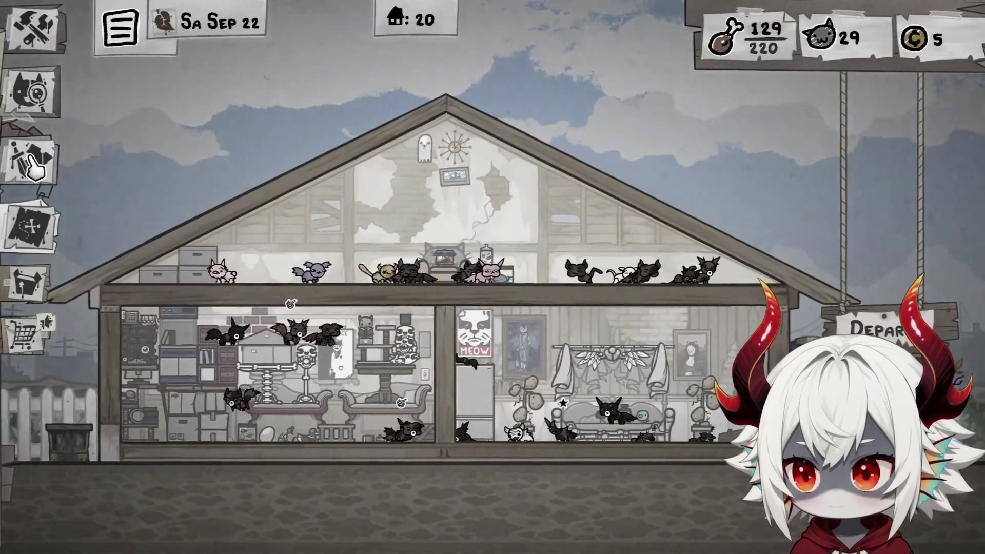
Check the Storage inventory, briefly reopen Triss's details, then return to Storage
left_click(31, 146)
key("Escape")
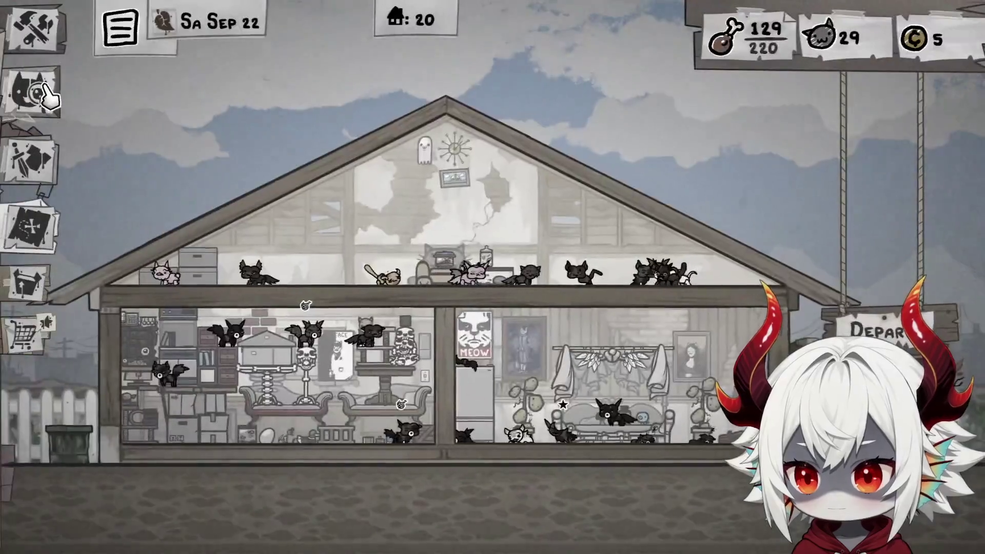
left_click(31, 87)
key("Escape")
left_click(30, 149)
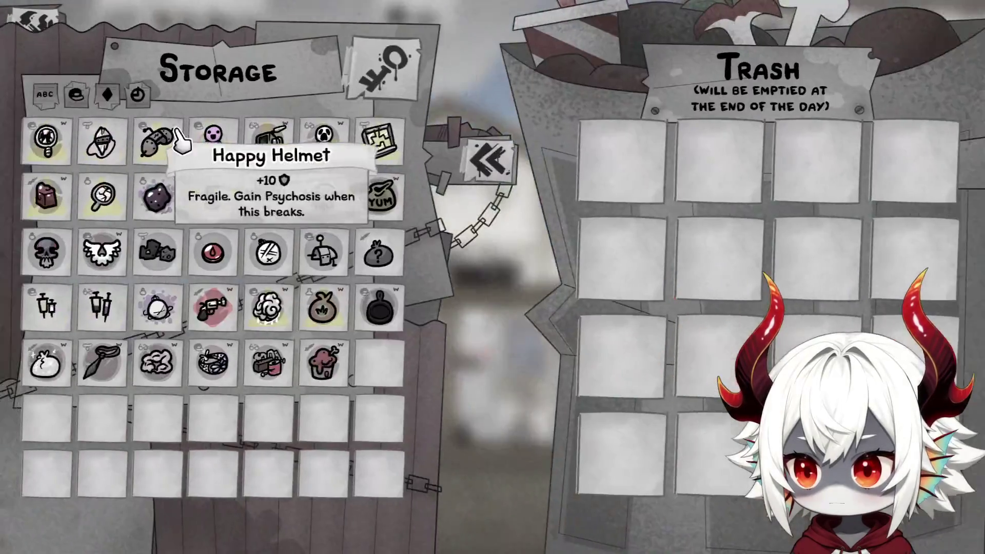
Peek at the Quest Items tab and house build mode, then Depart to the class collars screen
left_click(385, 71)
key("Escape")
left_click(33, 31)
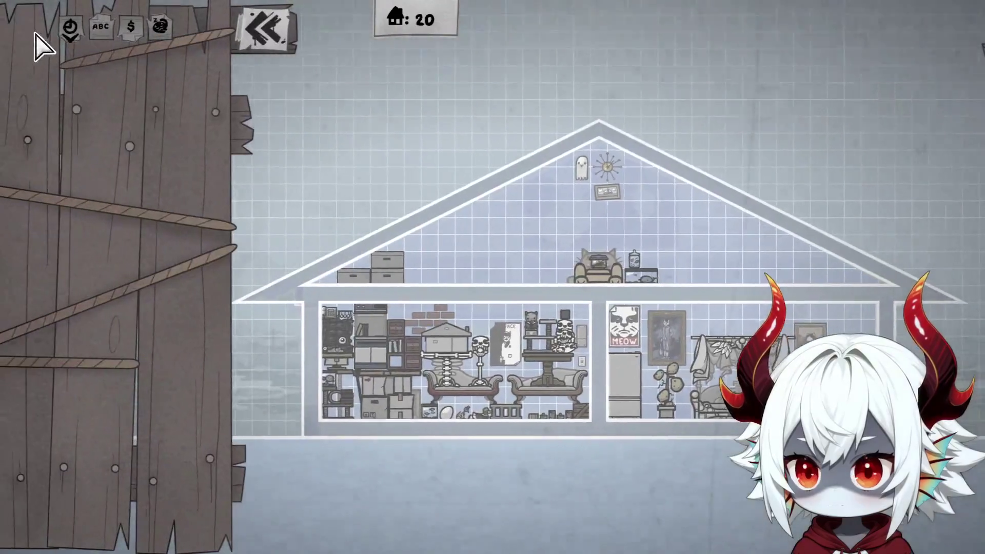
key("Escape")
left_click(880, 336)
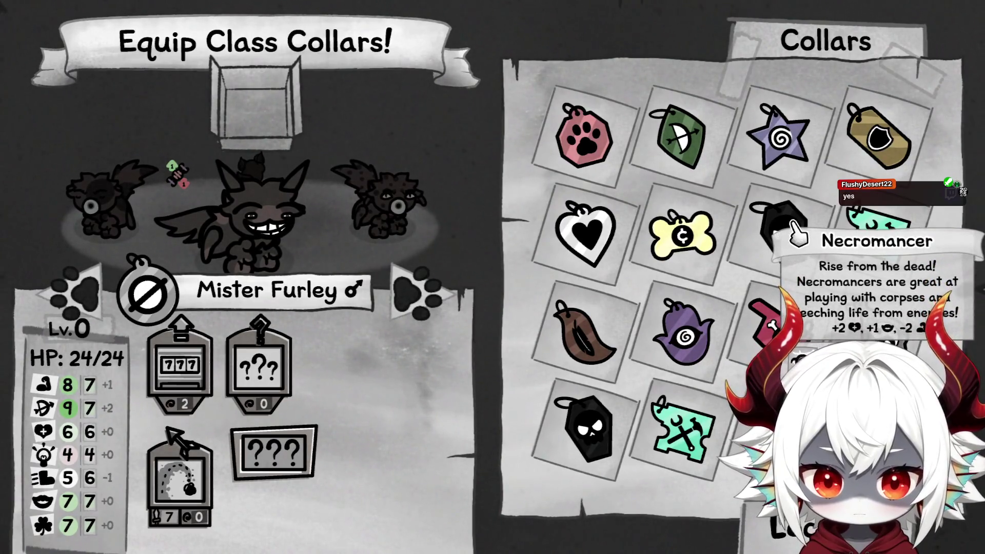
Read the Necromancer and Tinkerer collar descriptions, then cycle through Soleil, Triss and Mister Furley
mouse_move(792, 237)
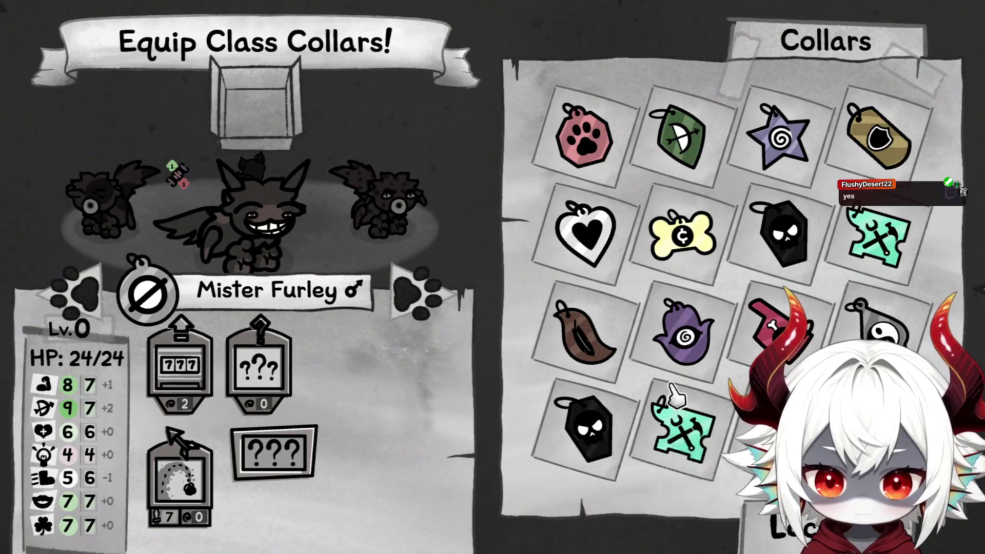
mouse_move(648, 415)
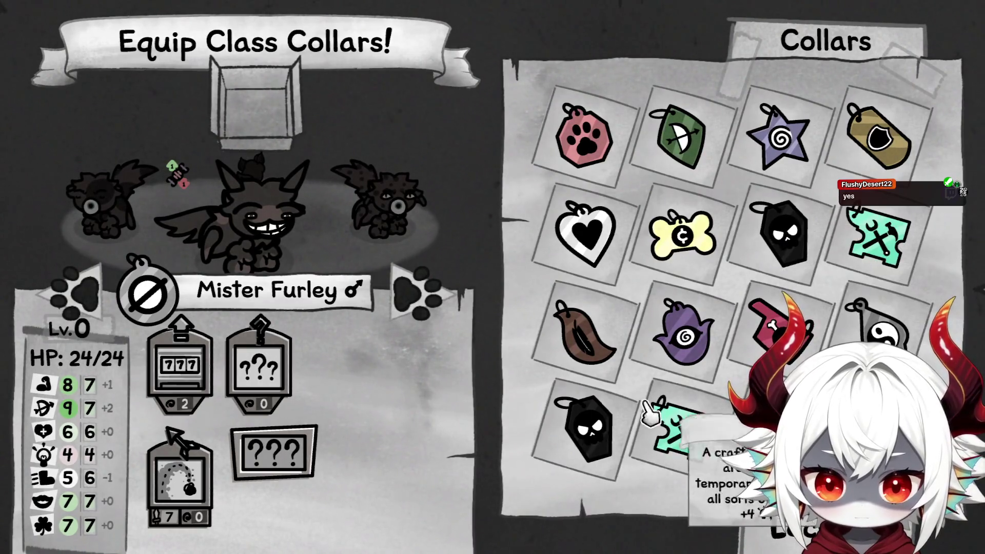
left_click(426, 296)
left_click(426, 296)
left_click(425, 296)
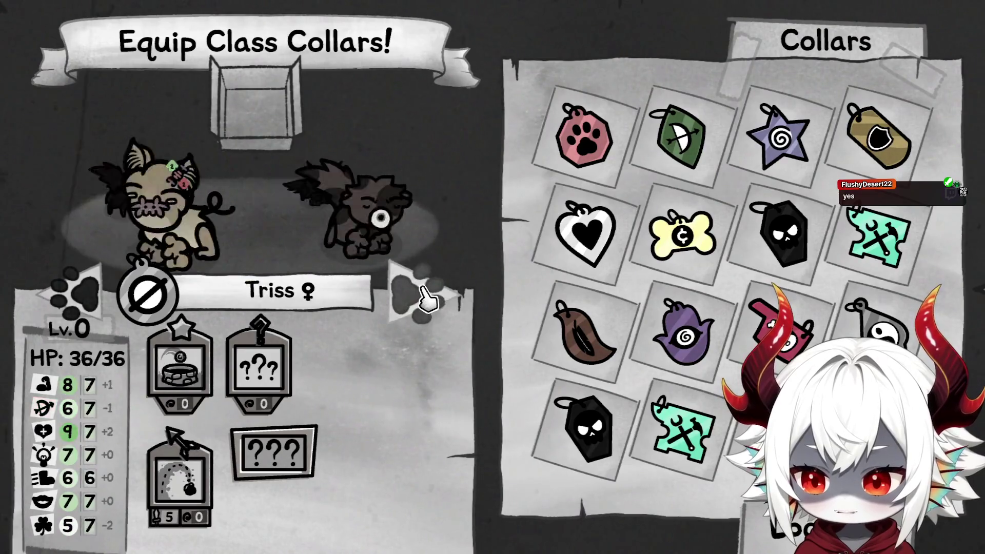
left_click(425, 297)
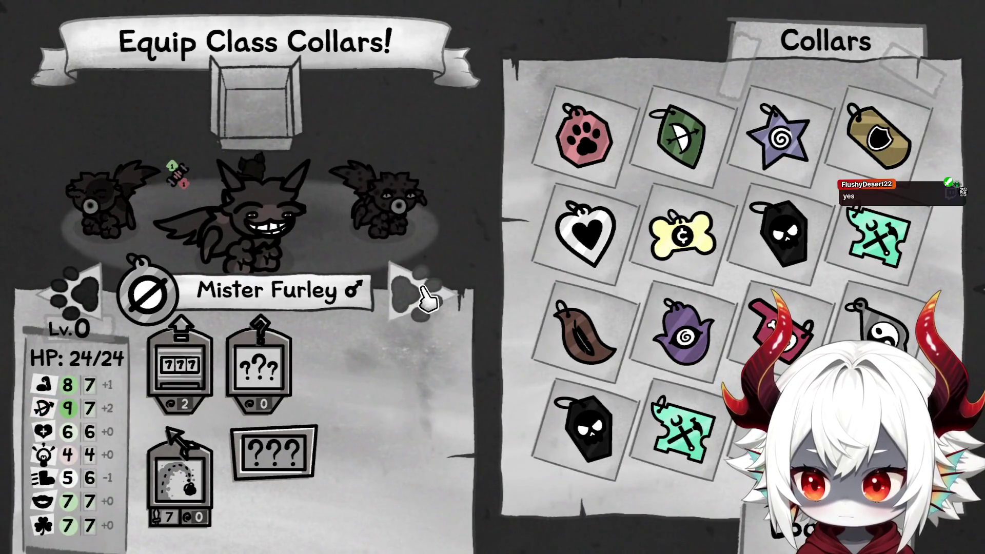
left_click(425, 297)
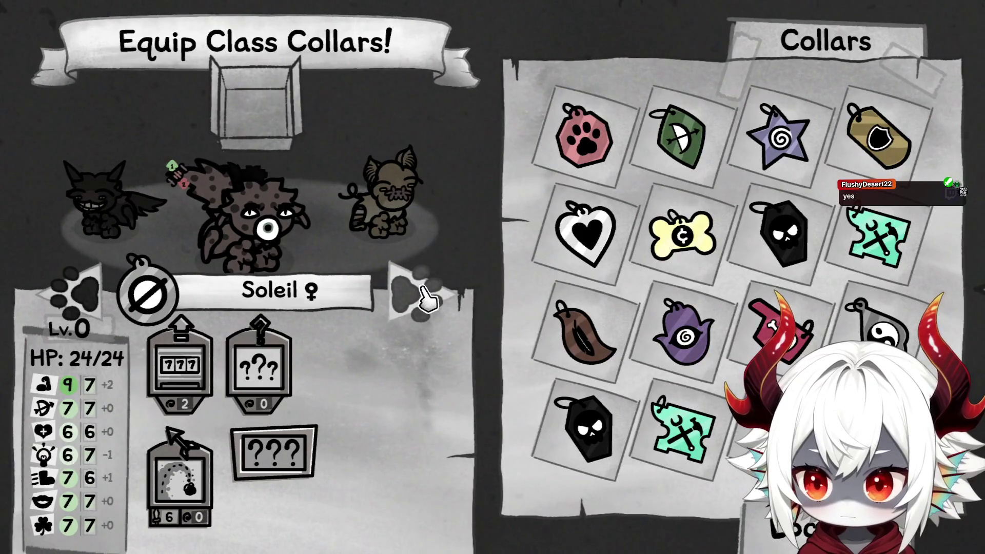
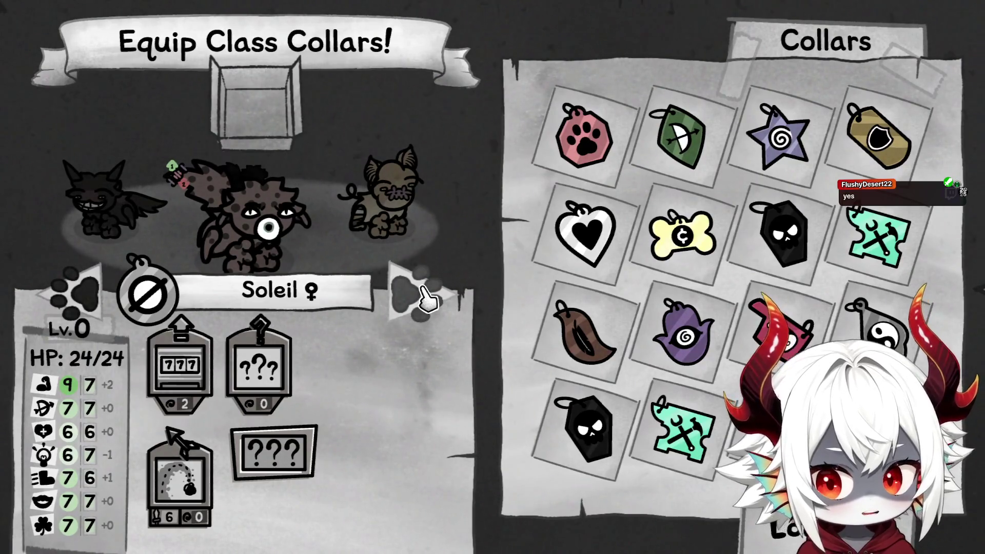
Cycle through the team's cats until Triss is shown
left_click(424, 298)
left_click(424, 298)
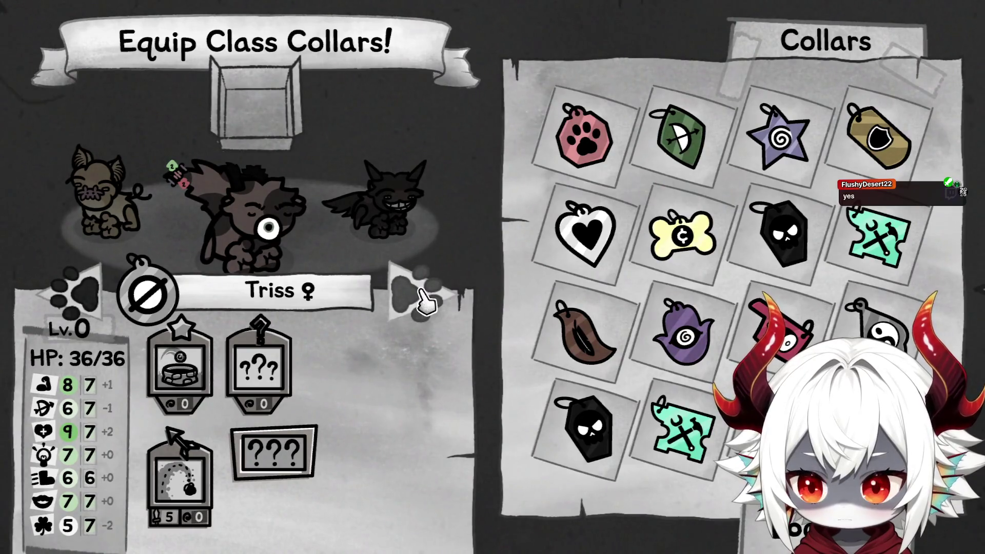
left_click(423, 303)
left_click(424, 303)
left_click(424, 303)
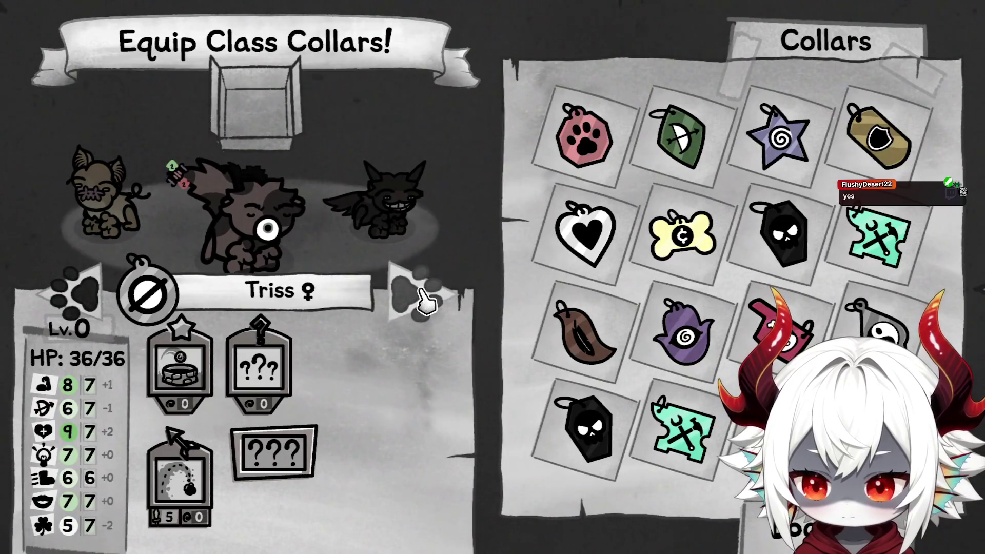
Equip the Tank shield collar on Triss, raising her HP to 52/52
mouse_move(598, 430)
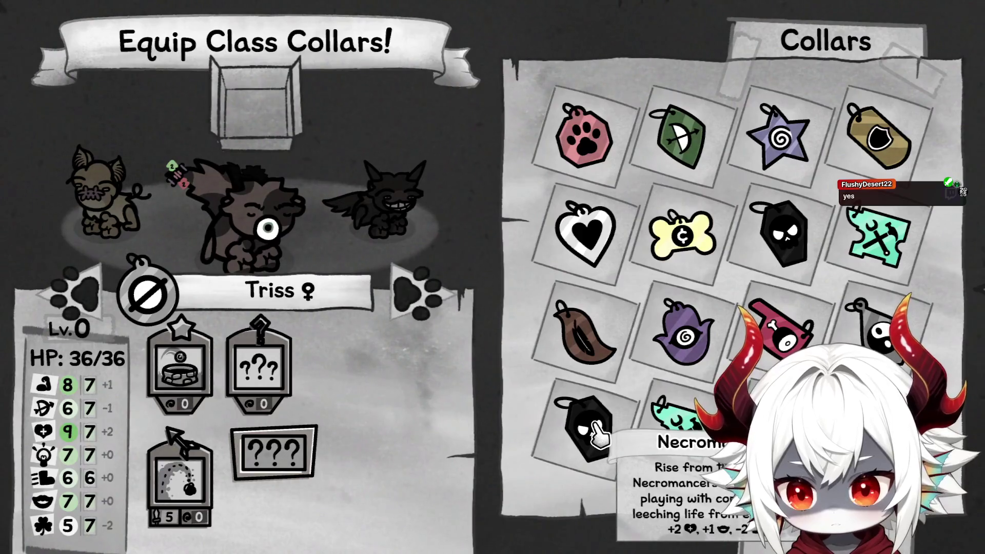
mouse_move(880, 136)
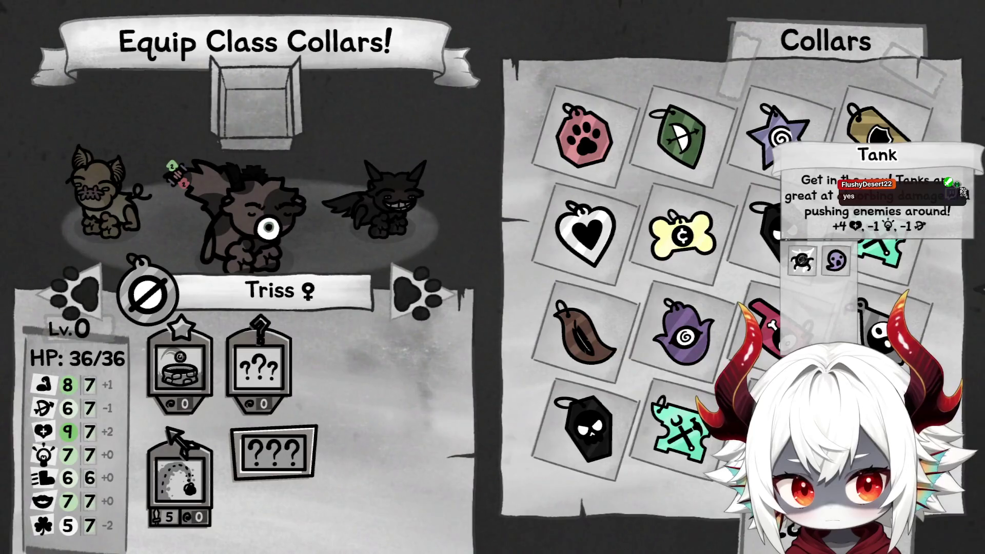
left_click(880, 128)
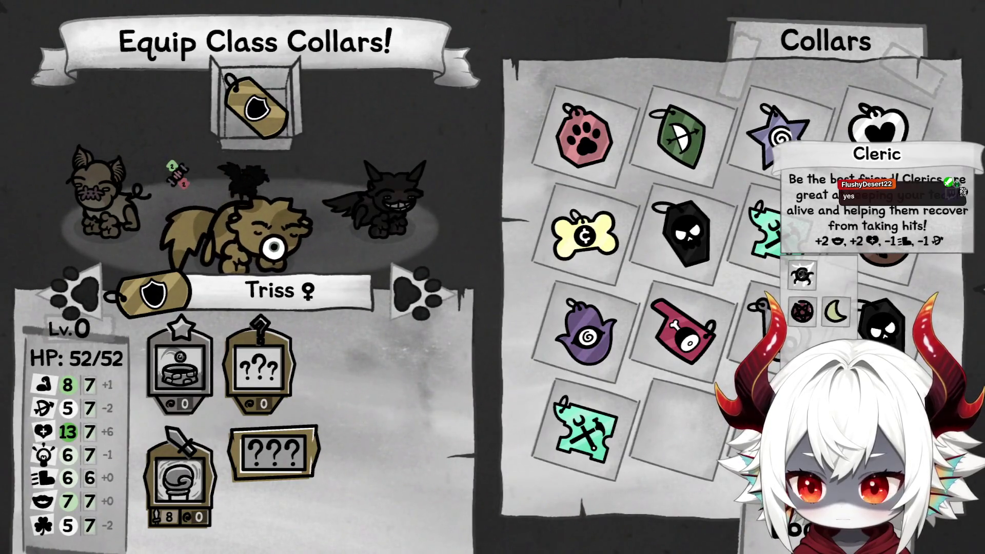
Swap Triss's collar to the Cleric heart collar, then the black skull Necromancer collar
mouse_move(173, 354)
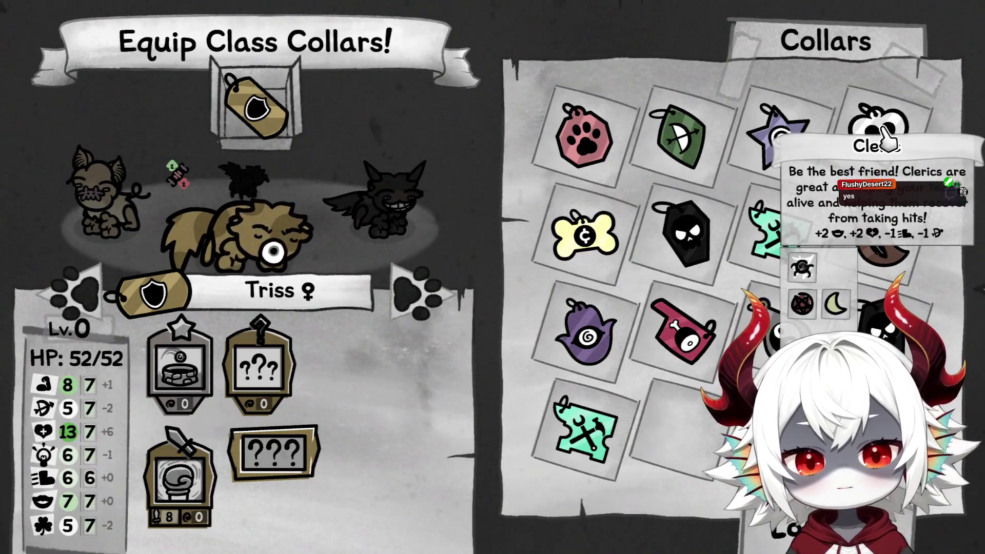
left_click(879, 134)
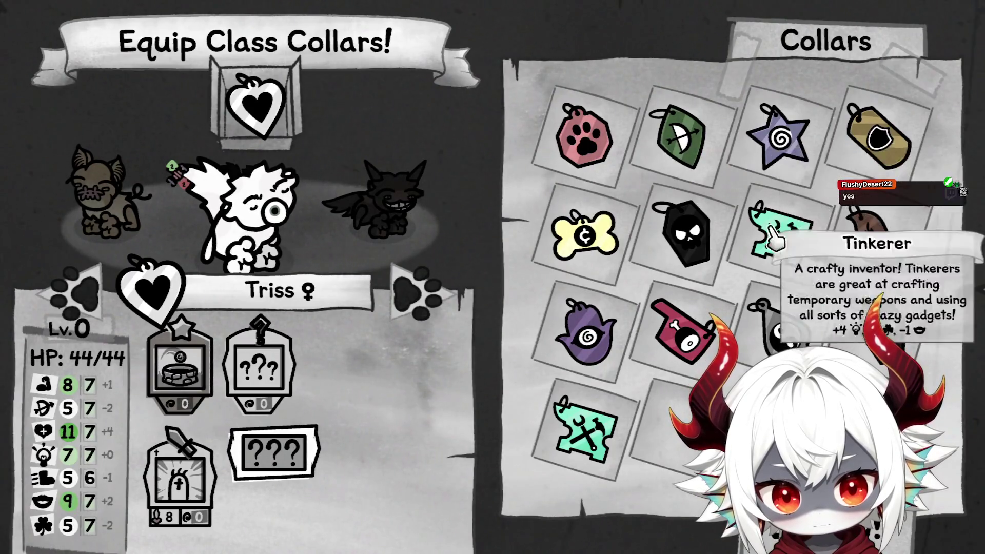
left_click(695, 233)
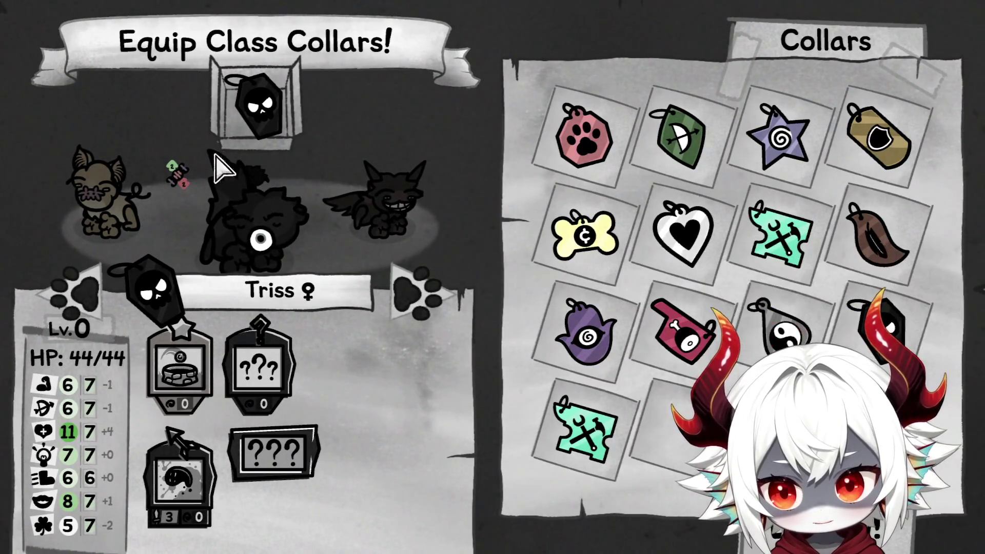
mouse_move(218, 162)
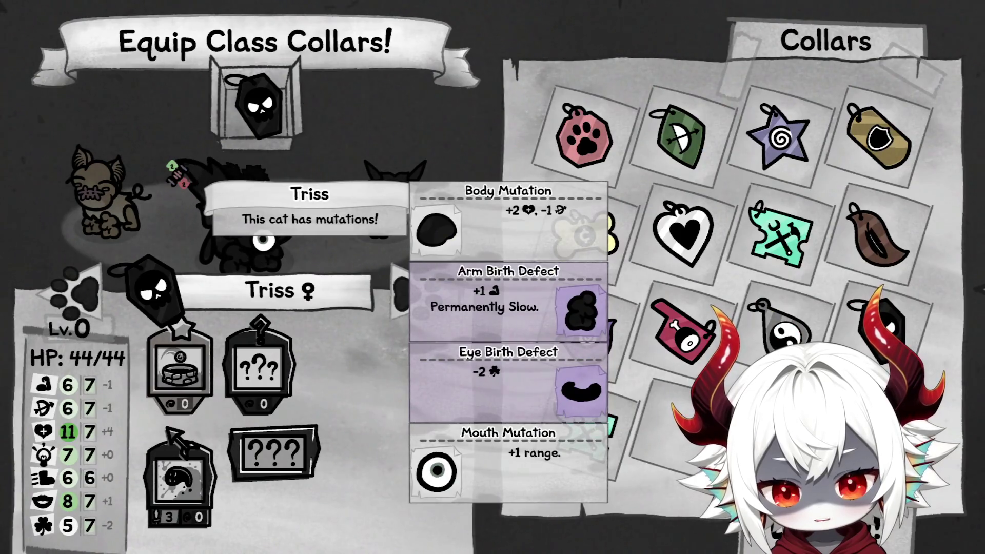
mouse_move(686, 265)
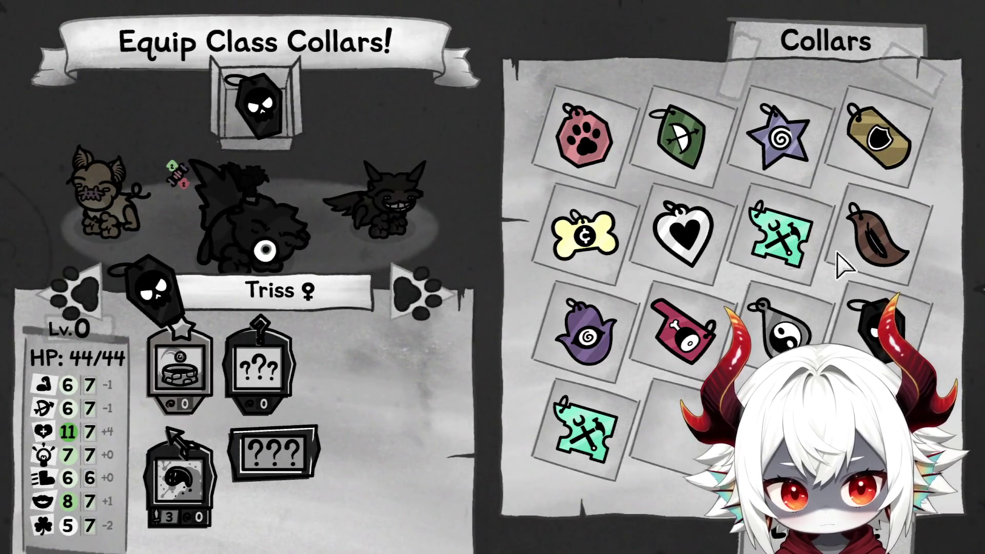
mouse_move(843, 249)
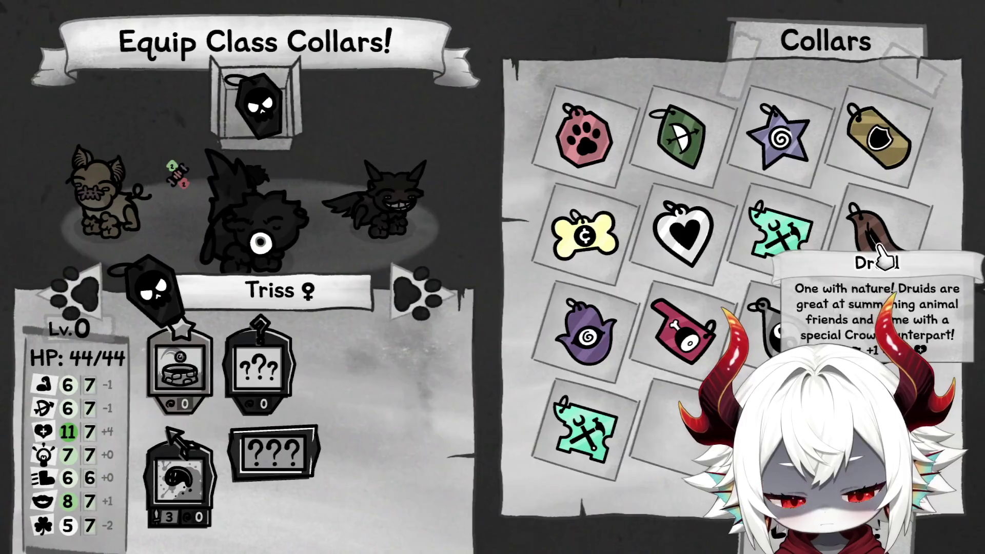
mouse_move(784, 331)
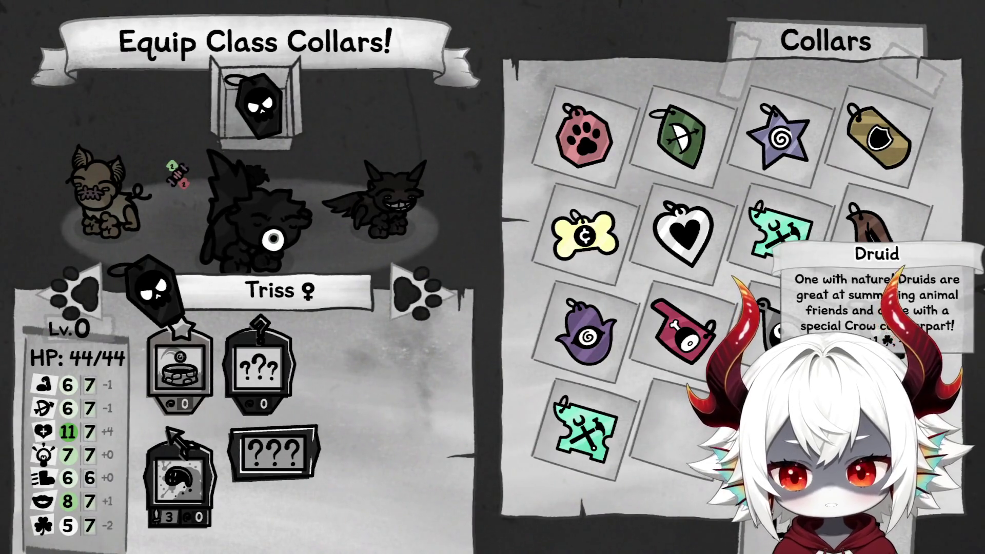
mouse_move(790, 246)
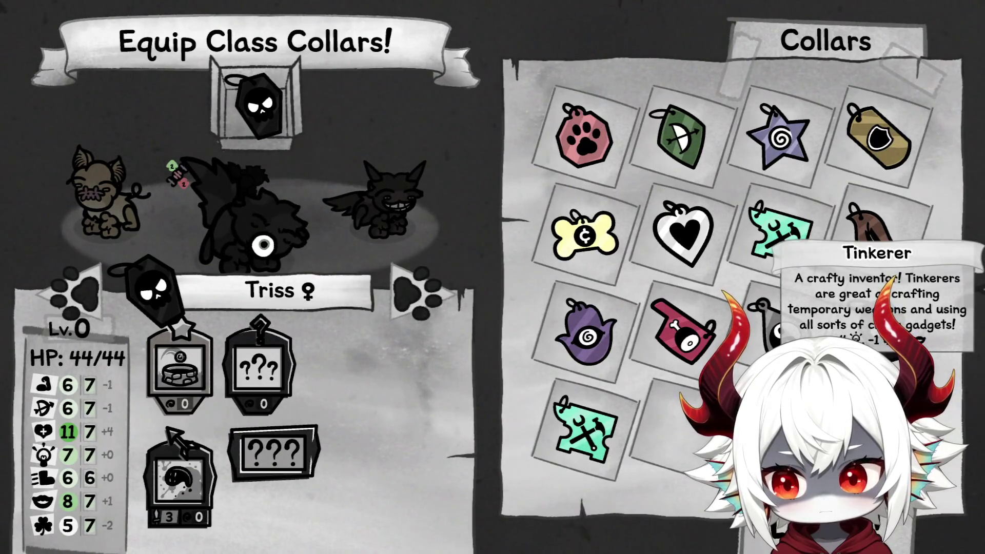
mouse_move(681, 238)
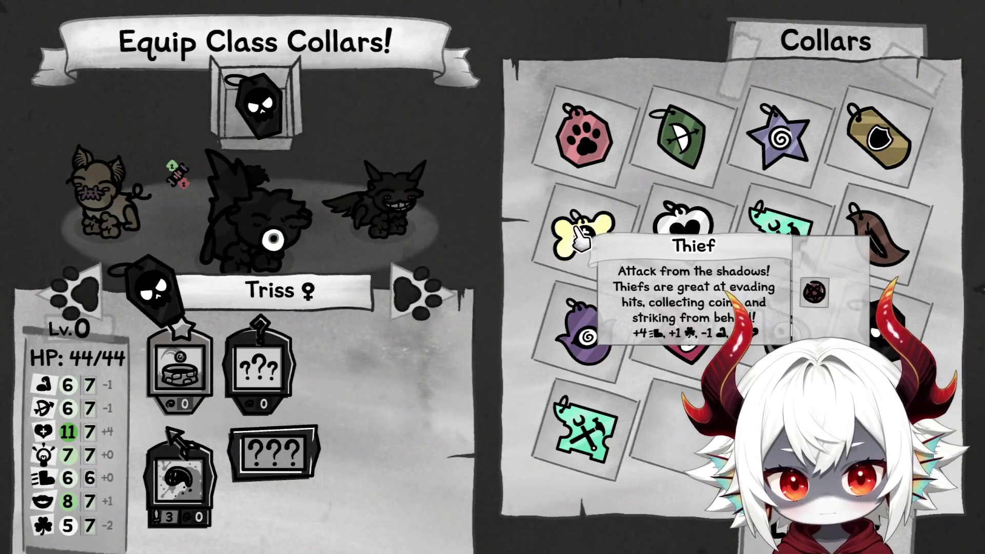
mouse_move(587, 338)
mouse_move(590, 239)
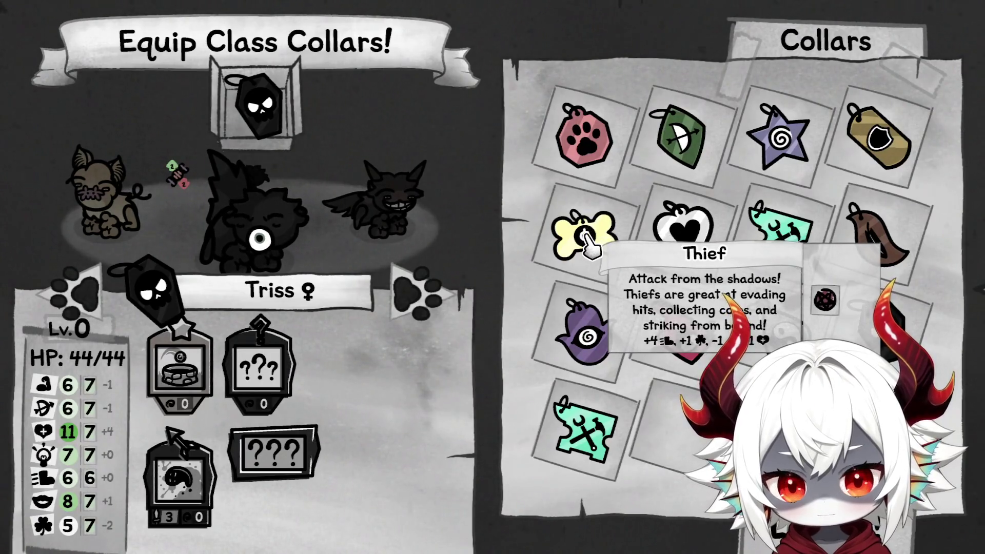
mouse_move(593, 155)
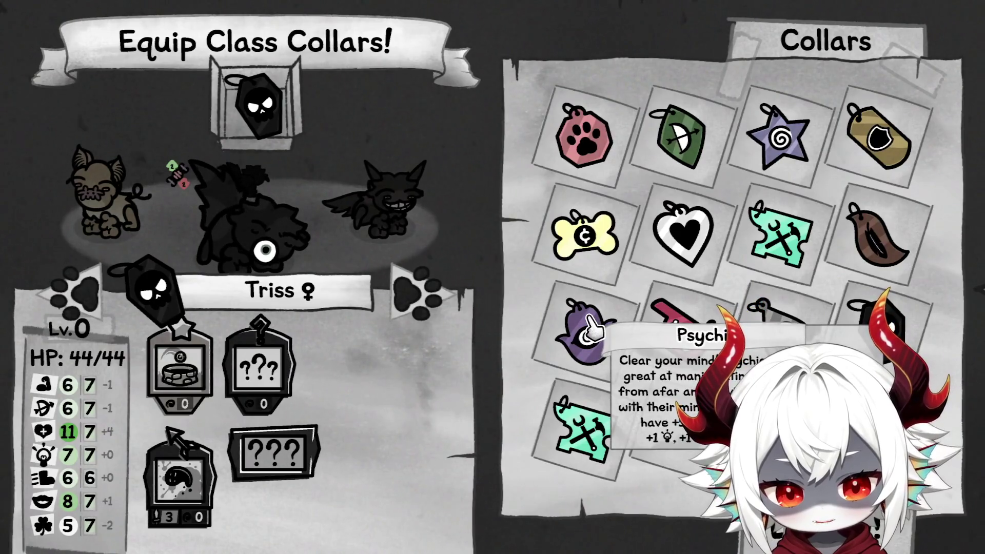
mouse_move(590, 433)
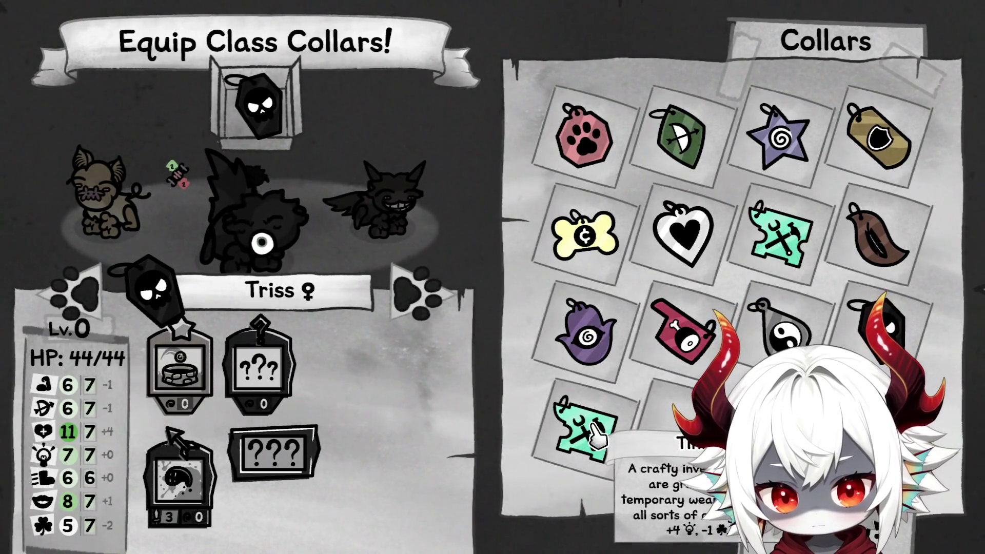
mouse_move(680, 338)
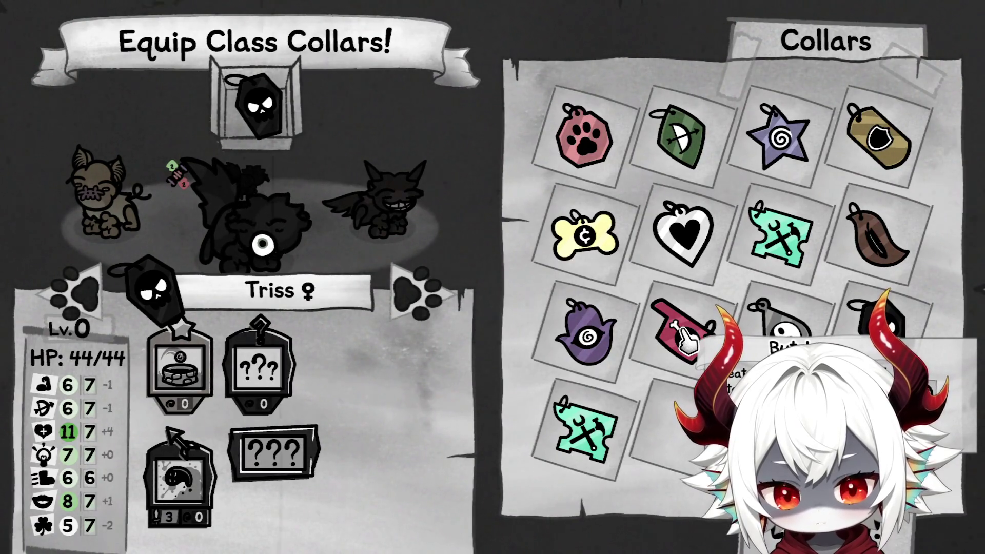
Give Triss the red meat Butcher collar, then bring up Mister Furley
left_click(685, 339)
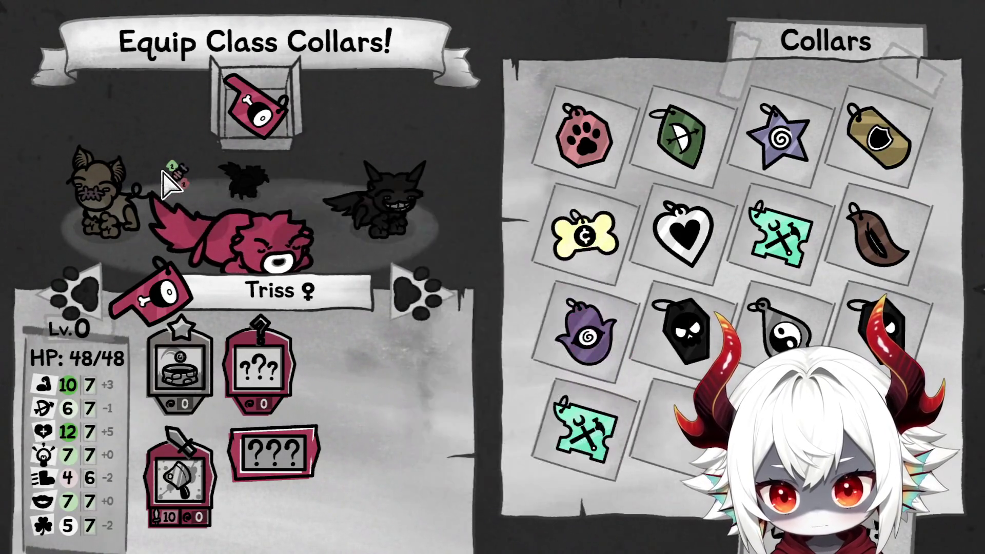
mouse_move(177, 175)
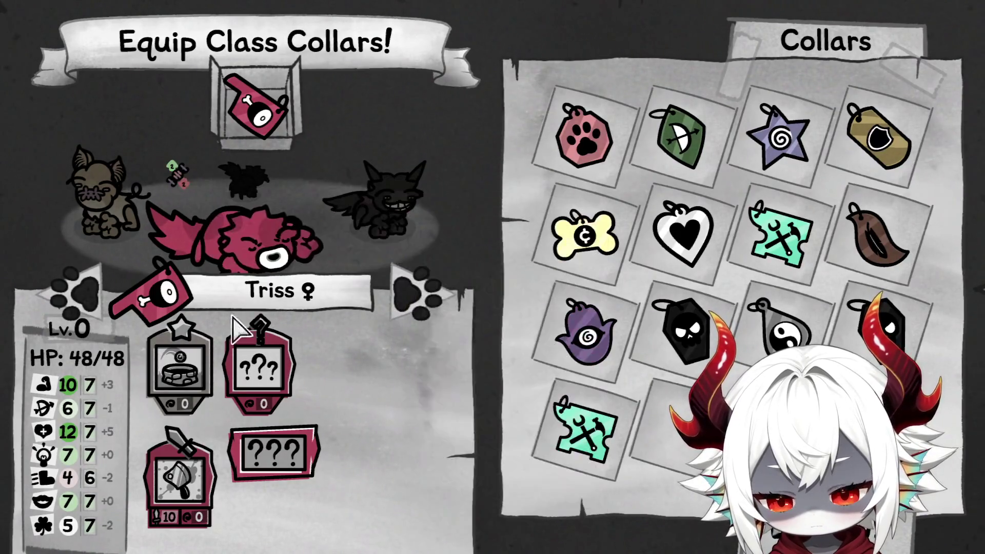
mouse_move(238, 475)
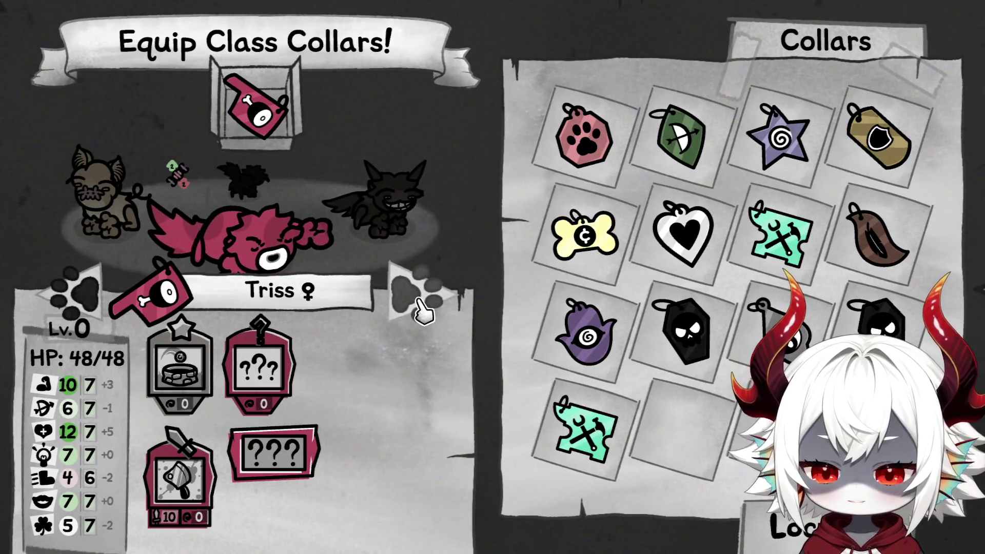
left_click(425, 310)
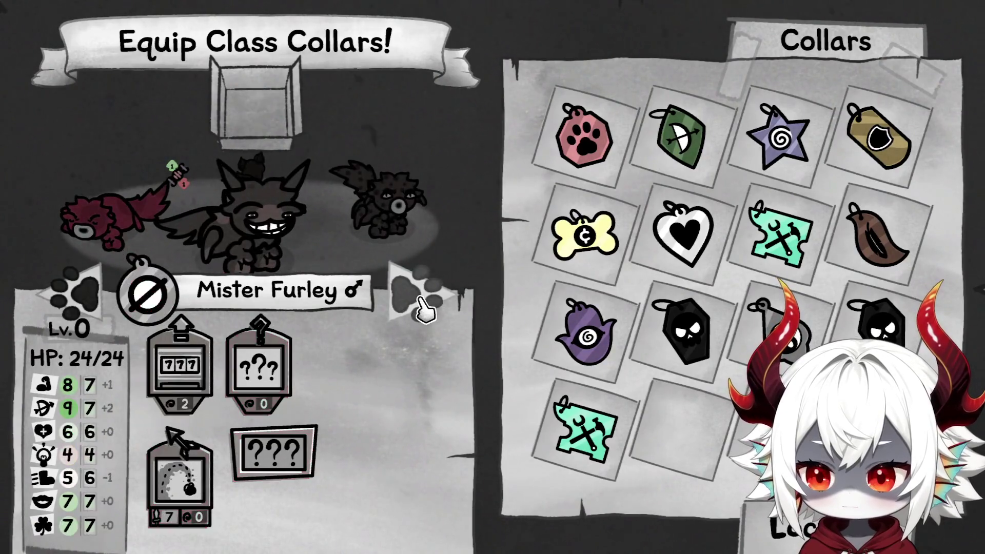
Put the bone Thief collar on Mister Furley, then bring up Soleil
mouse_move(180, 365)
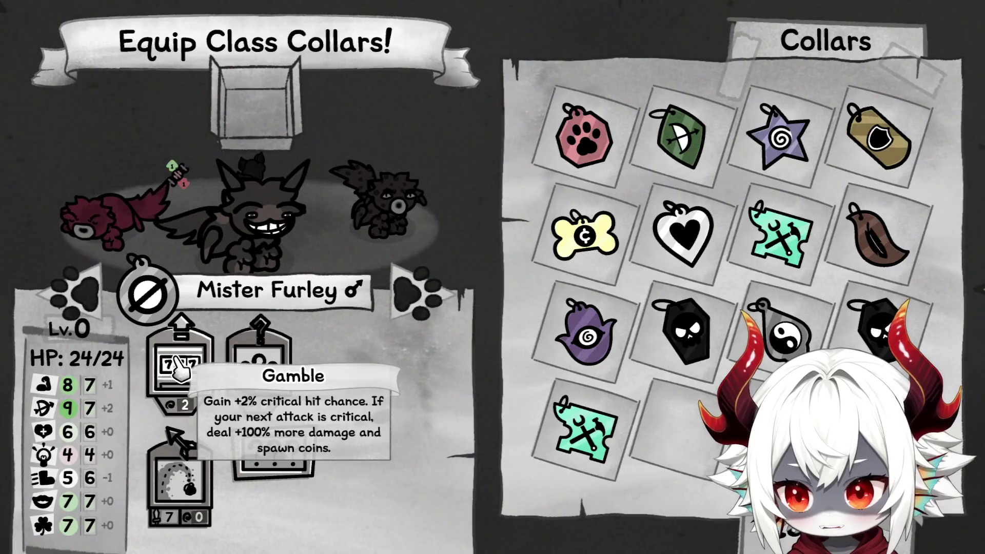
mouse_move(580, 240)
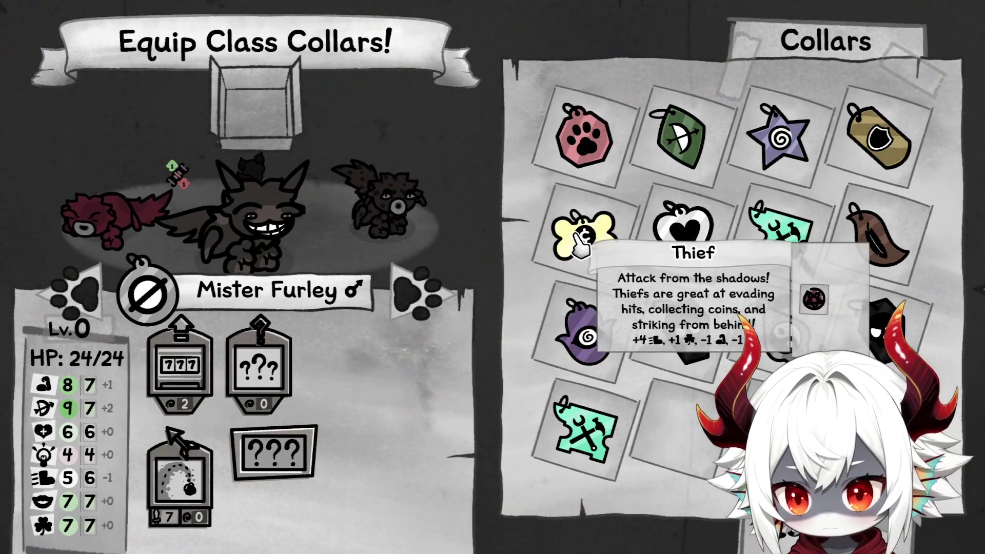
left_click(579, 240)
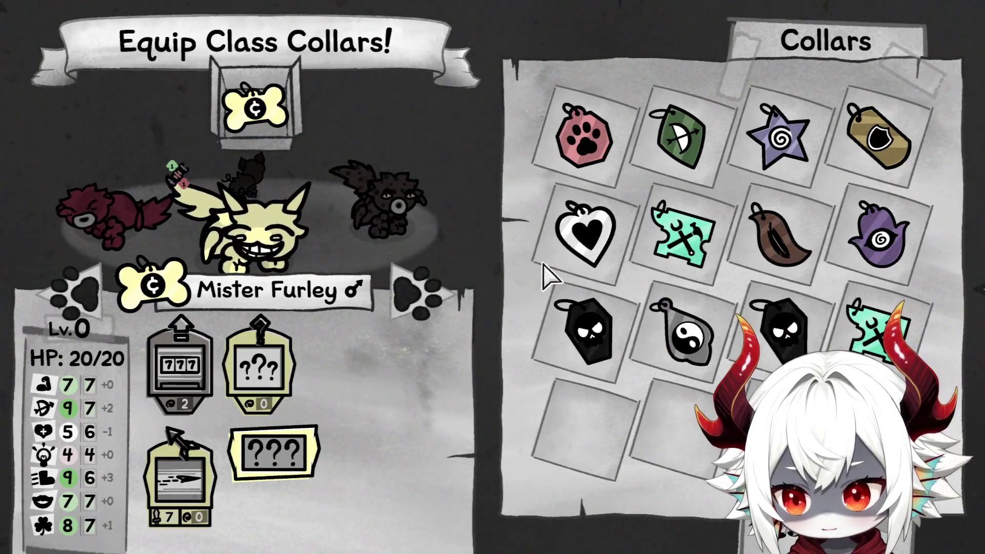
mouse_move(177, 182)
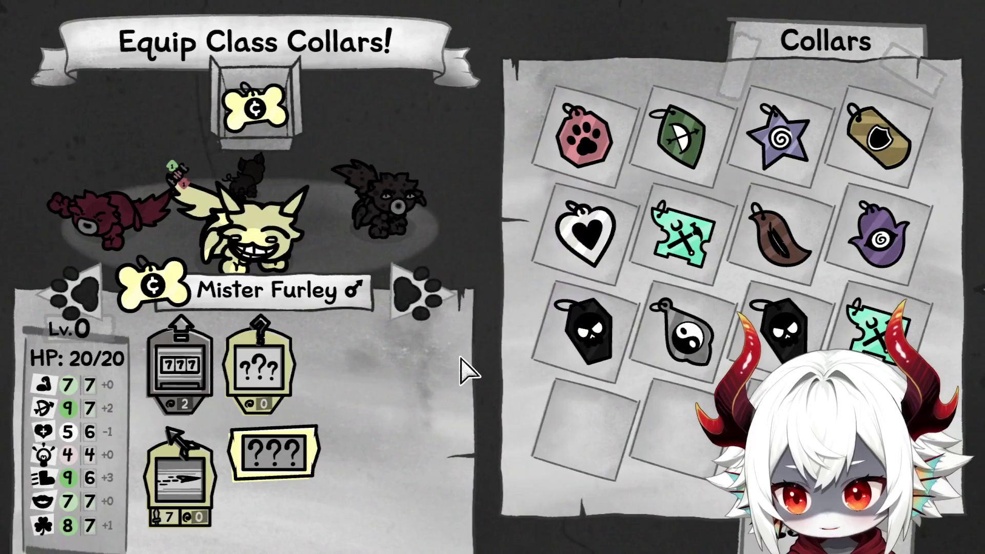
left_click(259, 117)
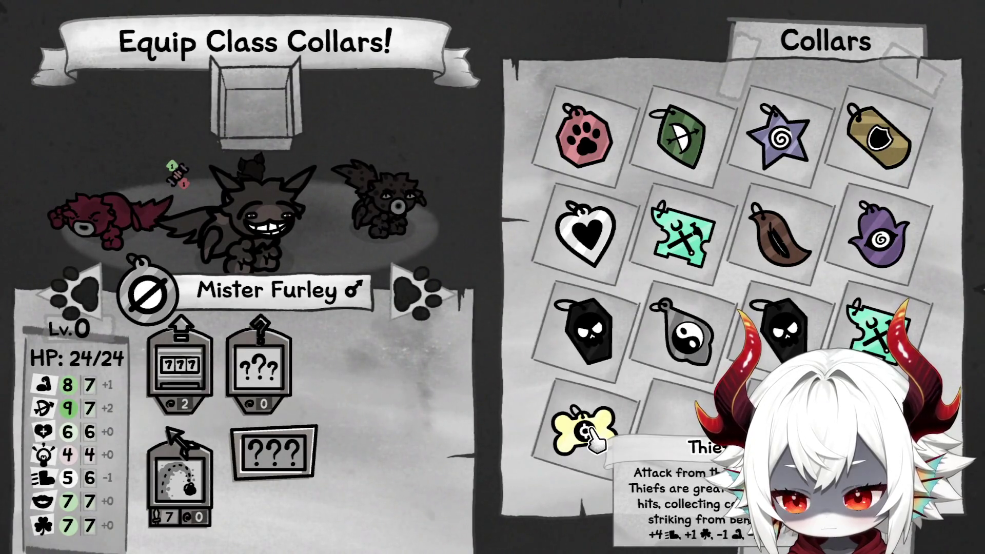
left_click(595, 439)
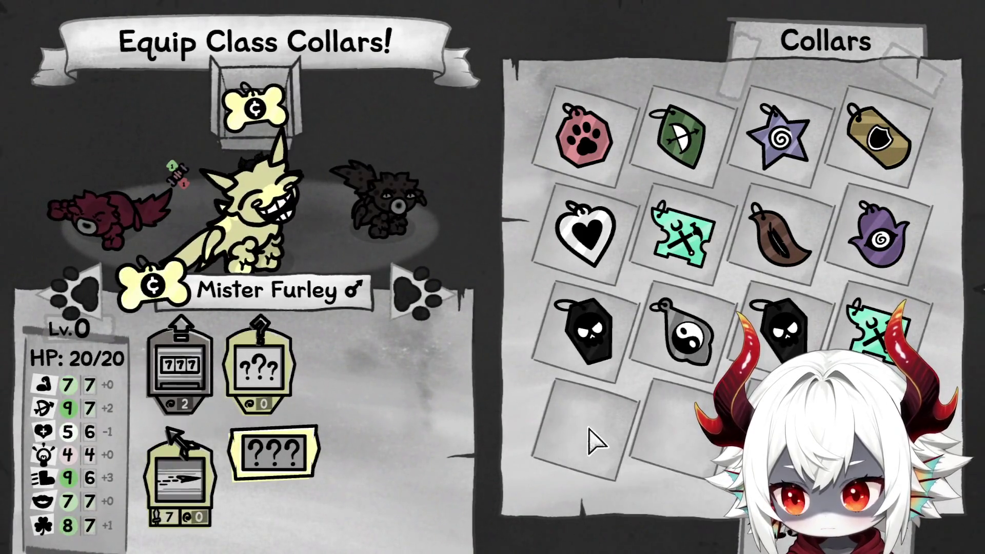
left_click(405, 295)
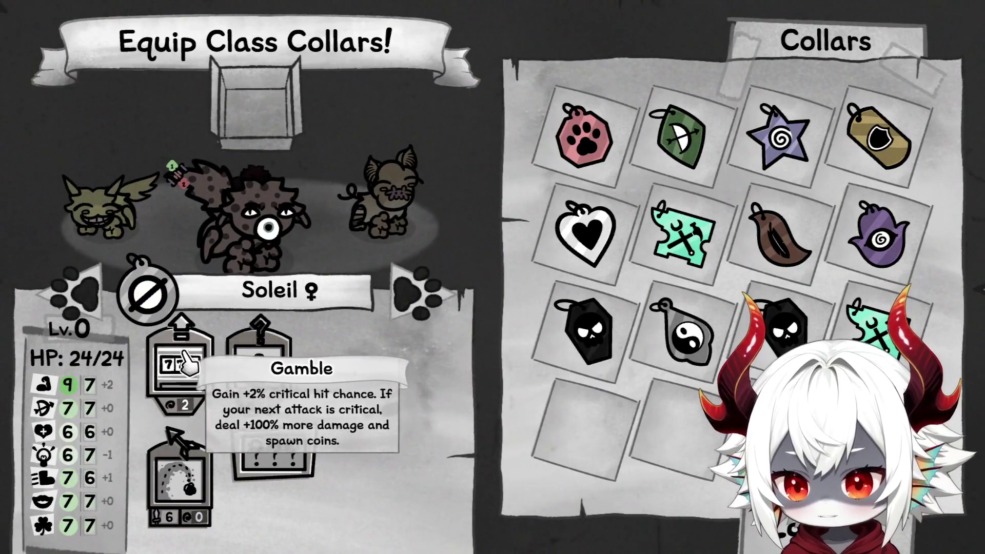
Return to Mister Furley and equip the Hunter collar on him
mouse_move(229, 500)
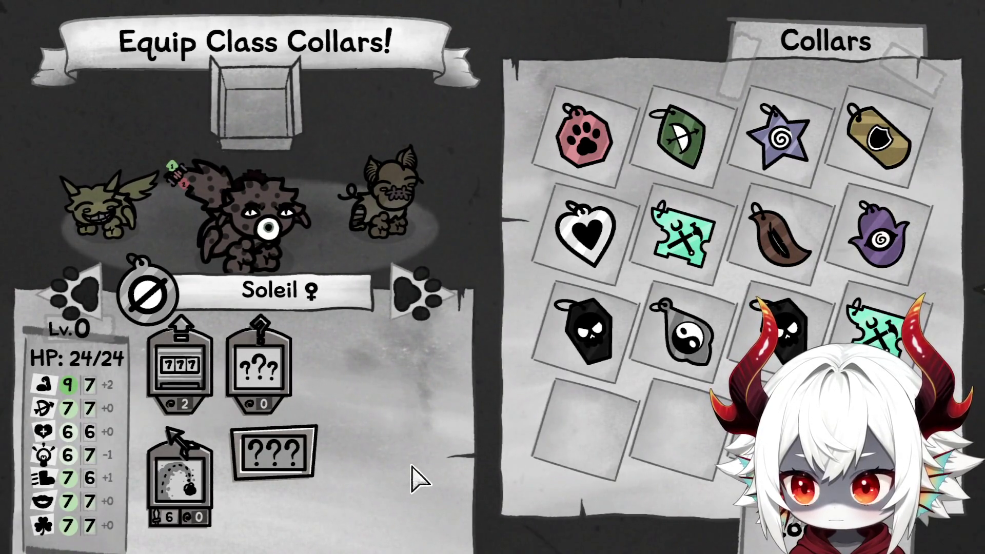
left_click(72, 292)
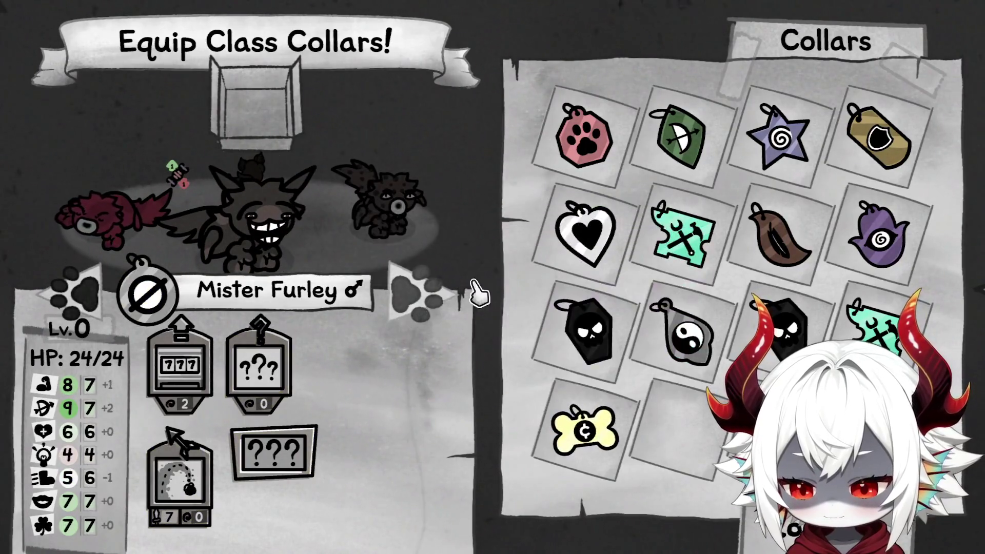
left_click(680, 141)
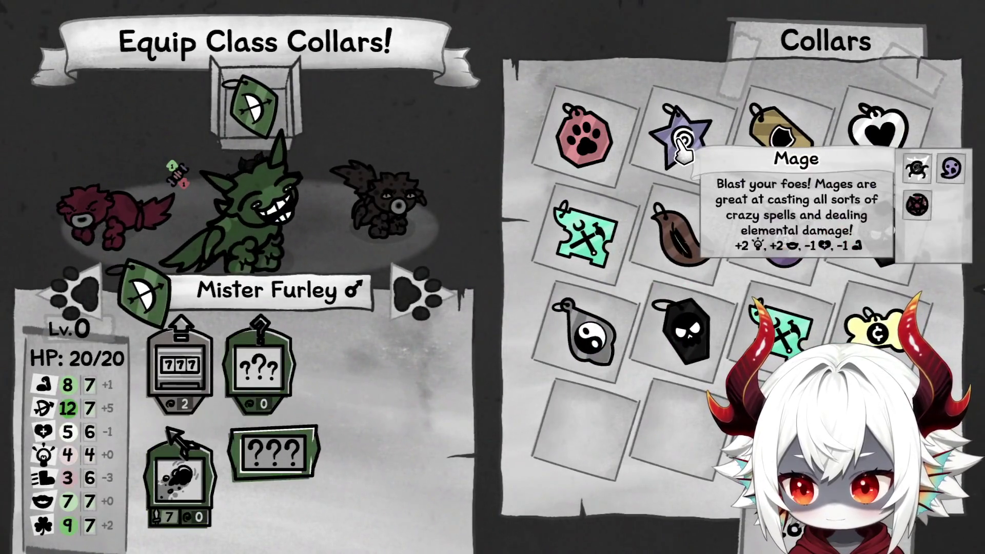
Try the Thief collar on Soleil several times, leaving it equipped
left_click(436, 305)
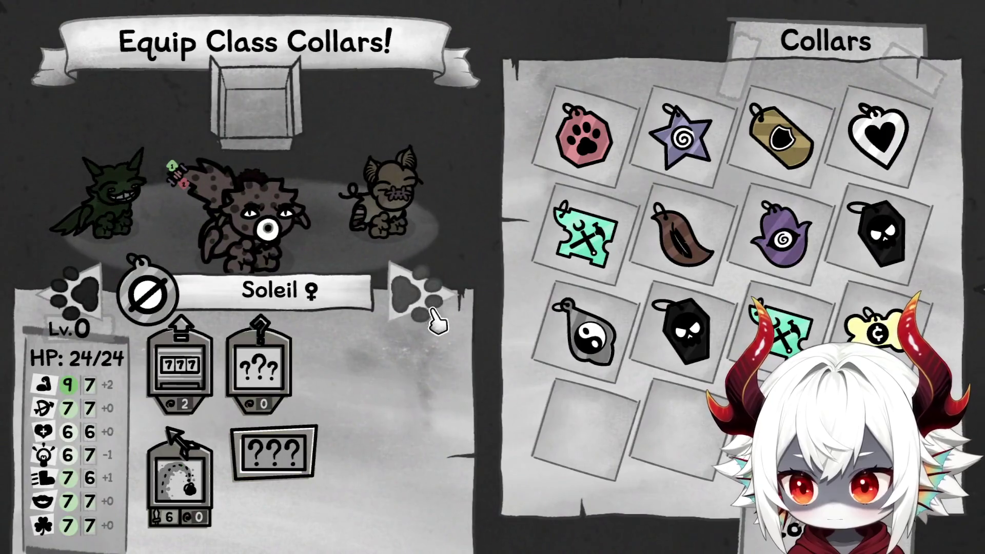
left_click(876, 334)
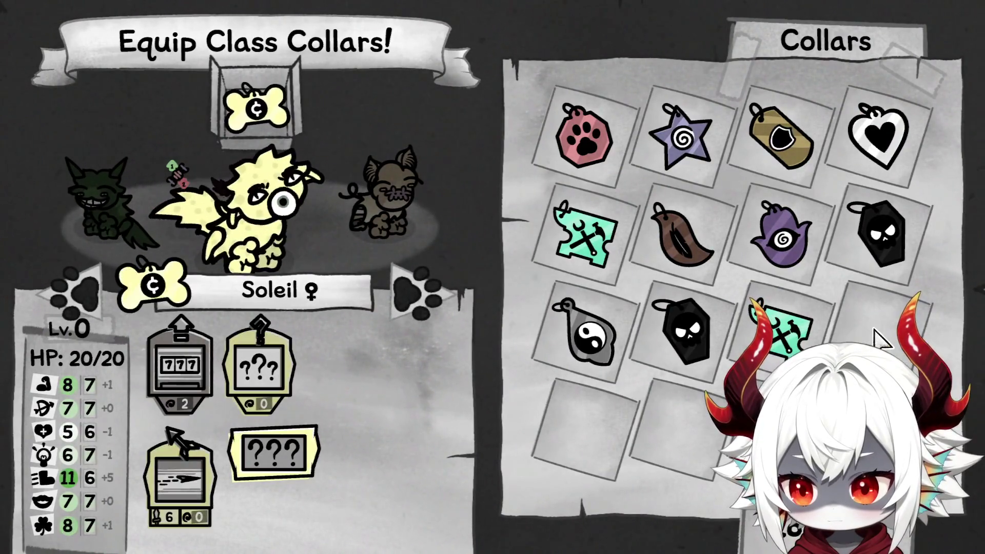
mouse_move(259, 111)
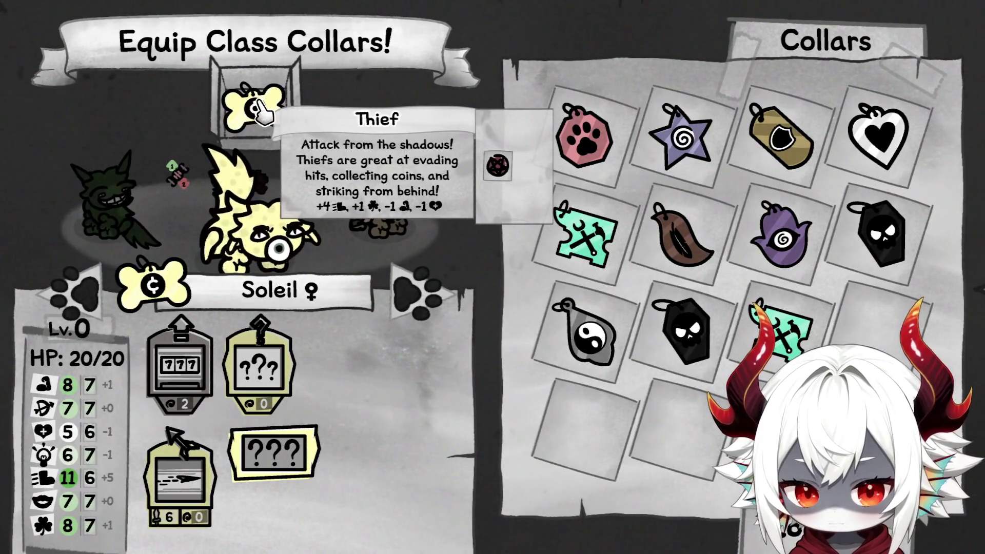
left_click(261, 110)
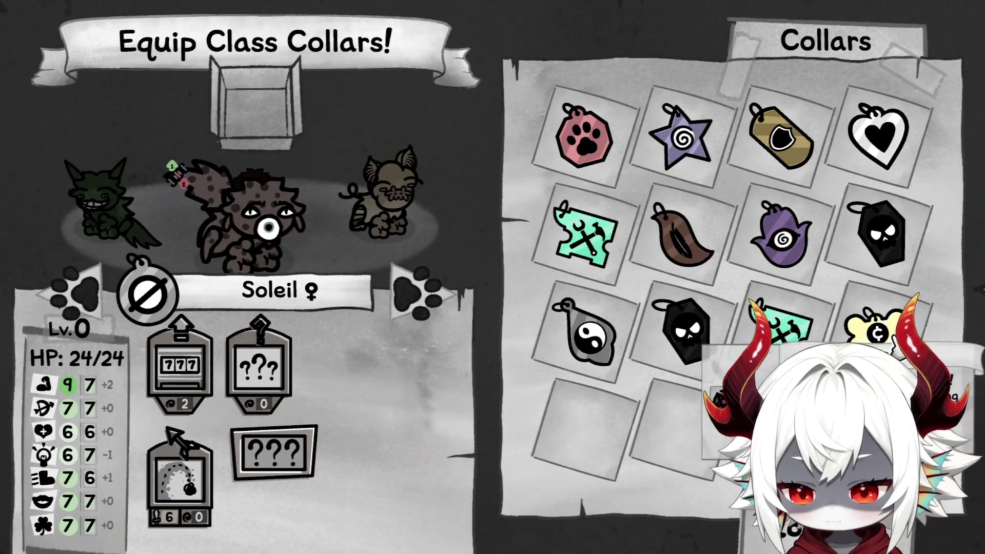
left_click(892, 339)
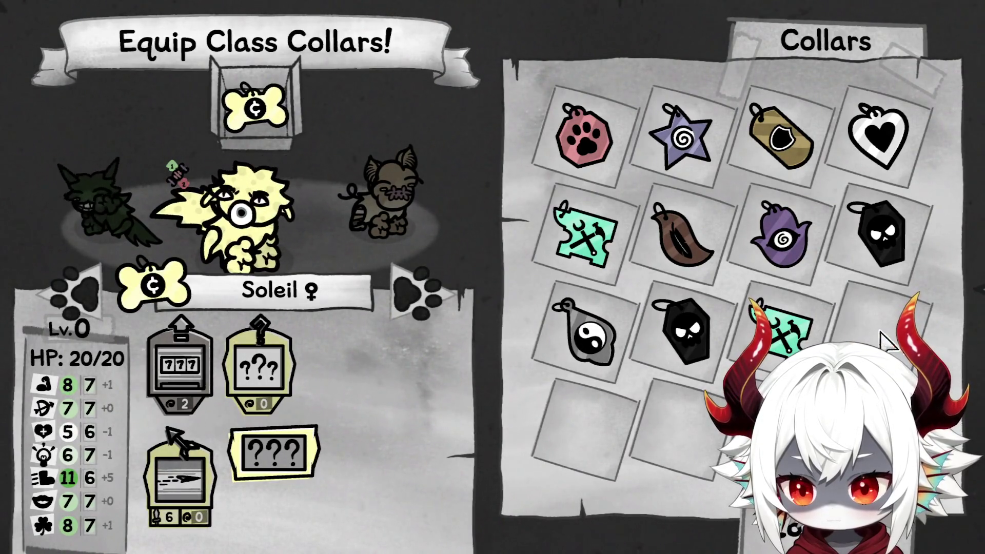
left_click(256, 107)
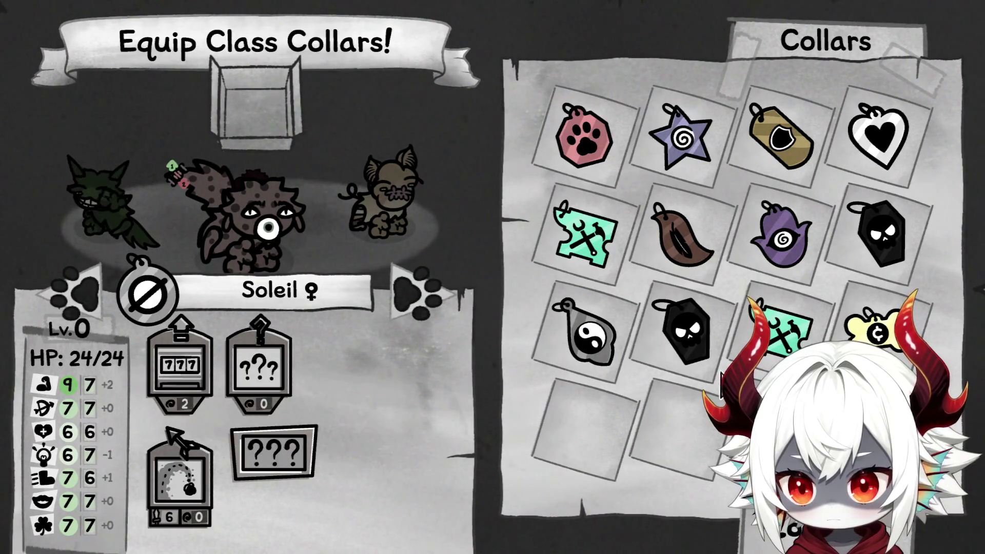
left_click(875, 328)
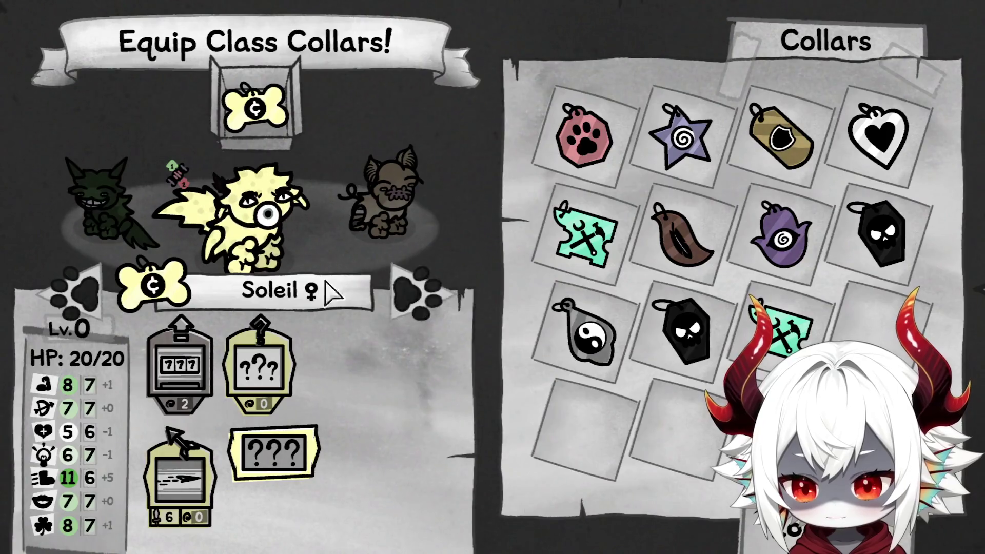
Browse the team through Lilas, then remove the Thief collar from Soleil
left_click(69, 292)
left_click(421, 308)
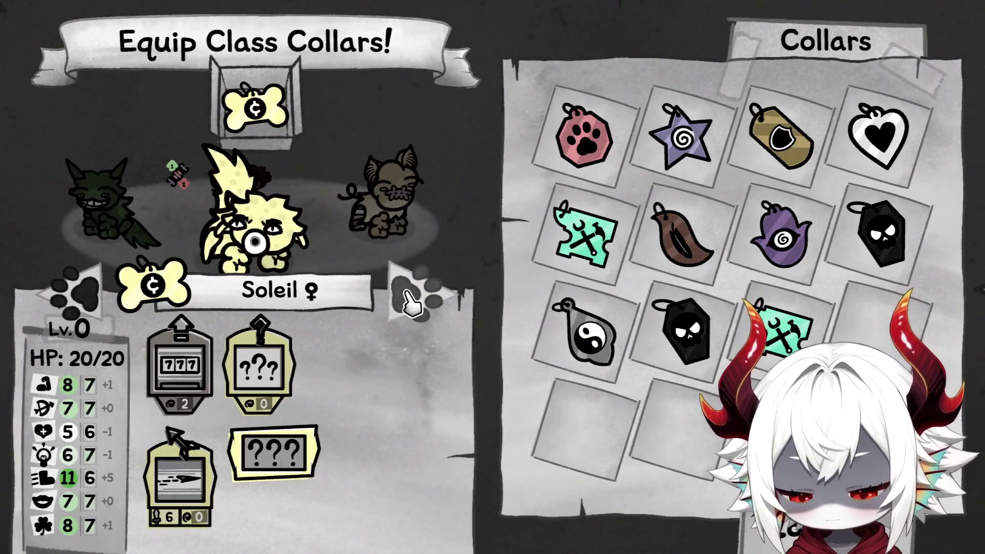
left_click(410, 303)
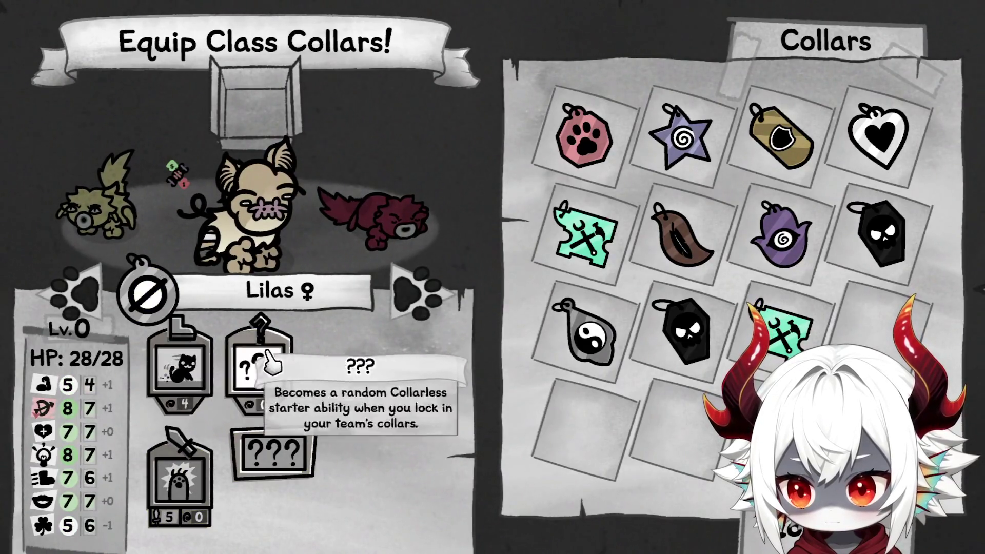
mouse_move(42, 410)
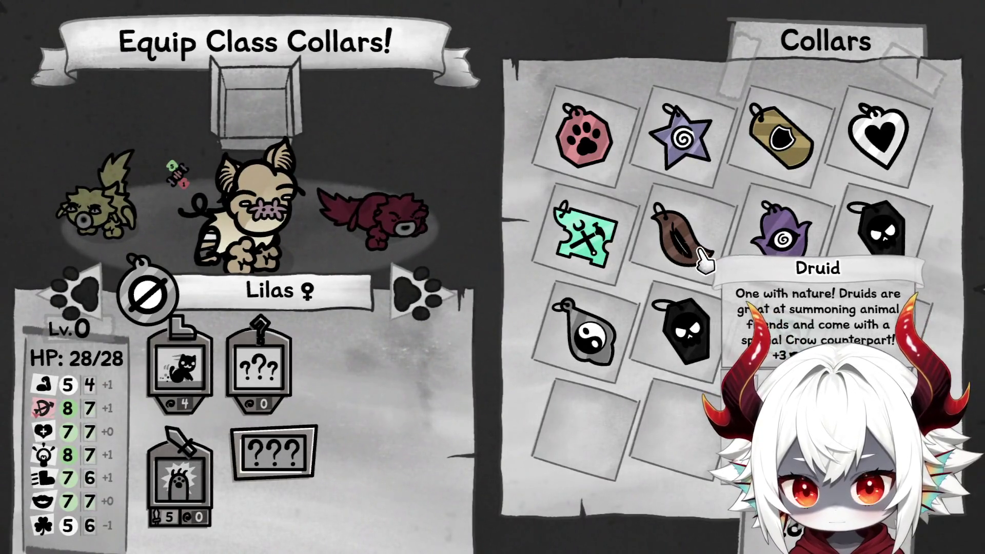
mouse_move(792, 250)
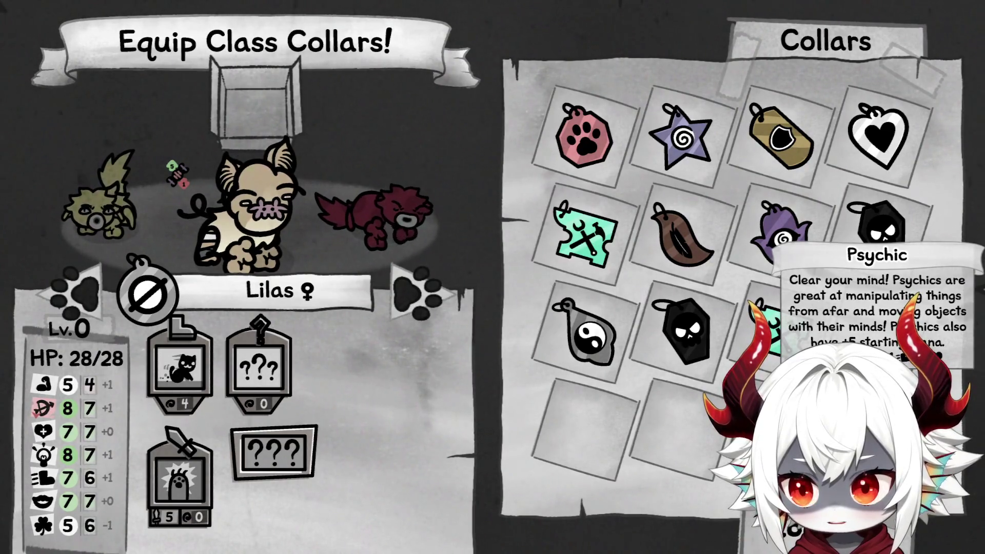
left_click(413, 314)
left_click(413, 314)
left_click(413, 315)
left_click(415, 314)
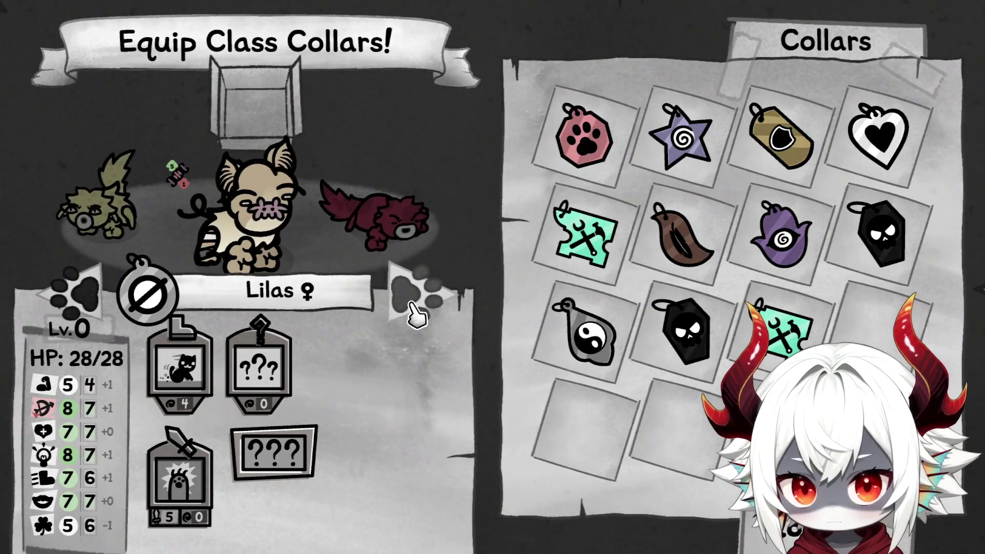
left_click(71, 293)
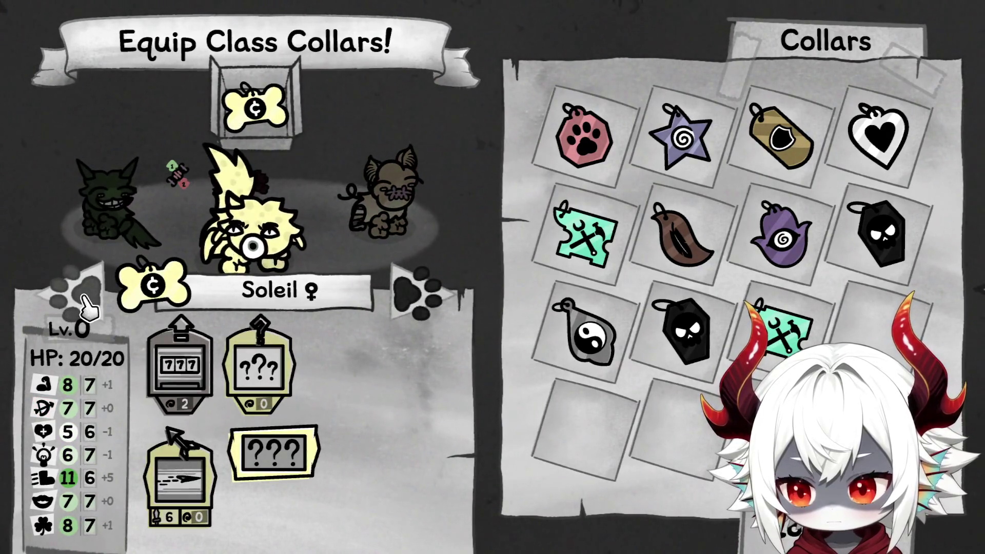
left_click(277, 126)
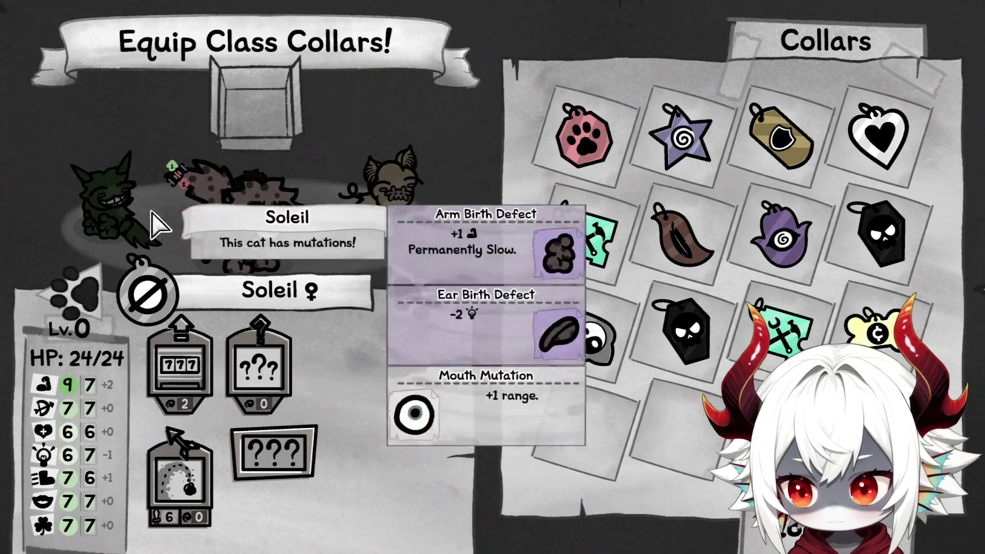
Re-equip Mister Furley's Hunter collar and give Soleil the Cleric heart collar
left_click(159, 215)
left_click(259, 114)
left_click(584, 431)
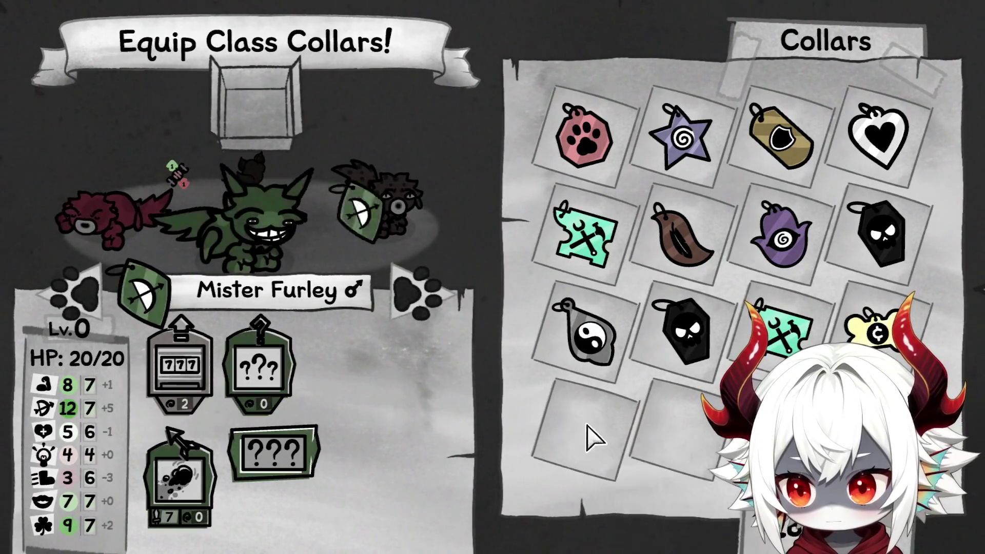
left_click(410, 282)
left_click(898, 128)
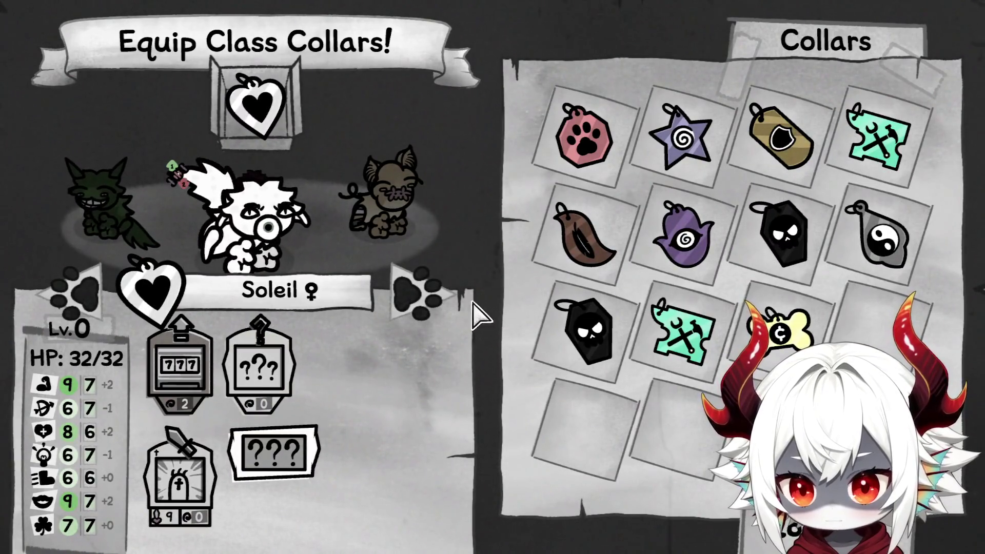
Switch Mister Furley to the Thief collar and give Lilas the Hunter collar
left_click(98, 313)
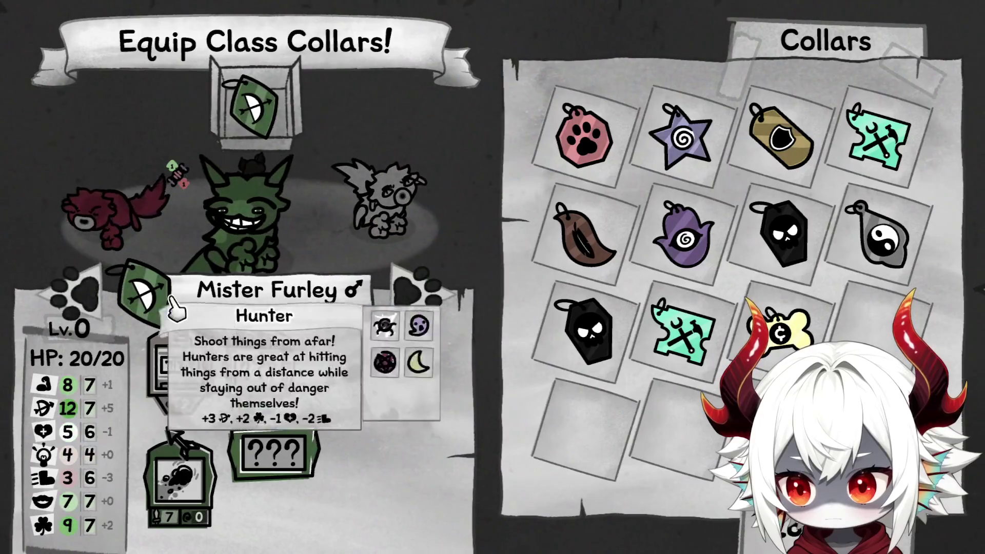
left_click(418, 301)
left_click(418, 302)
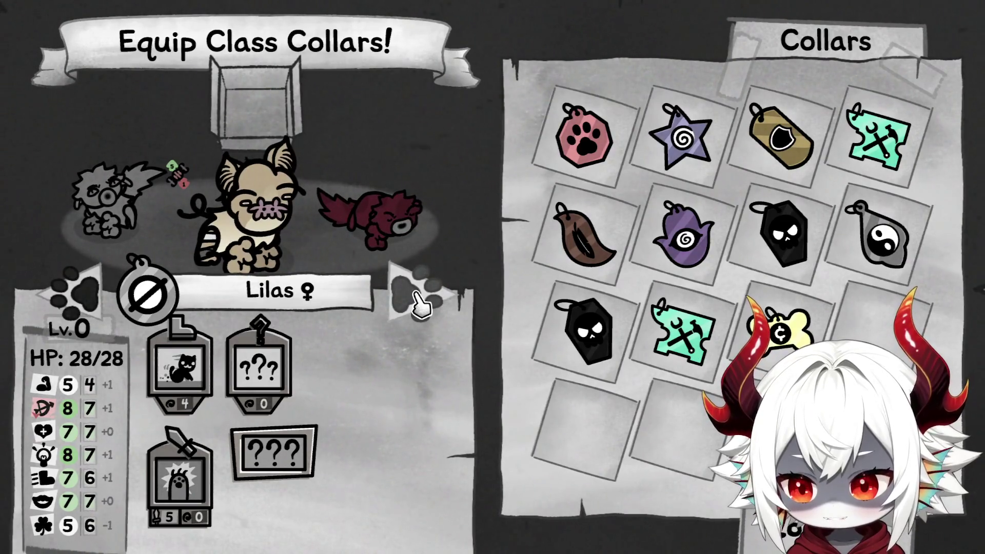
left_click(77, 297)
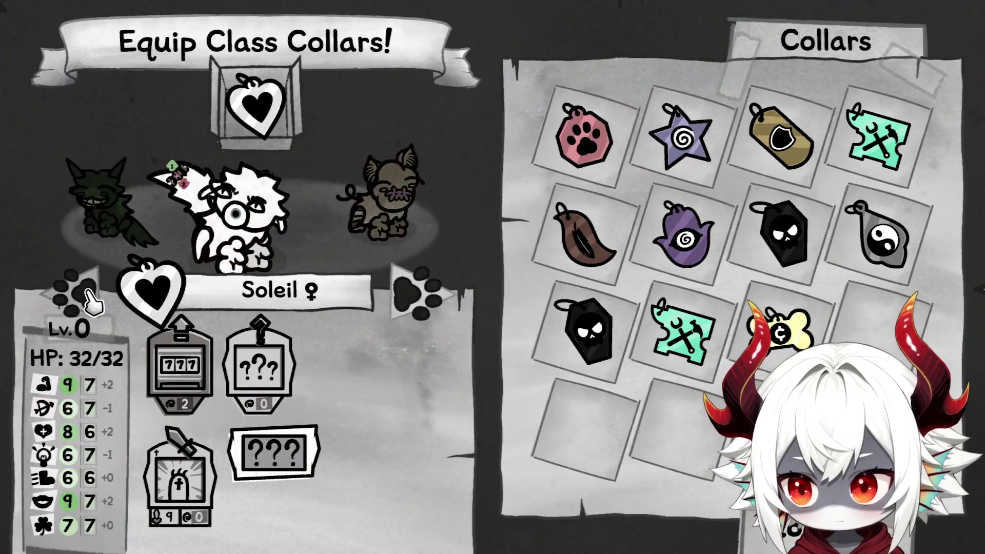
left_click(77, 296)
left_click(276, 144)
left_click(798, 336)
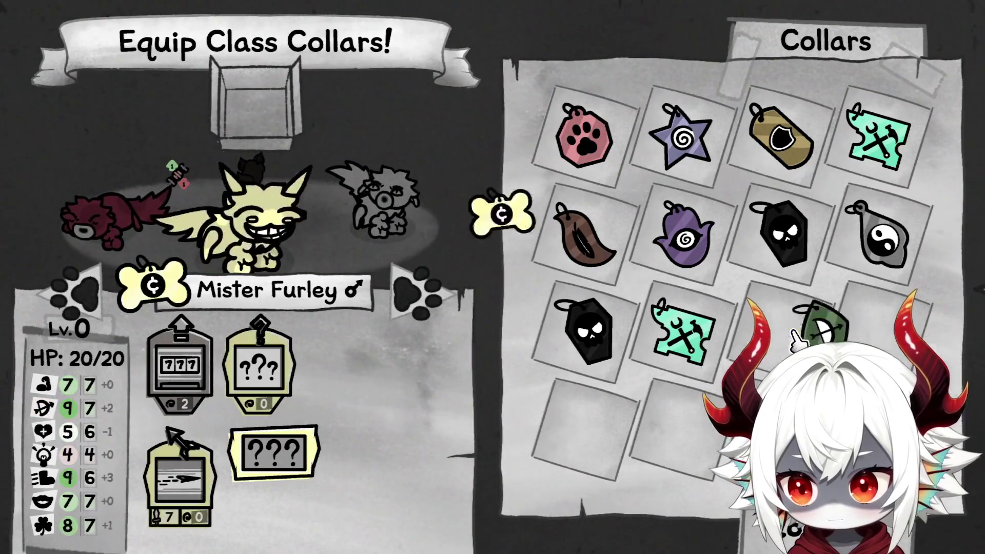
left_click(418, 298)
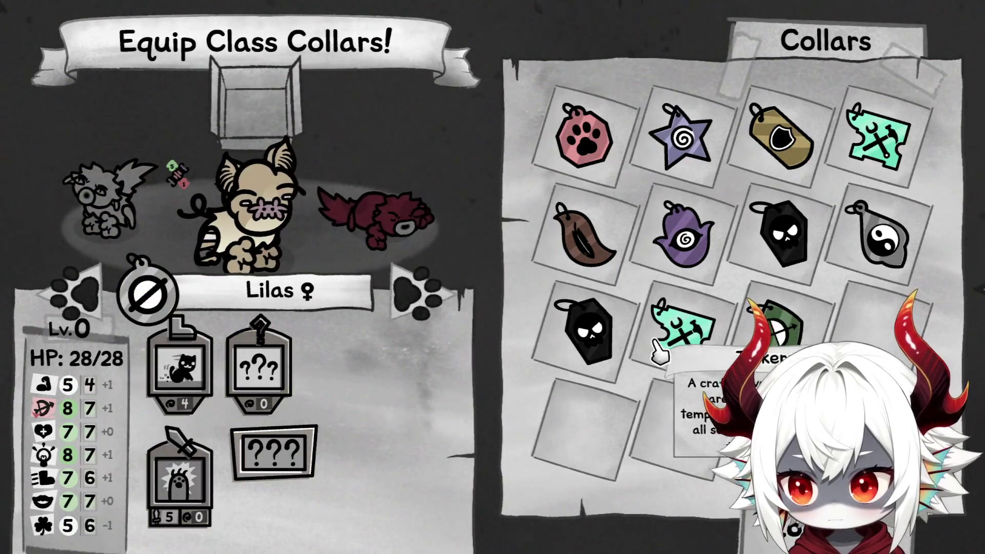
left_click(790, 333)
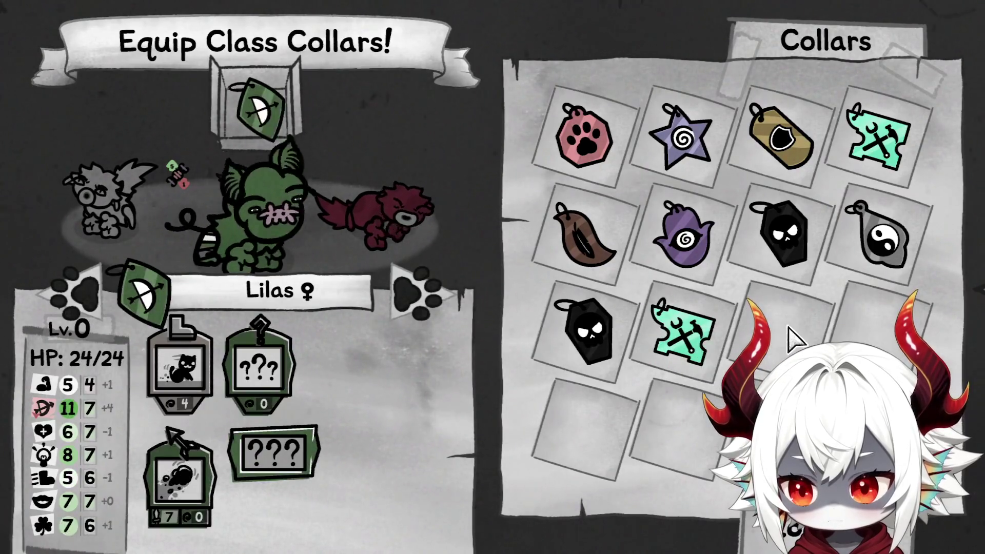
Cycle through every cat's collar and stats, ending on Mister Furley
left_click(428, 308)
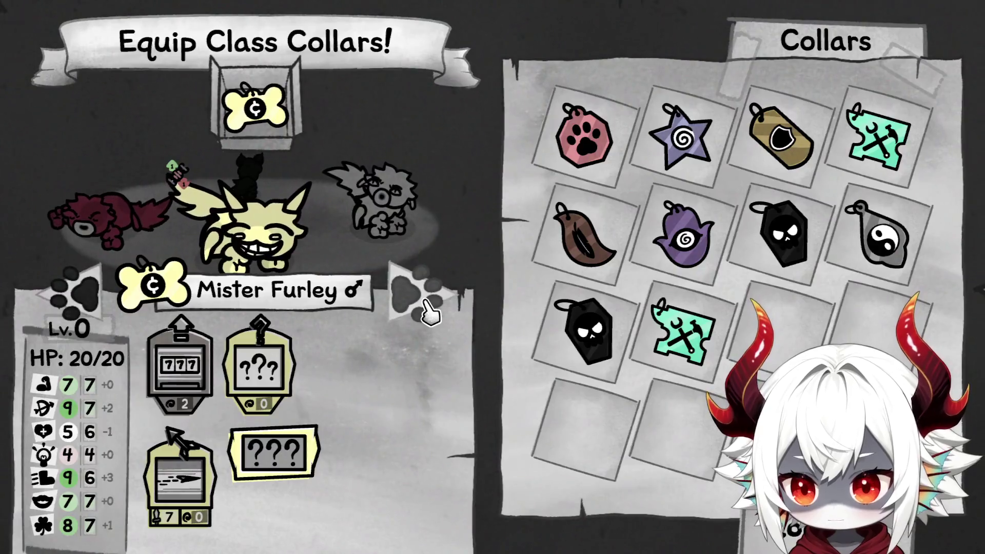
left_click(428, 310)
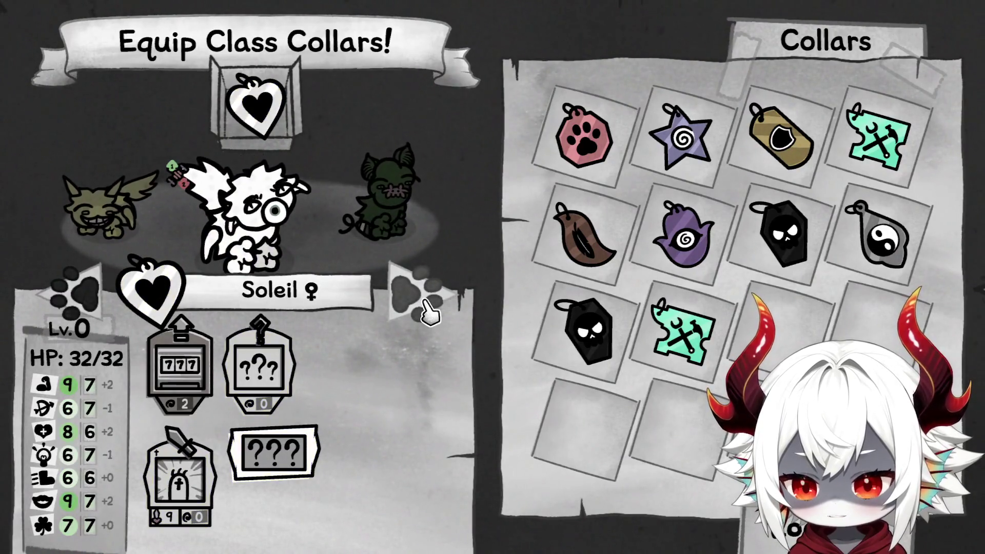
left_click(428, 310)
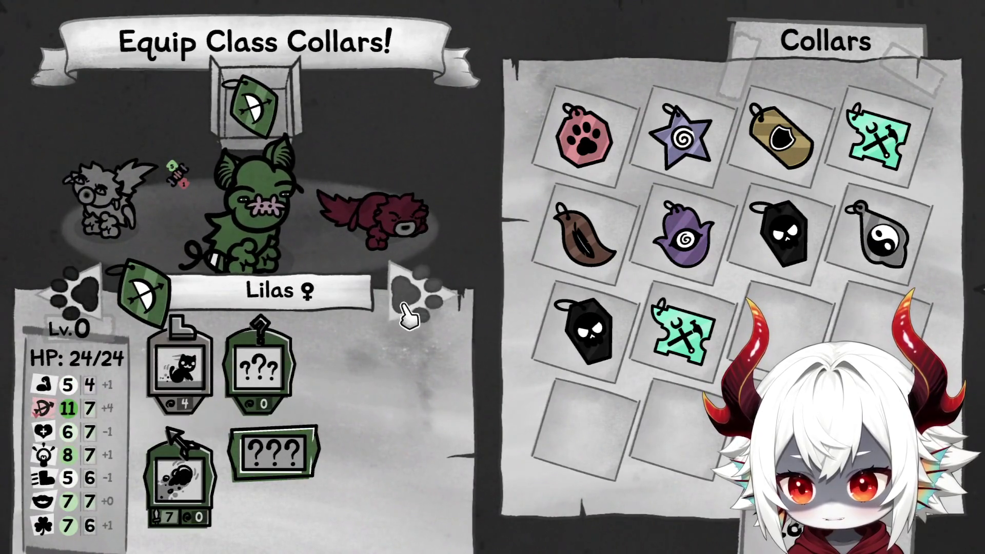
left_click(426, 311)
left_click(426, 310)
left_click(428, 310)
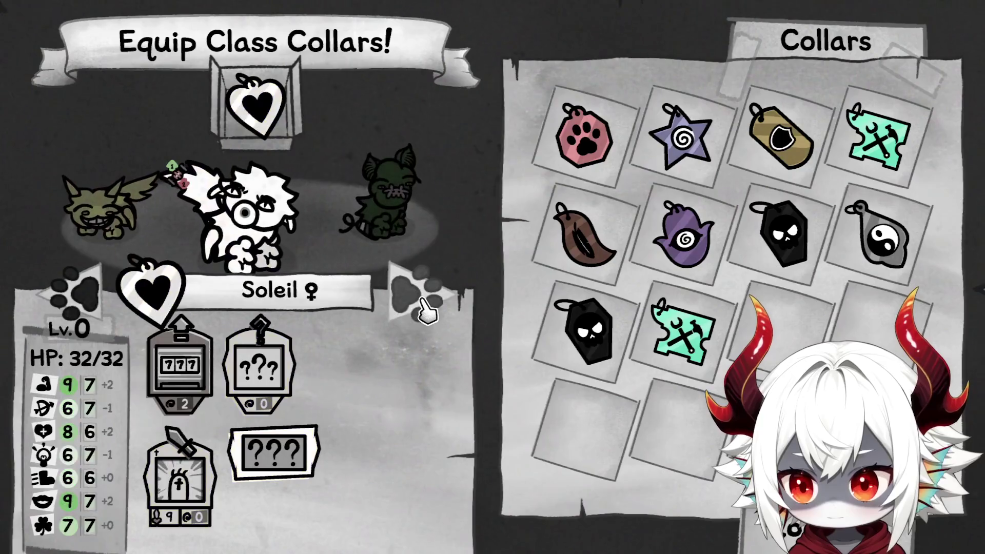
left_click(420, 310)
left_click(419, 309)
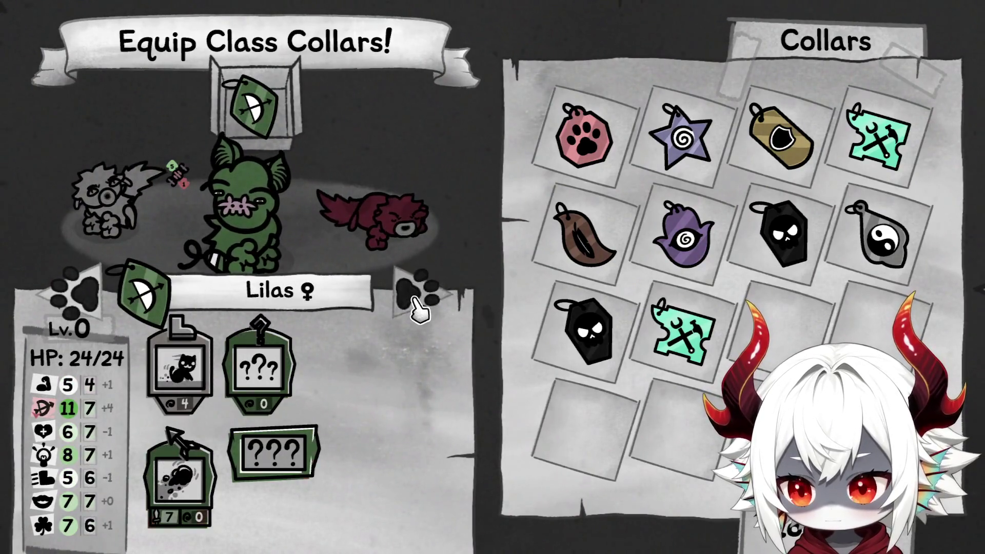
left_click(420, 309)
left_click(420, 309)
left_click(420, 309)
left_click(419, 310)
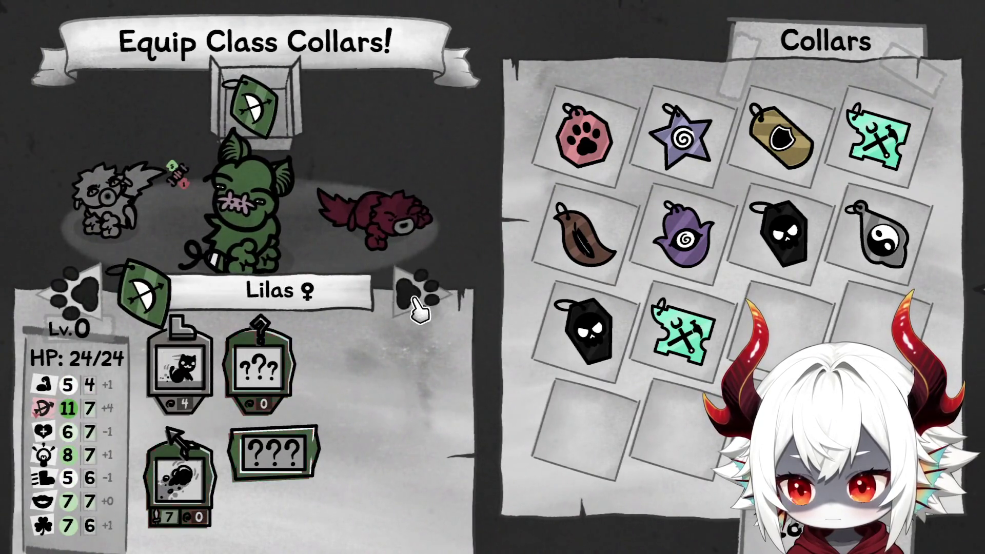
left_click(420, 309)
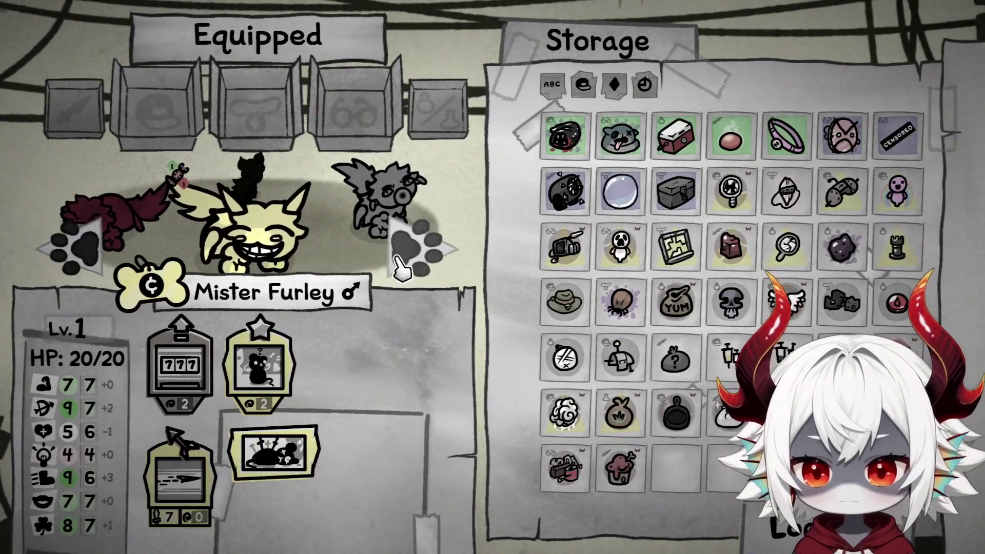
Equip the cursed Putrid Leech on Triss, accepting the cursed-item warning on the second try
left_click(76, 258)
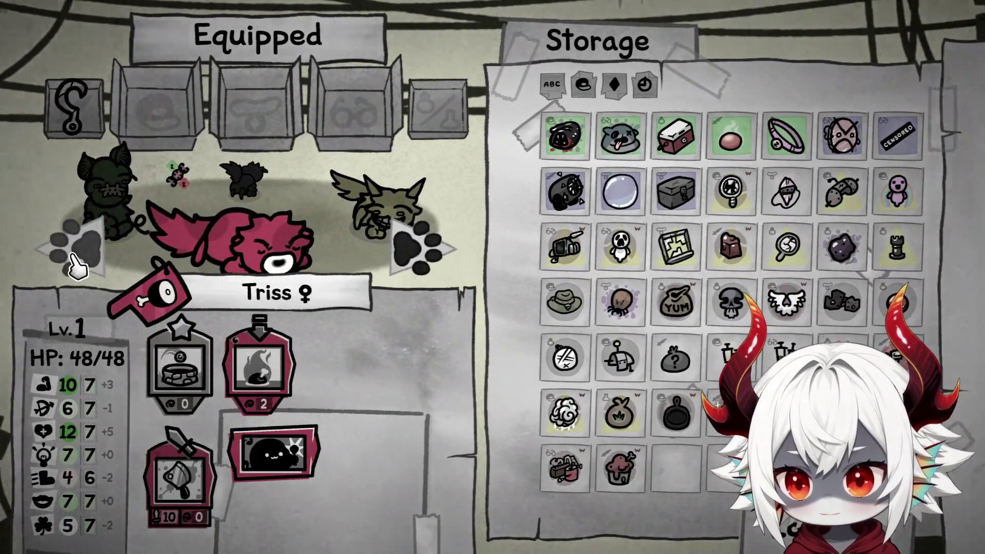
mouse_move(562, 149)
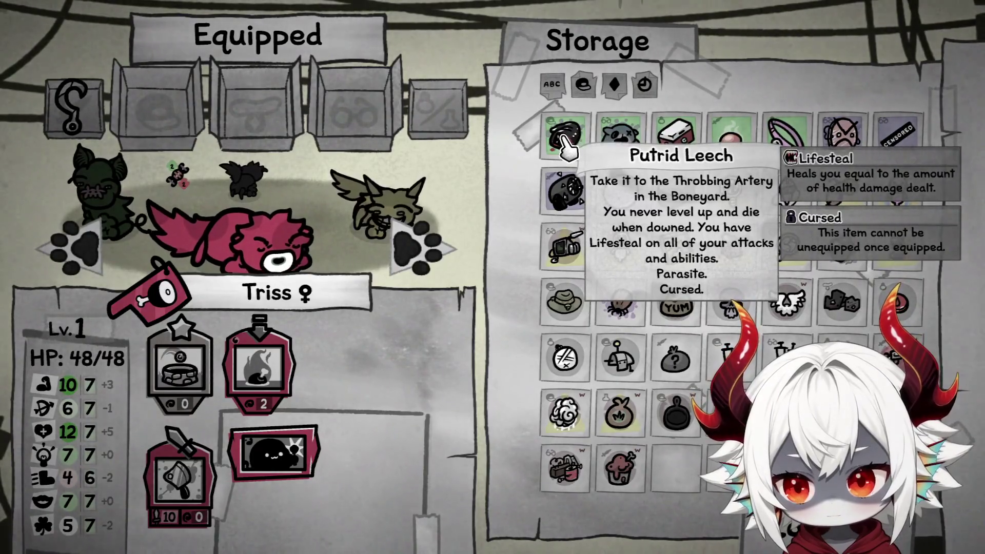
left_click(562, 136)
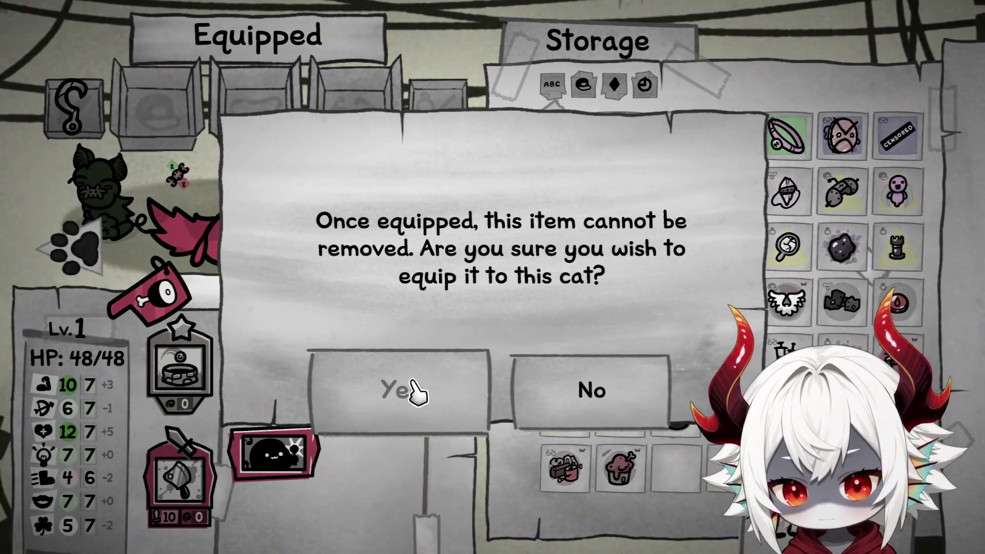
left_click(613, 395)
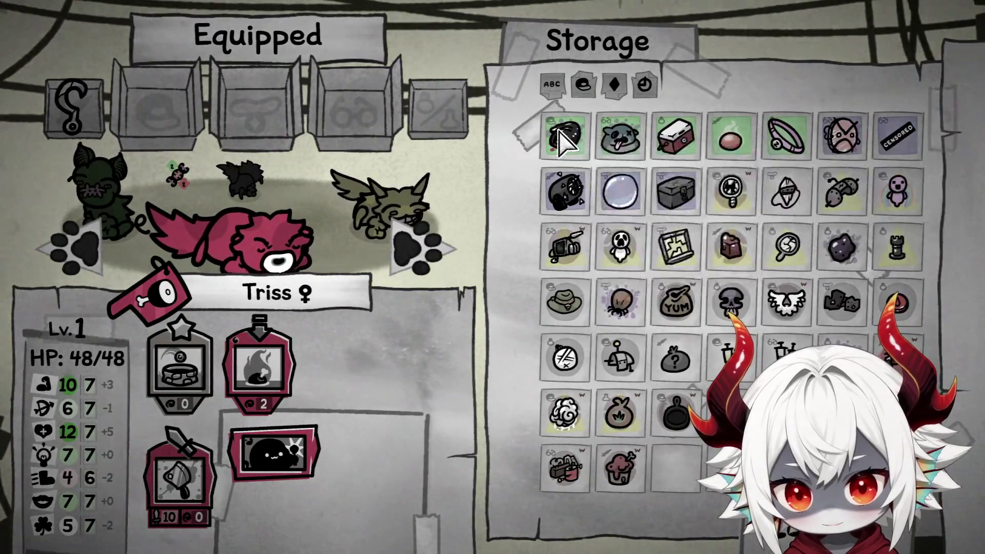
left_click(564, 136)
left_click(406, 405)
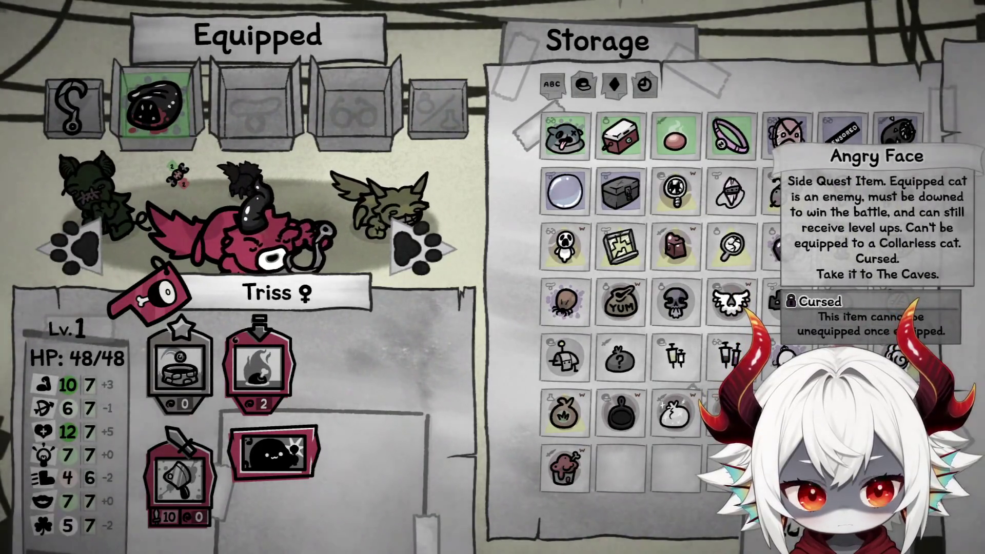
mouse_move(844, 151)
mouse_move(893, 138)
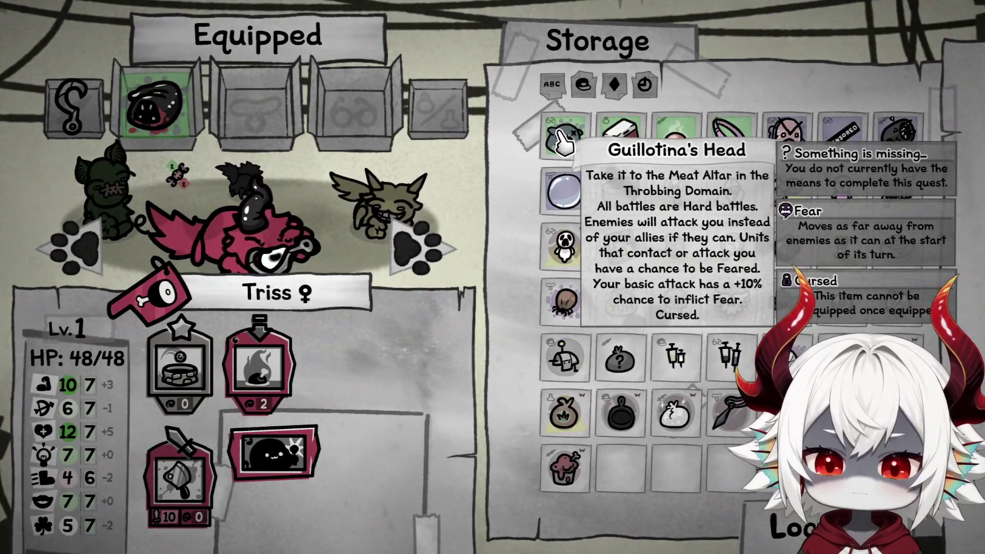
Give Soleil three storage items including the muffin and white cloud, then re-sort storage
left_click(429, 250)
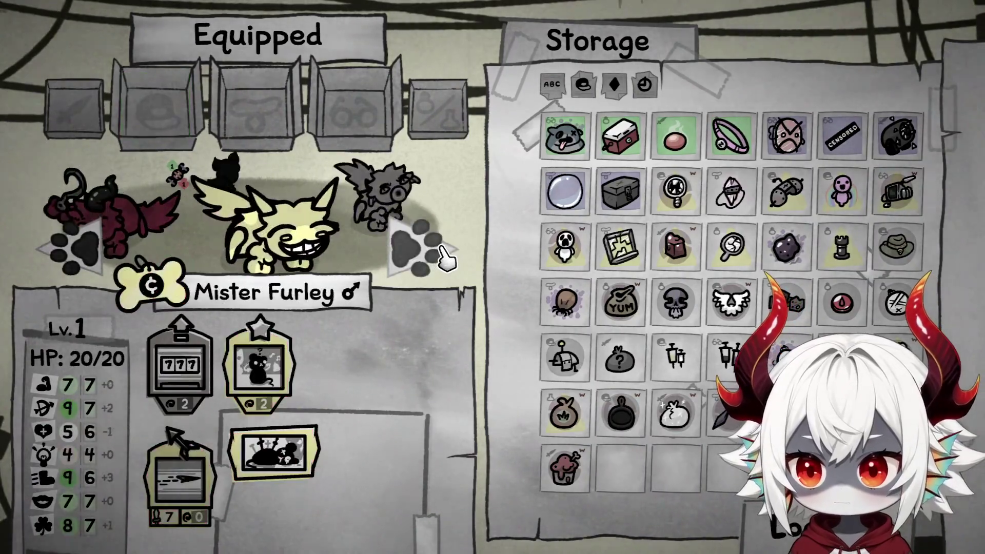
left_click(429, 250)
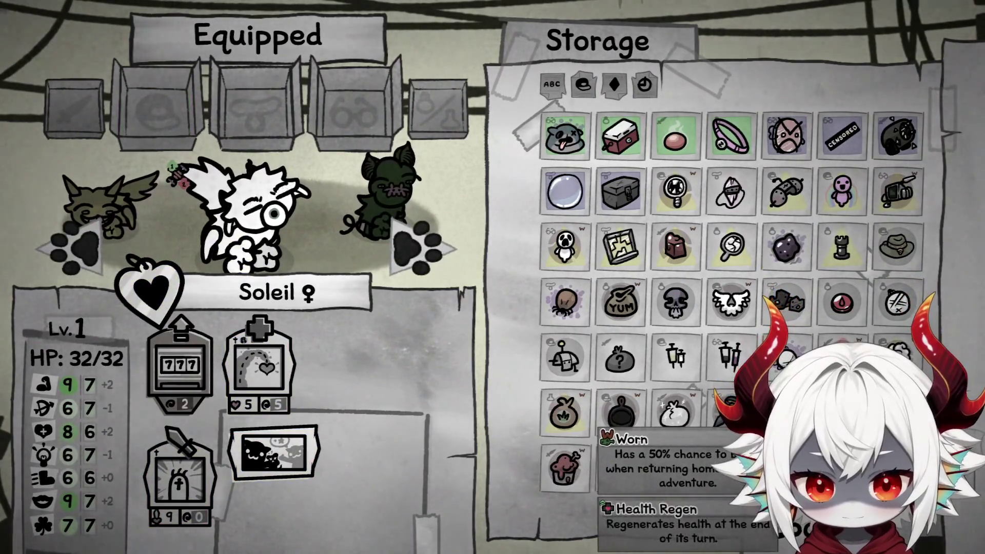
left_click(564, 466)
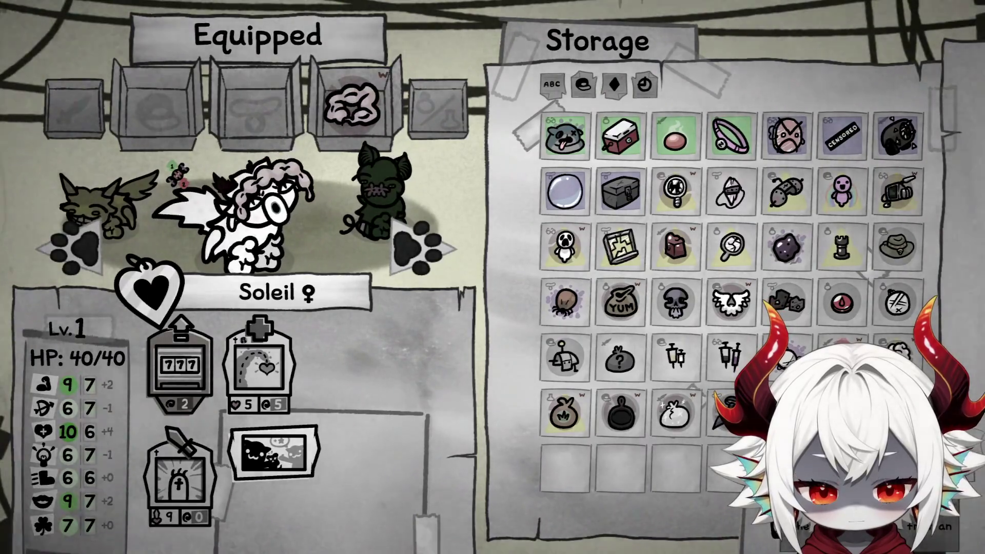
left_click(564, 464)
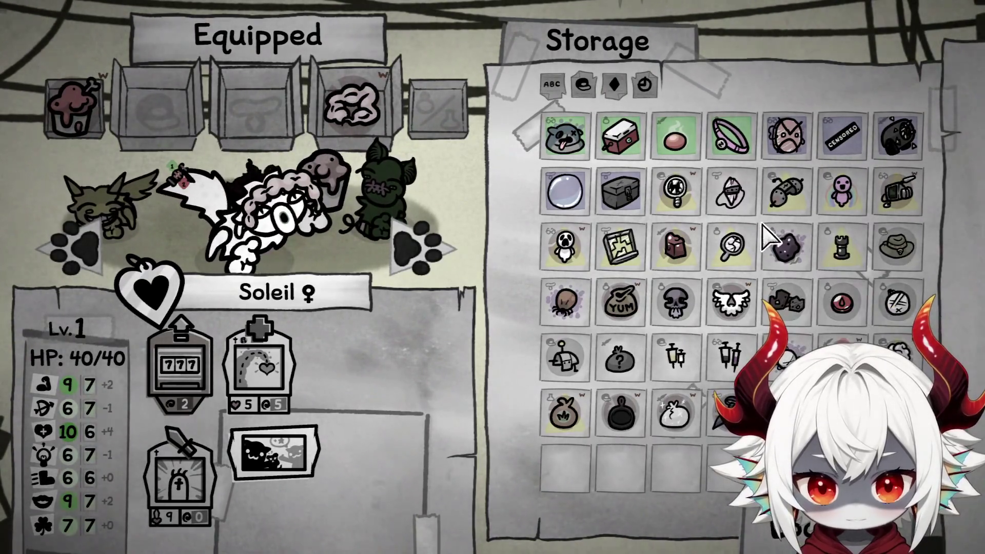
left_click(898, 354)
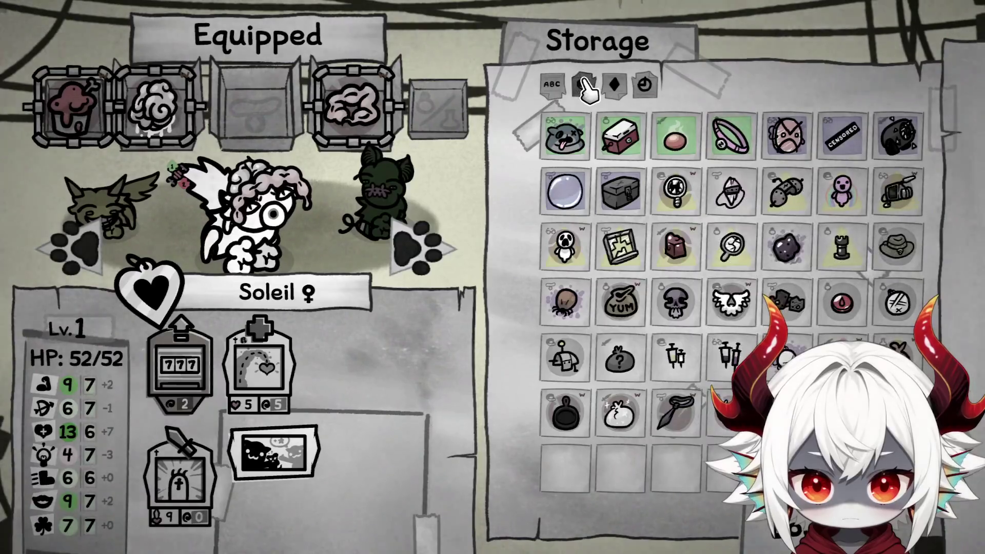
left_click(583, 85)
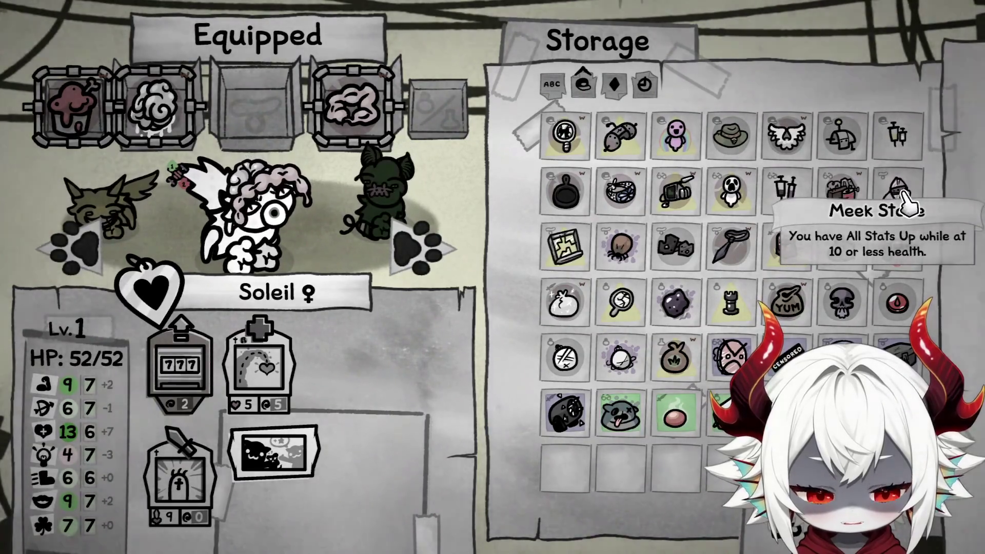
left_click(449, 249)
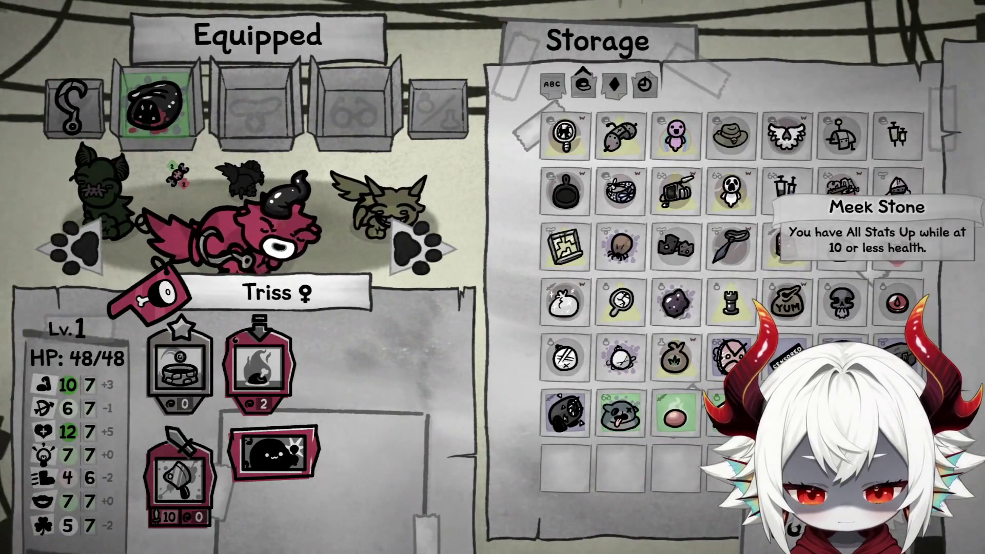
Equip Triss with Meek Stone, Debris and the Rook trinket from storage
left_click(909, 198)
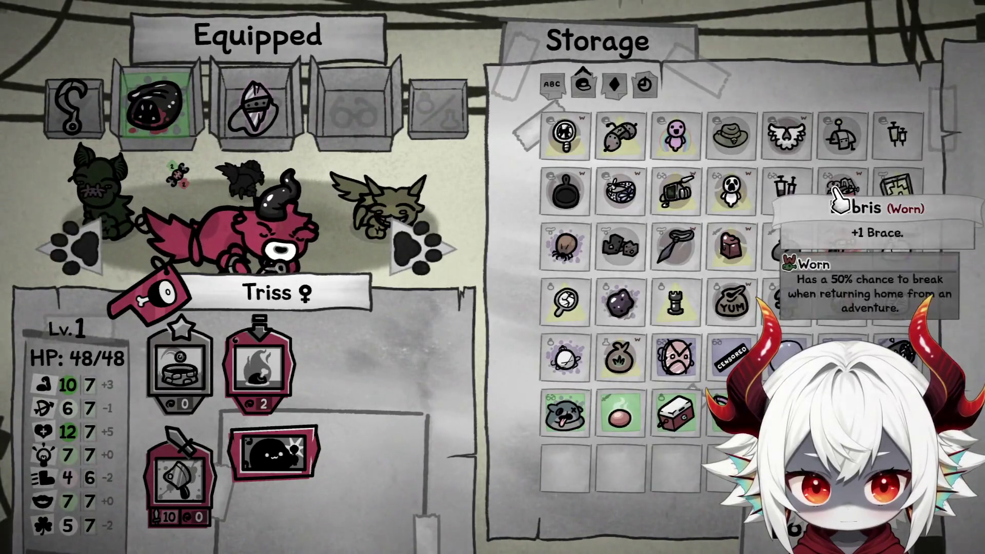
left_click(843, 198)
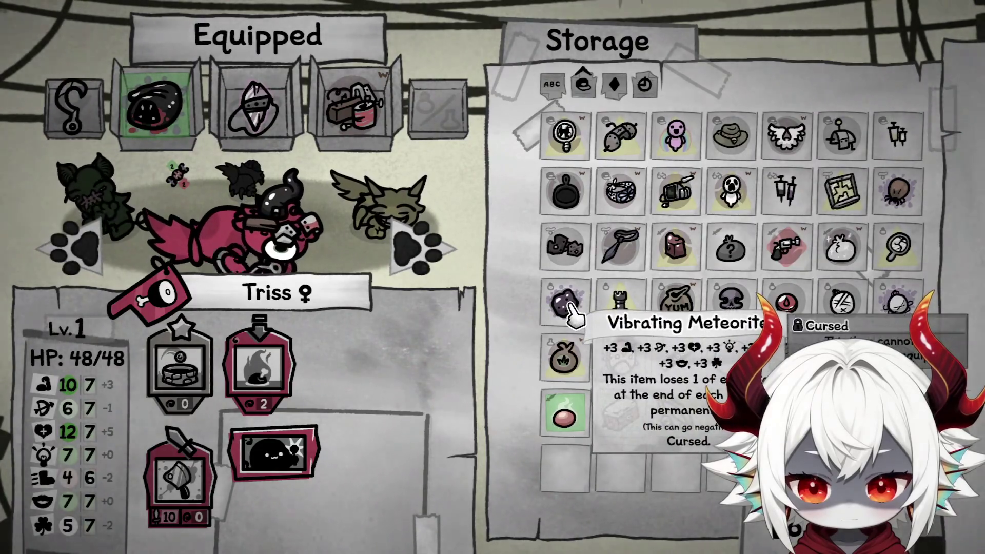
mouse_move(182, 183)
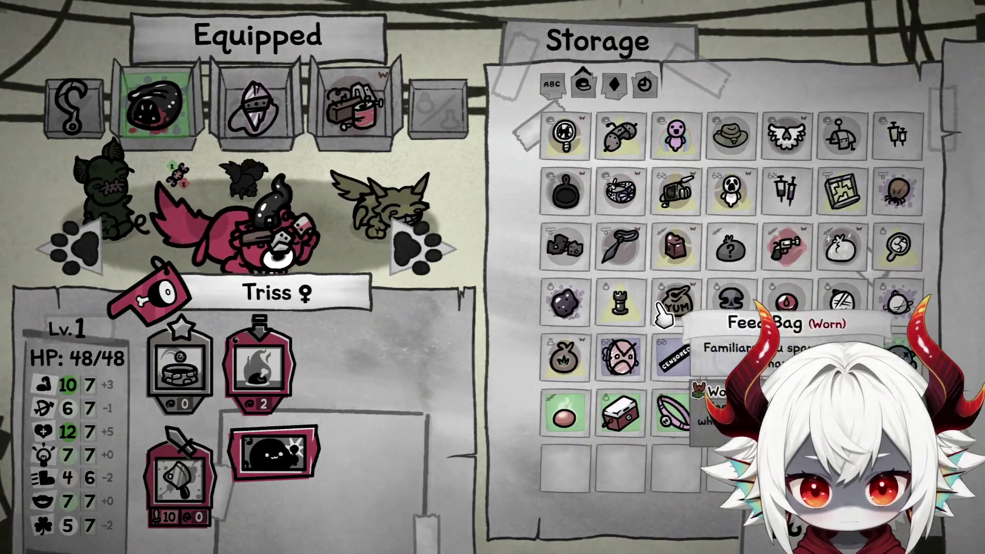
left_click(621, 319)
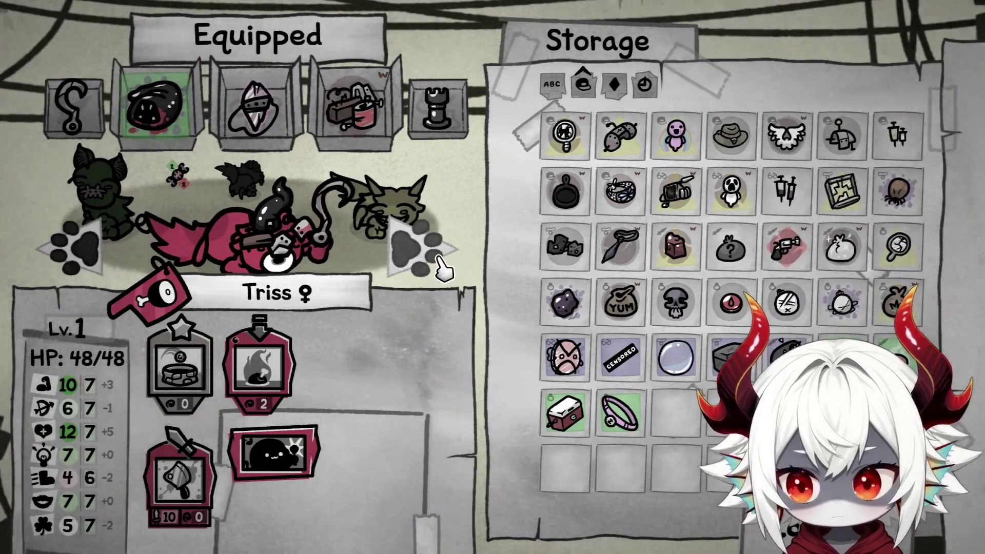
left_click(440, 261)
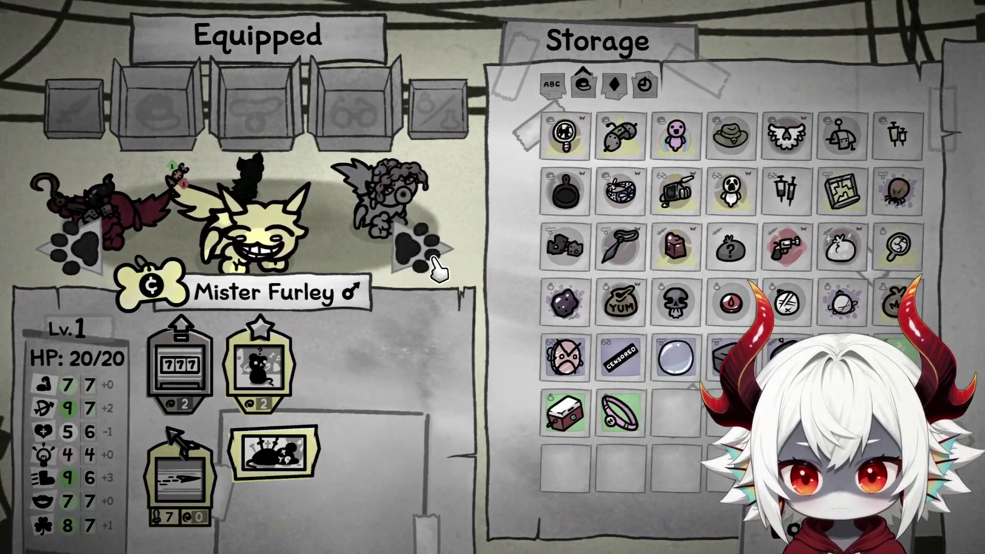
Browse the team's loadouts, then equip Soleil with the Bag of Grass
left_click(436, 264)
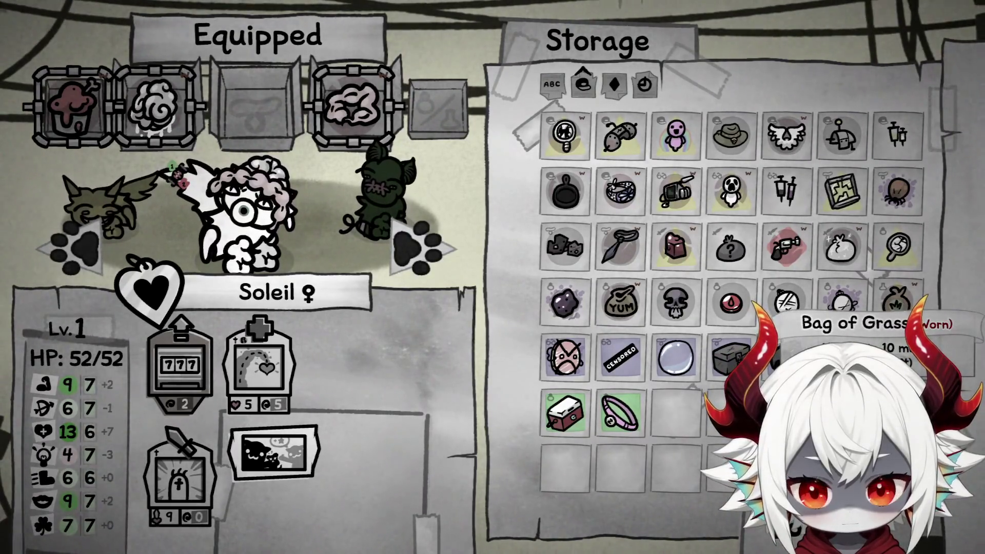
left_click(82, 266)
left_click(80, 264)
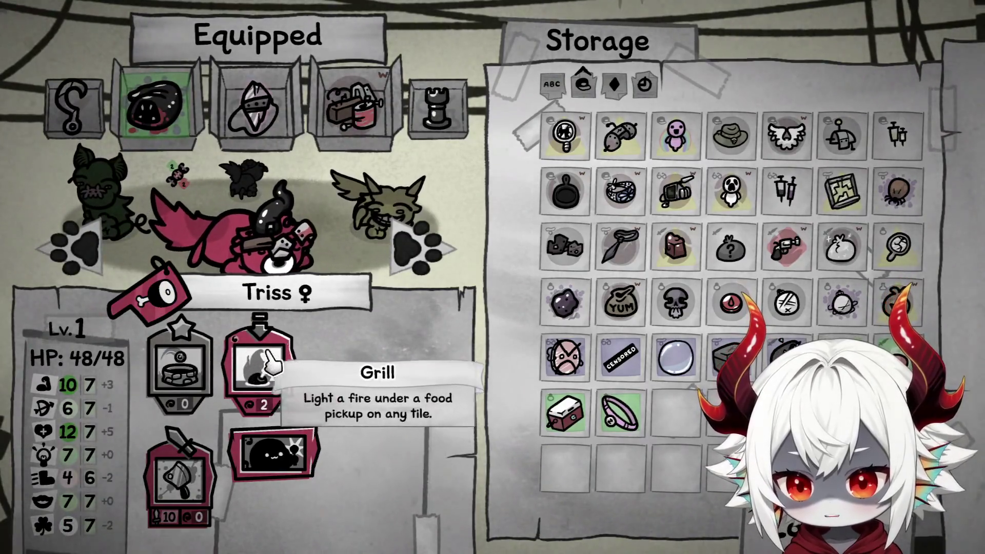
left_click(423, 270)
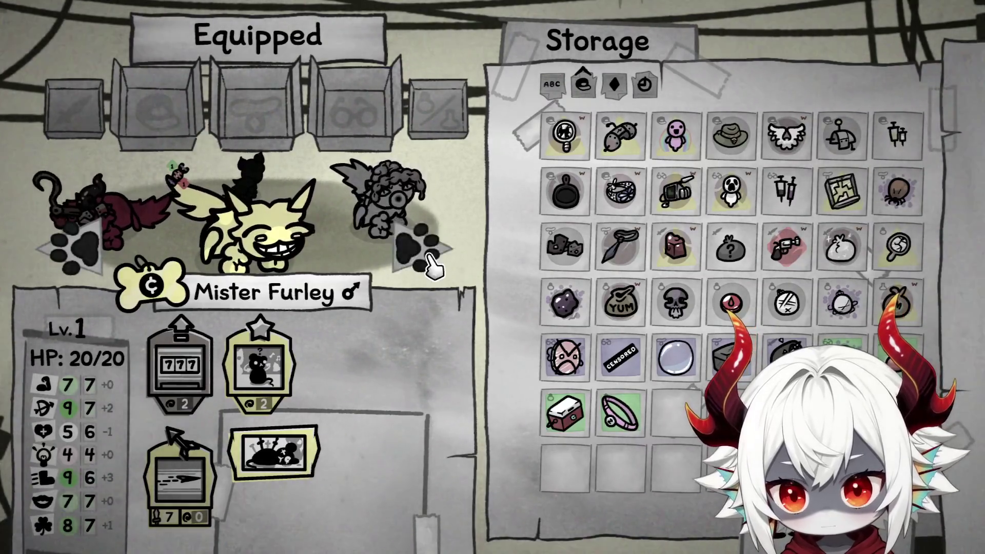
left_click(415, 259)
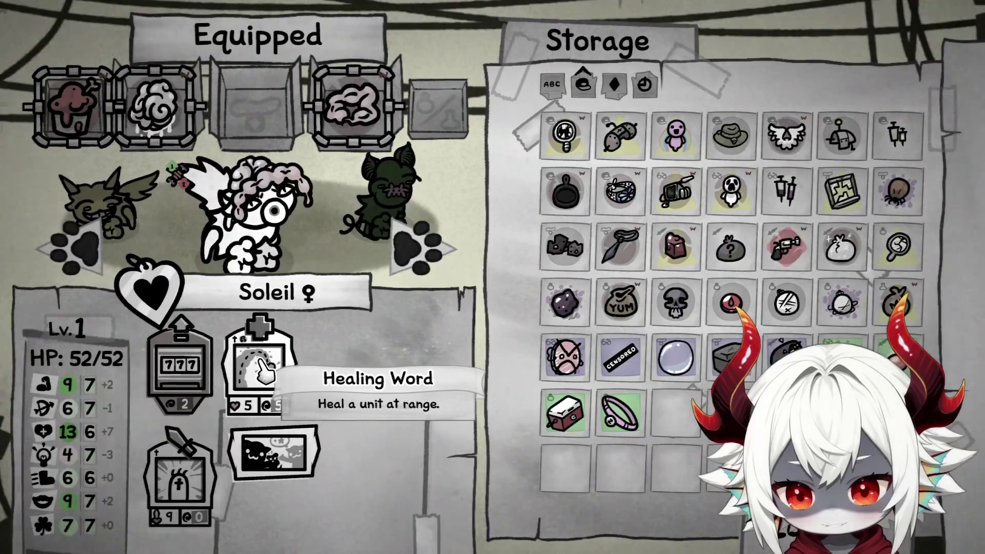
left_click(405, 262)
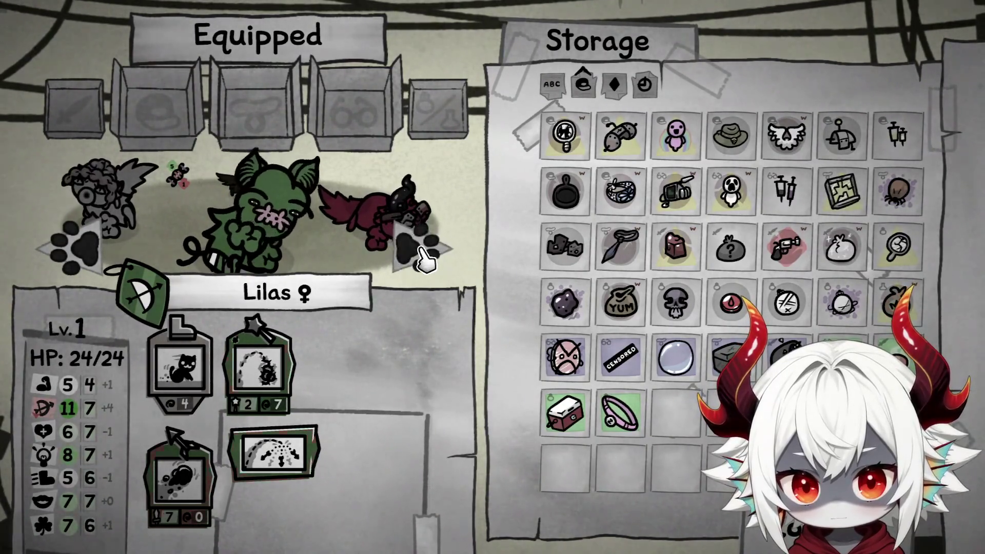
left_click(423, 252)
left_click(424, 251)
left_click(423, 252)
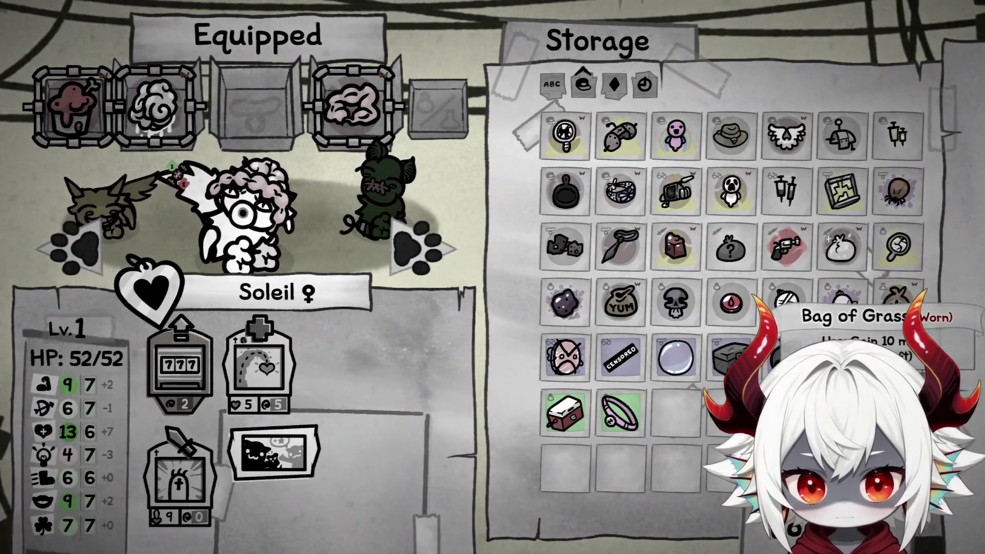
left_click(883, 307)
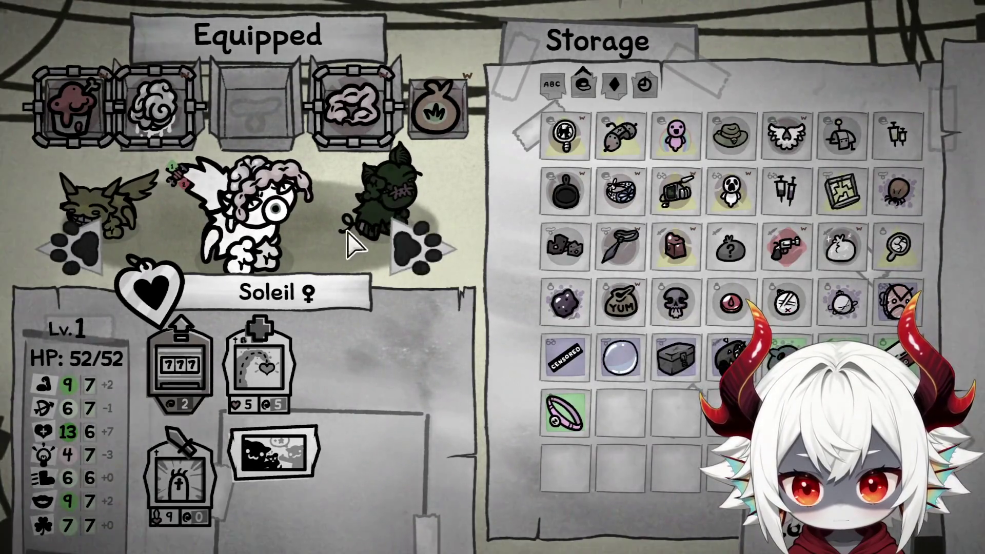
Give Lilas the Feed Bag and drag the Bag o' Stuff onto Mister Furley
left_click(413, 249)
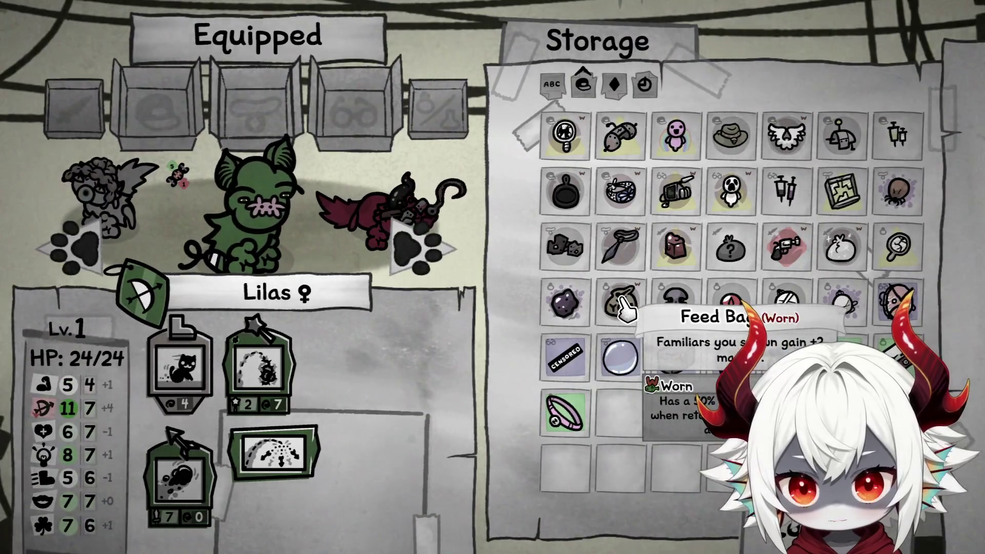
left_click(623, 307)
left_click(428, 259)
left_click(83, 253)
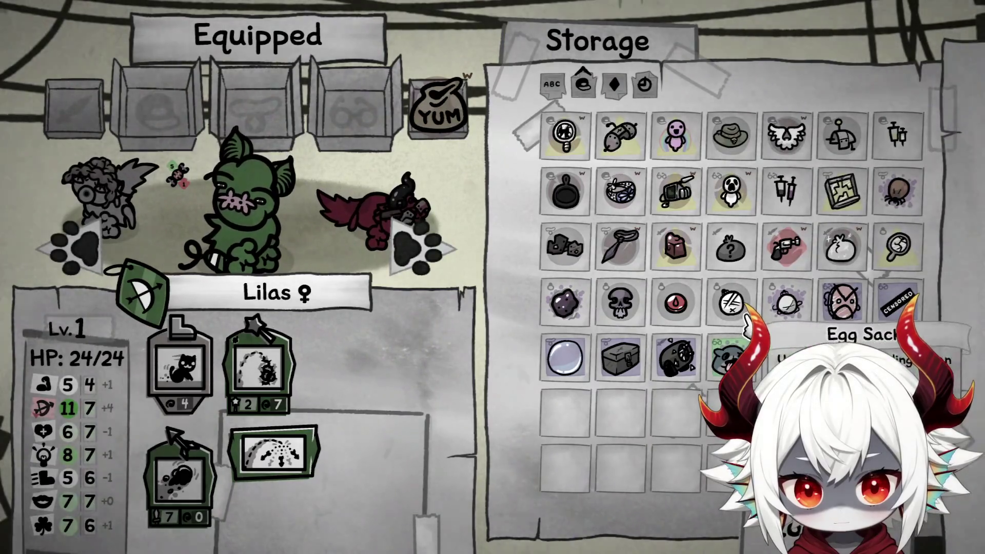
left_click(439, 263)
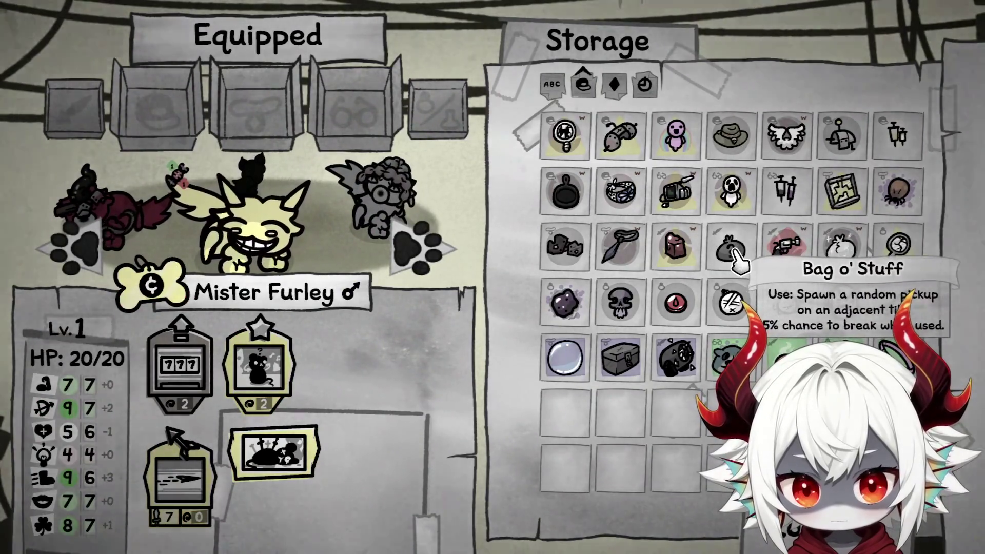
left_click_drag(733, 256, 333, 231)
Equip Lilas with the Revolver and cycle through the team back to her
left_click(420, 249)
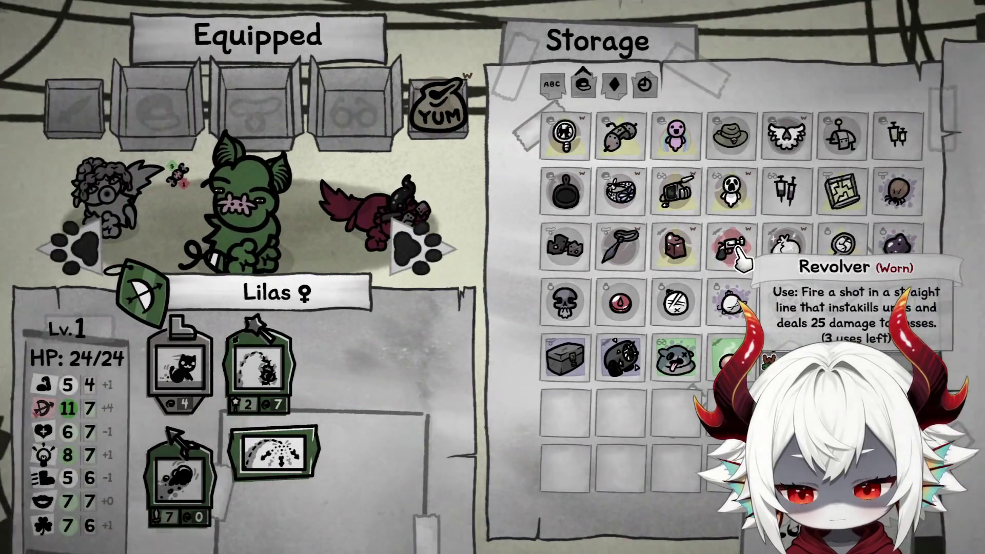
left_click_drag(740, 259, 430, 252)
left_click(419, 254)
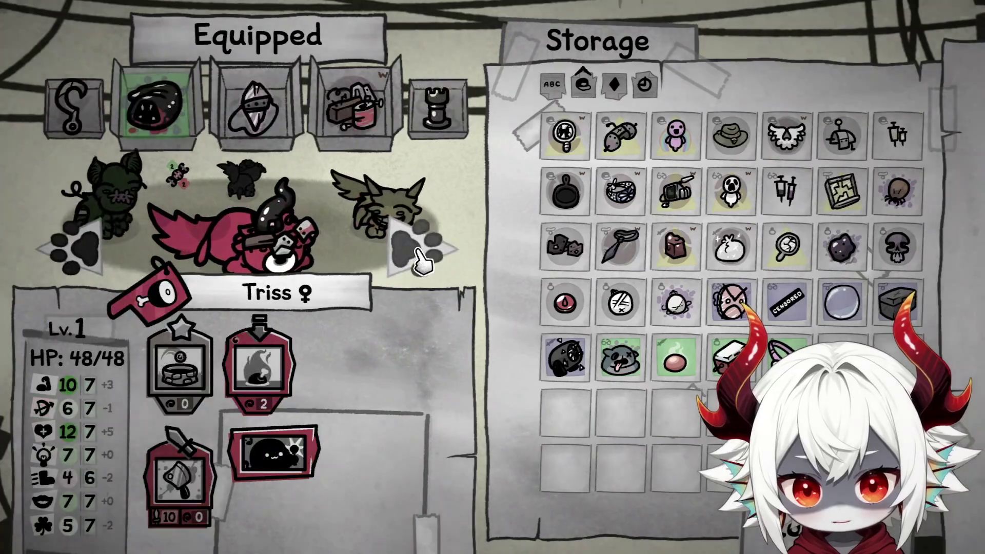
left_click(420, 253)
left_click(420, 254)
left_click(420, 254)
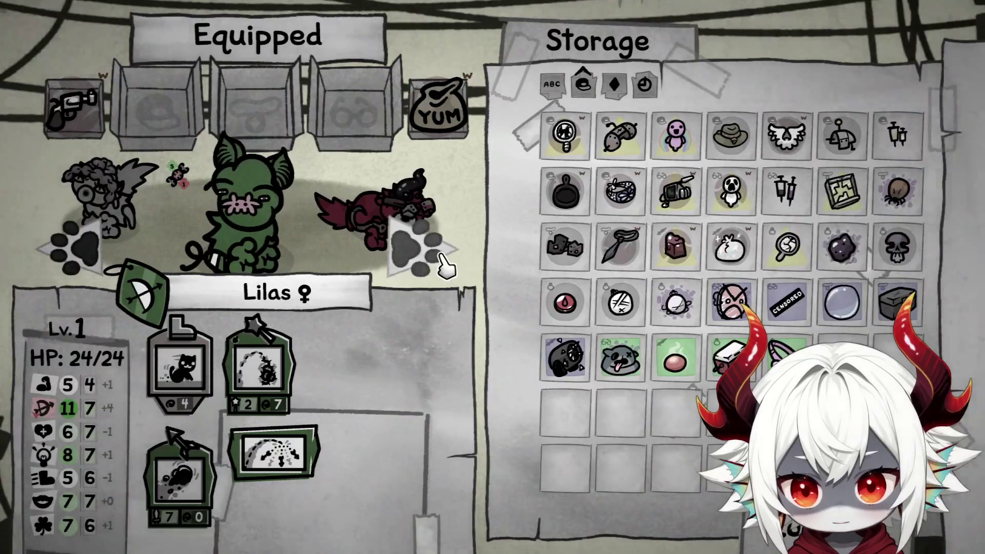
Equip Mister Furley with the Training Band and Man's Tie
left_click(419, 252)
left_click(420, 251)
left_click(628, 198)
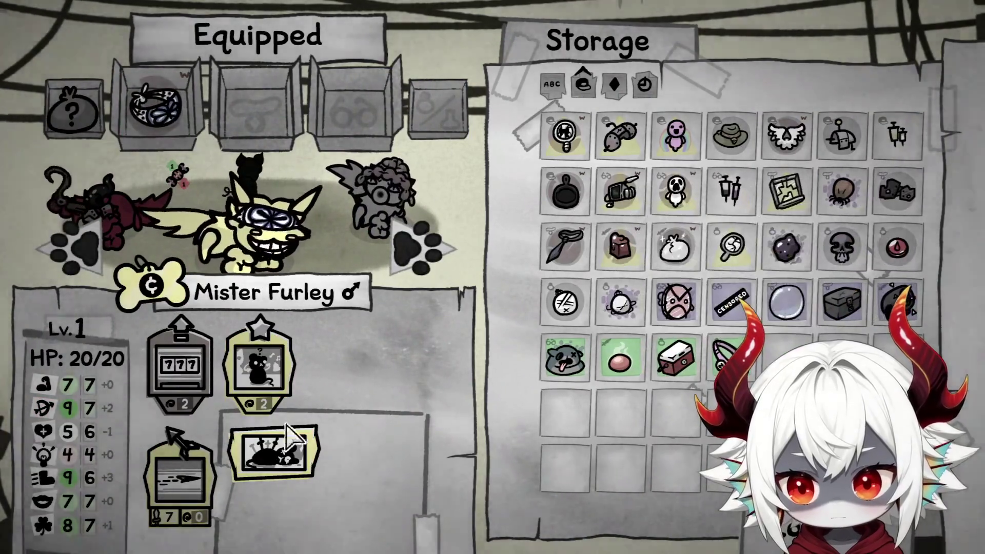
mouse_move(280, 456)
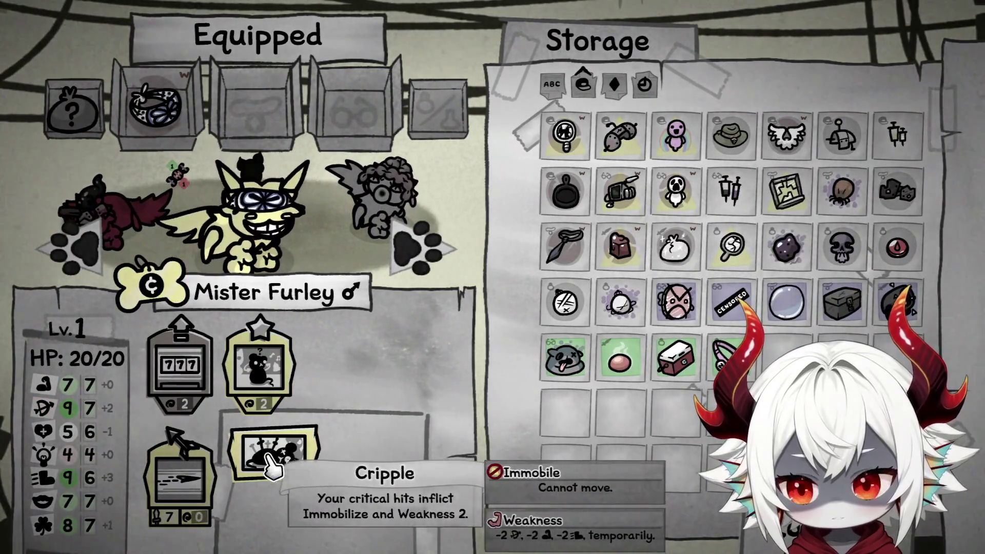
mouse_move(77, 534)
mouse_move(188, 379)
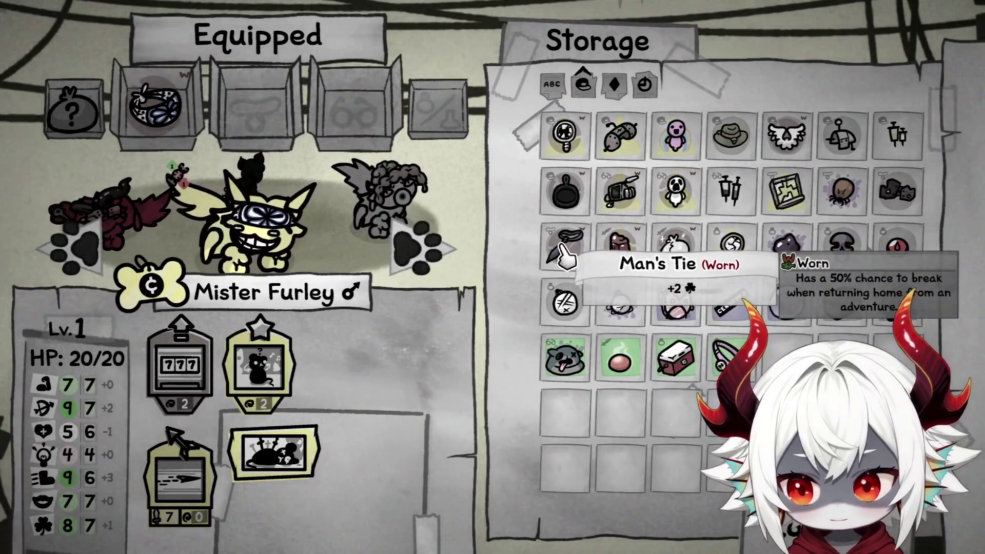
left_click(564, 252)
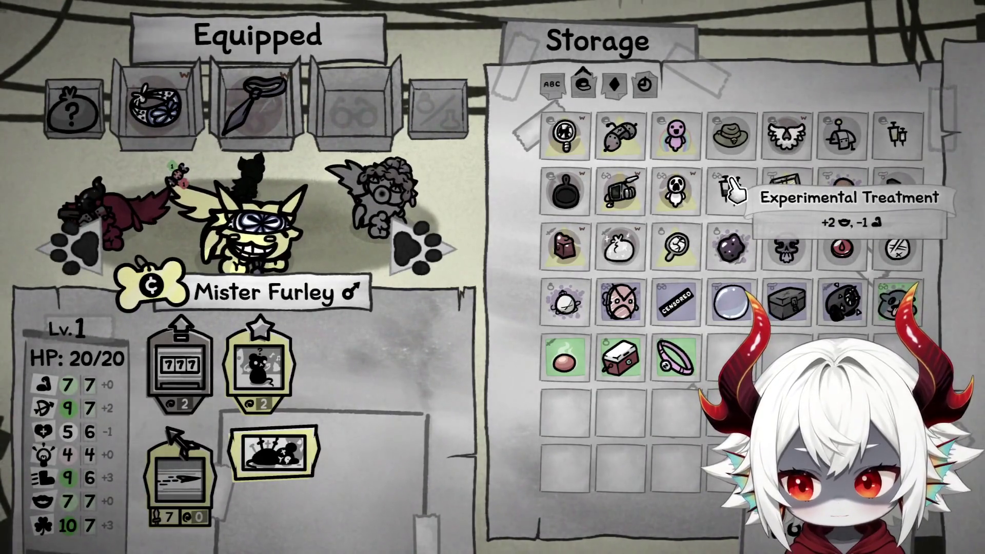
Return to Lilas and equip her with the Charming Baby
left_click(427, 259)
left_click(427, 259)
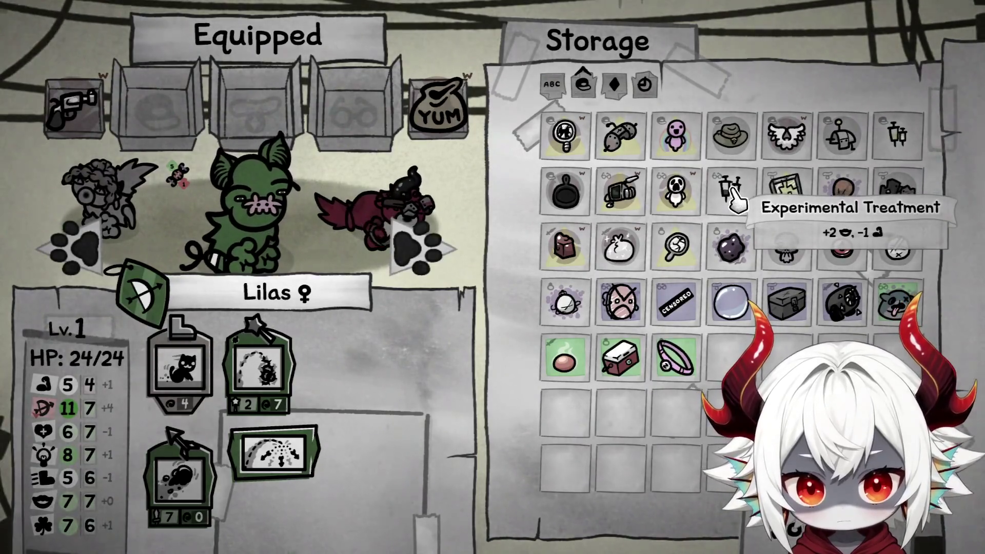
left_click(676, 149)
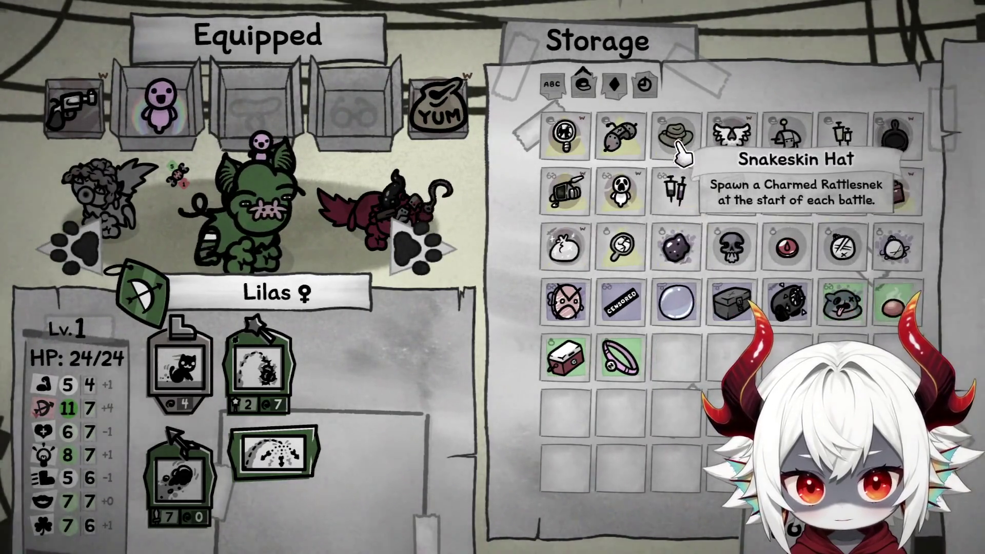
Equip Lilas with the Scary Baby from Storage
left_click(620, 192)
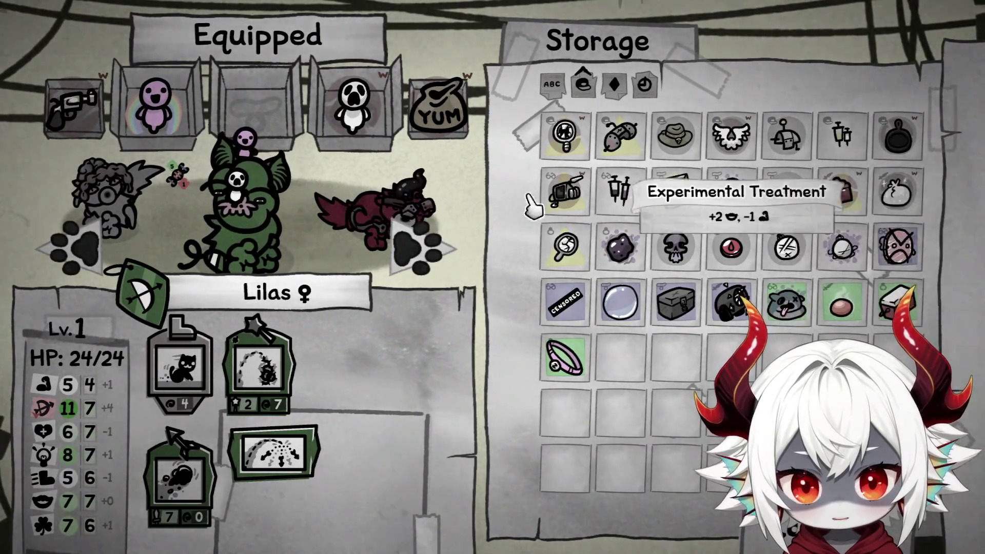
left_click(410, 244)
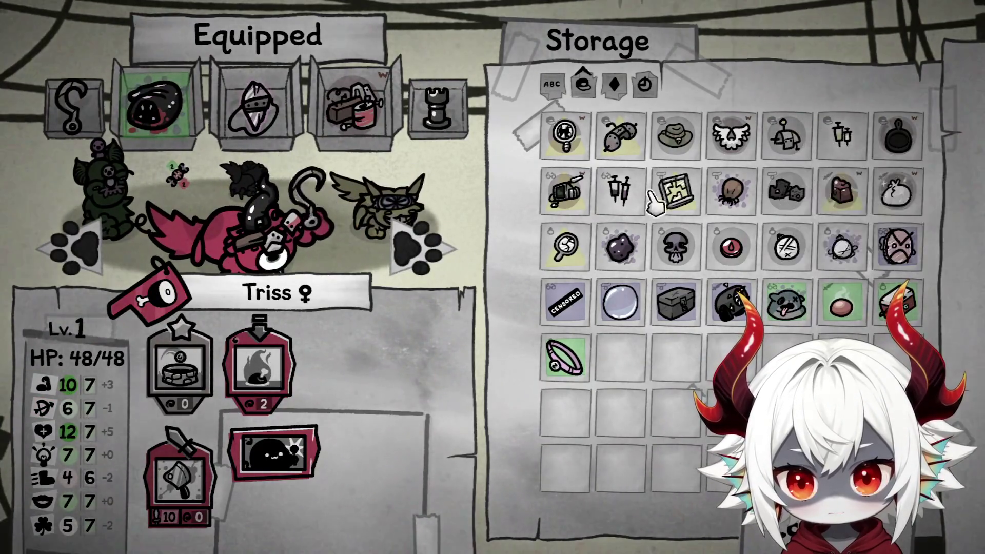
left_click(88, 252)
Cycle through the team's loadouts, checking Mister Furley, Soleil and Lilas
left_click(86, 251)
left_click(87, 250)
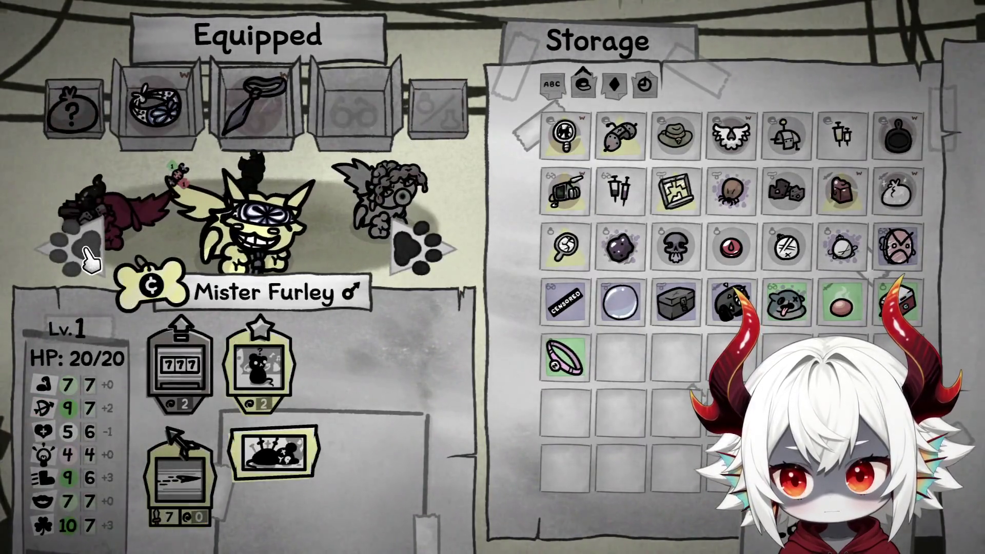
left_click(423, 268)
left_click(427, 279)
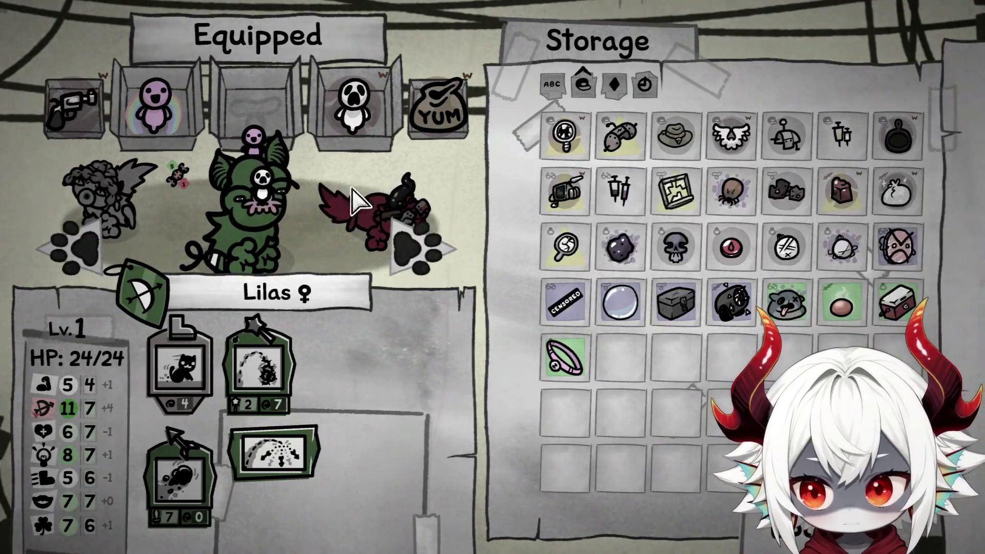
mouse_move(182, 189)
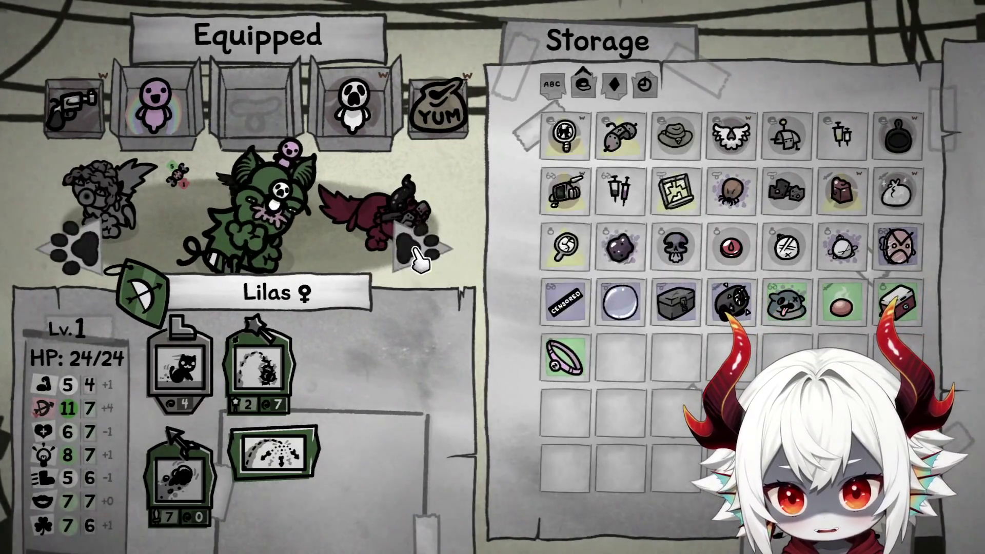
left_click(411, 248)
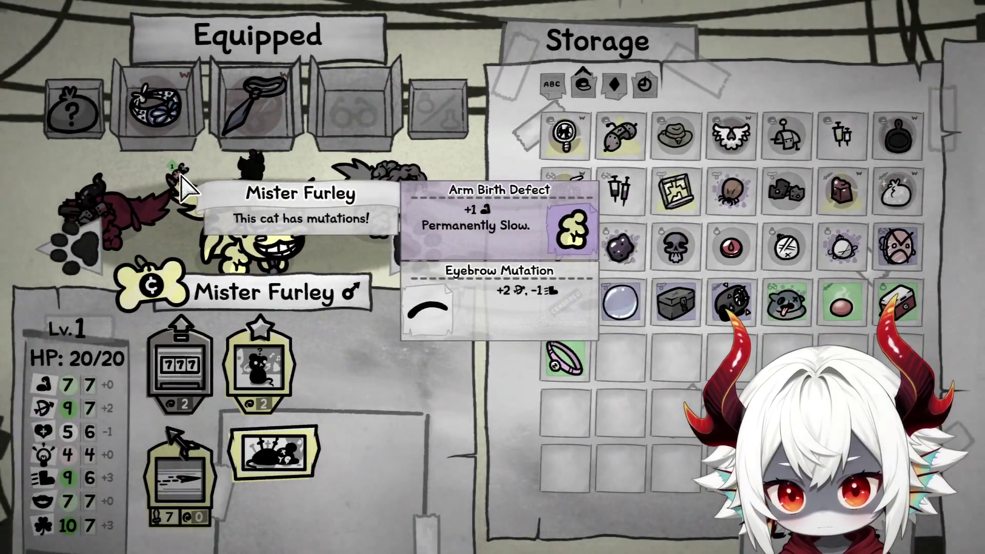
Bring up Mister Furley's loadout and give him the Energy Transmitter
key("Left")
mouse_move(184, 169)
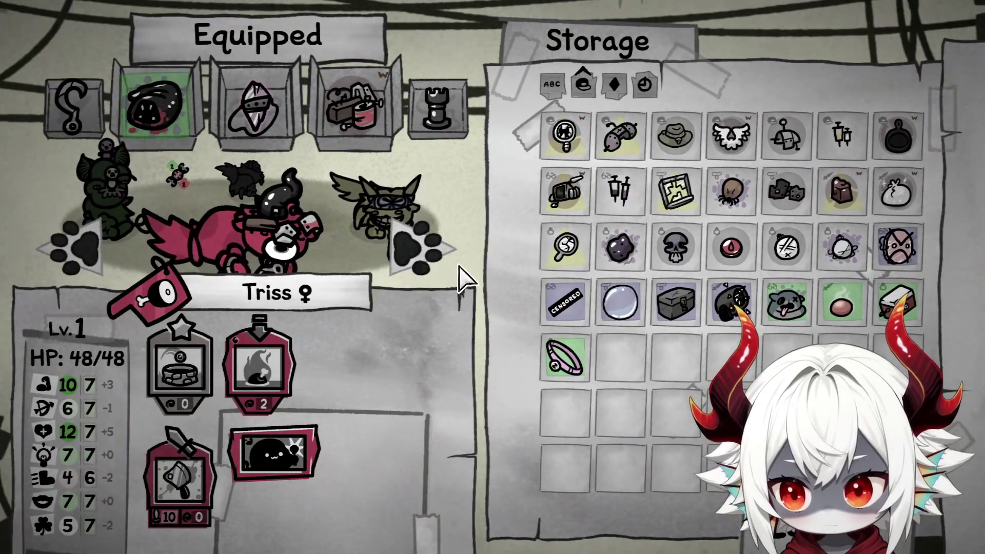
left_click(440, 257)
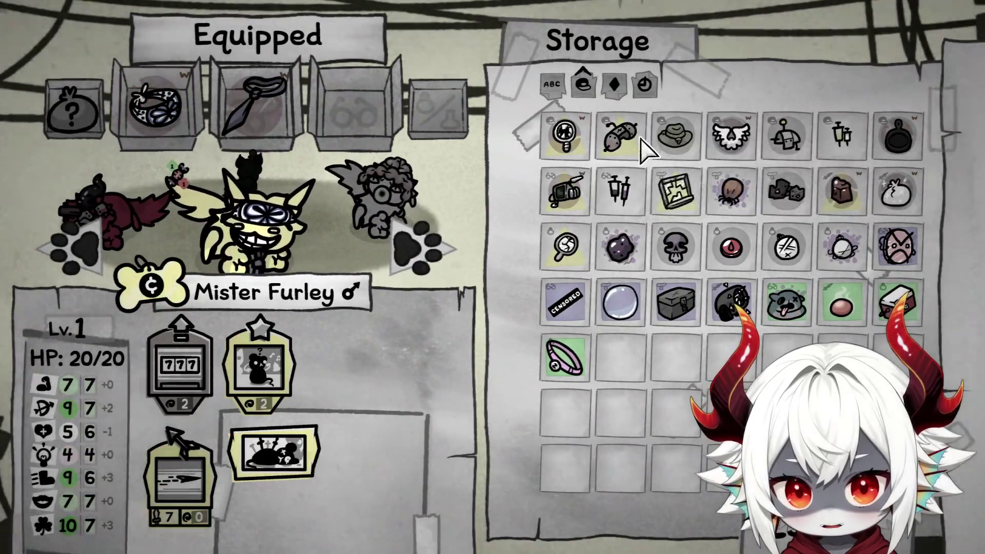
mouse_move(564, 193)
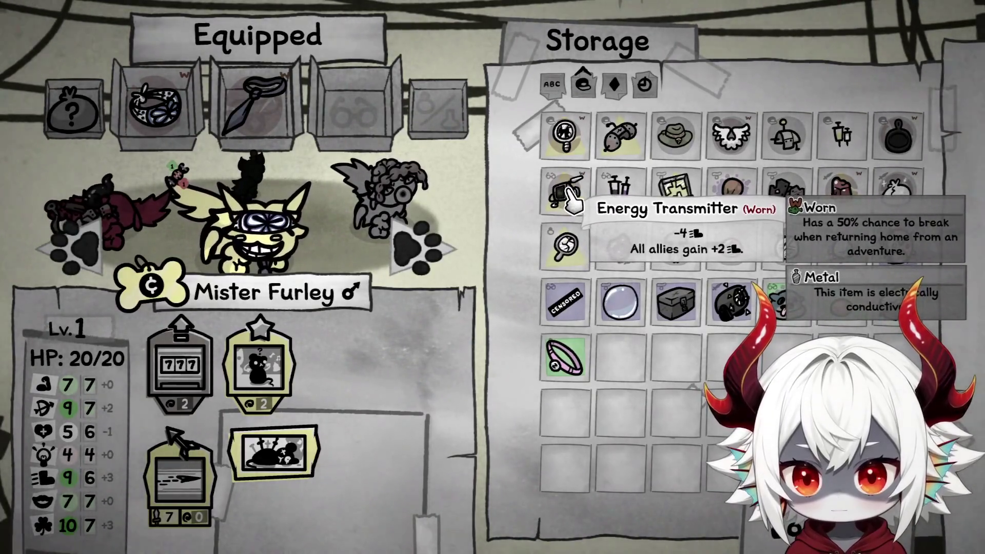
left_click(564, 194)
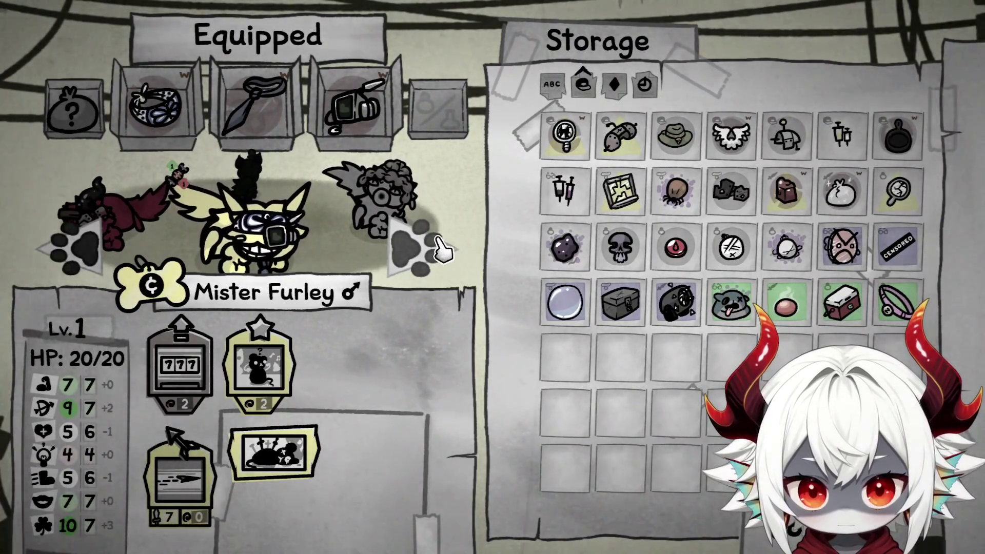
left_click(438, 244)
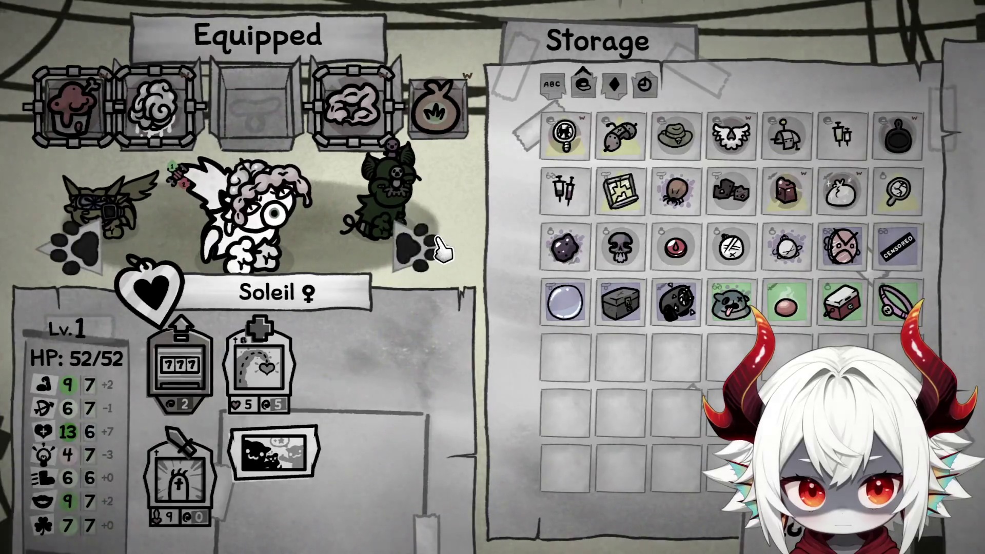
Browse the team's loadouts, inspecting Mister Furley's and Lilas's items
left_click(440, 248)
left_click(440, 248)
left_click(436, 248)
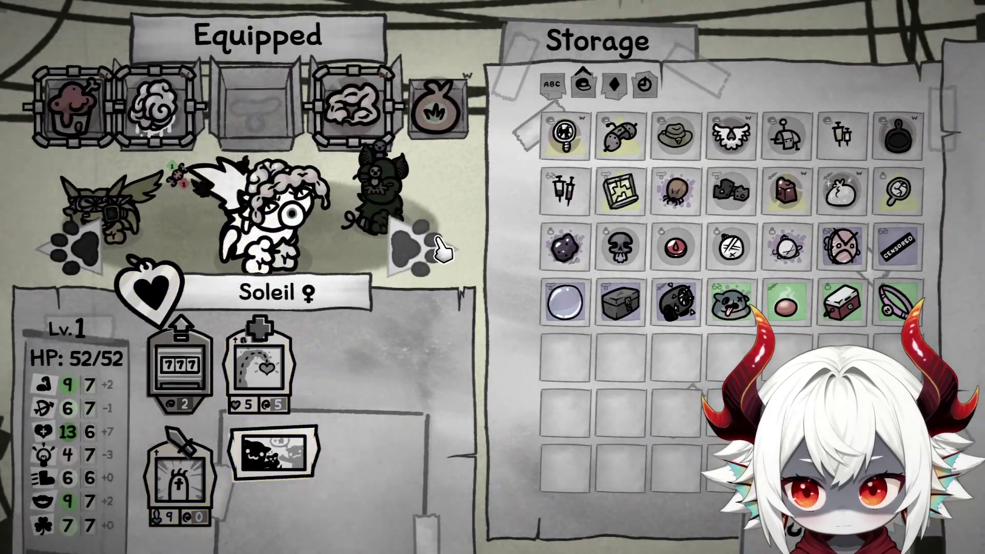
left_click(95, 252)
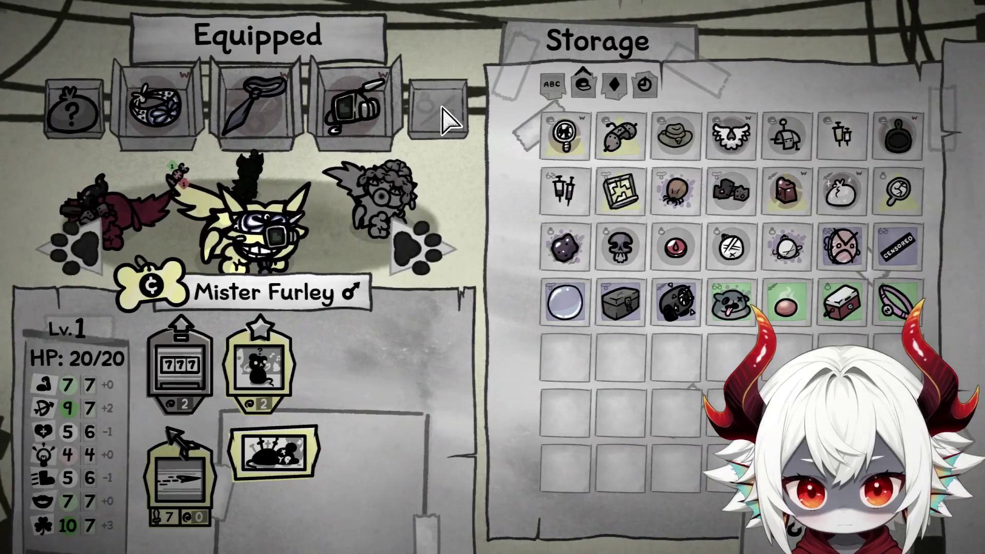
mouse_move(676, 249)
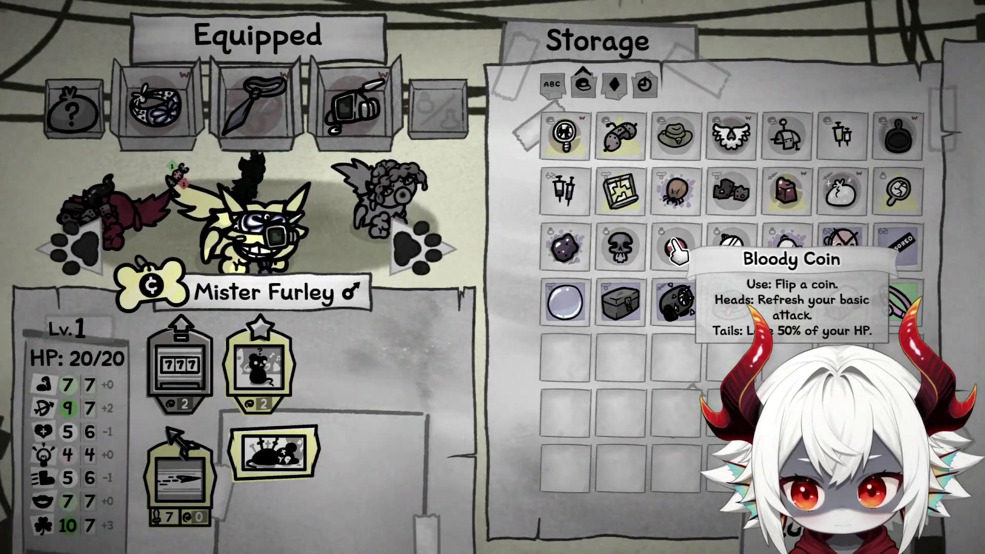
mouse_move(279, 382)
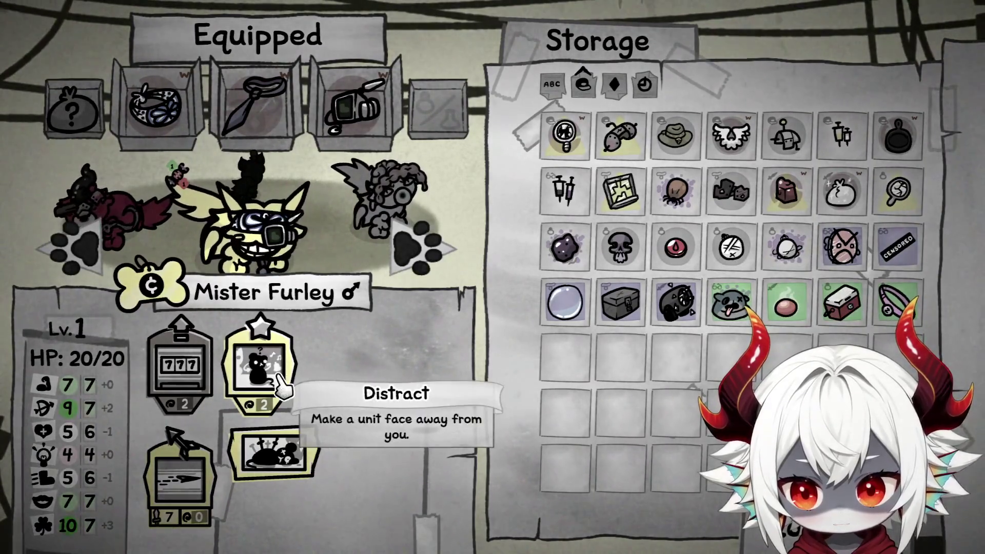
mouse_move(46, 387)
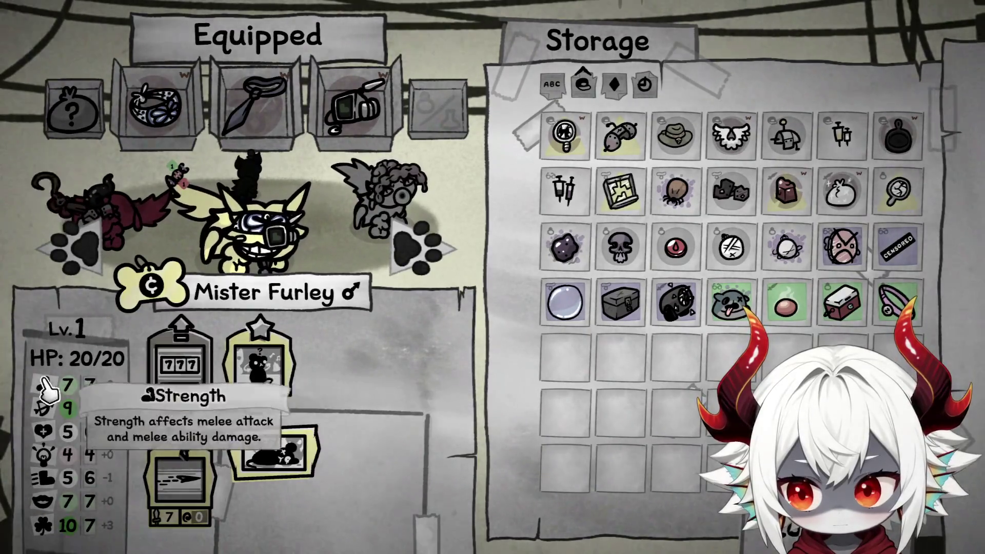
mouse_move(730, 257)
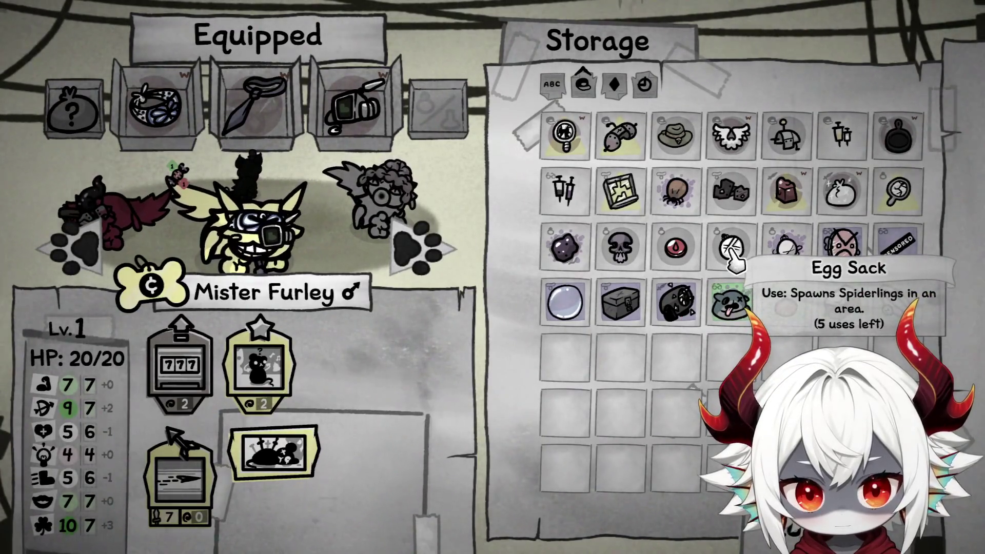
left_click(415, 247)
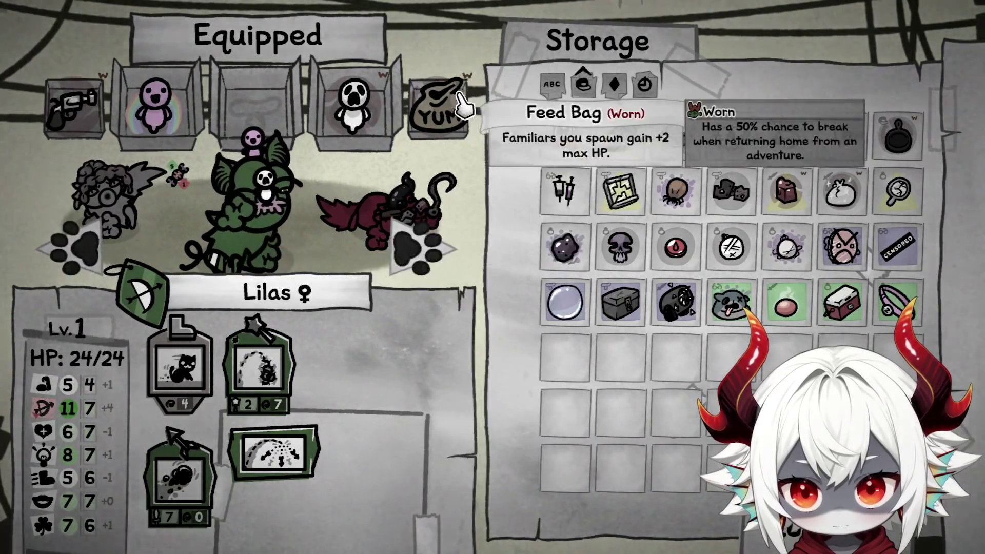
Cycle through the cats back to Mister Furley's loadout
mouse_move(734, 255)
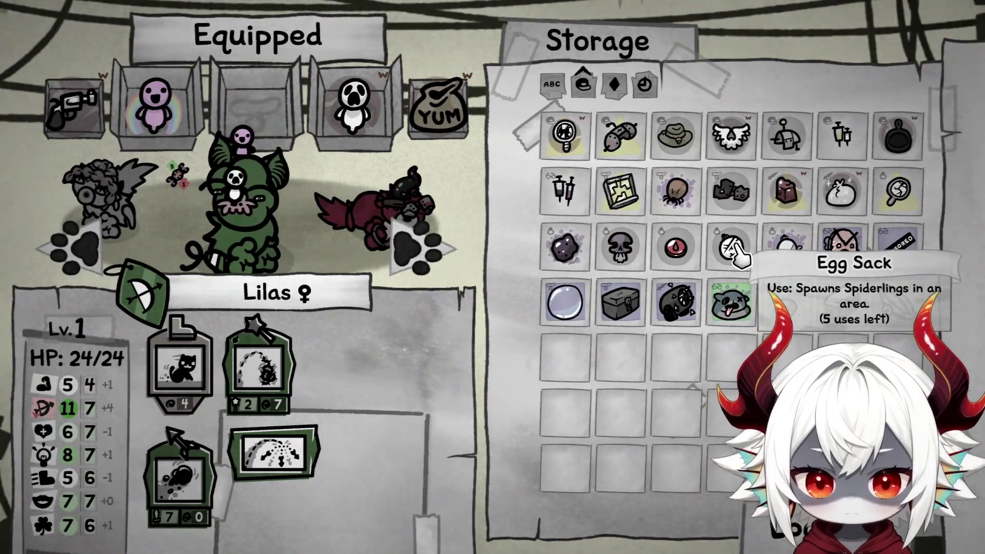
mouse_move(796, 259)
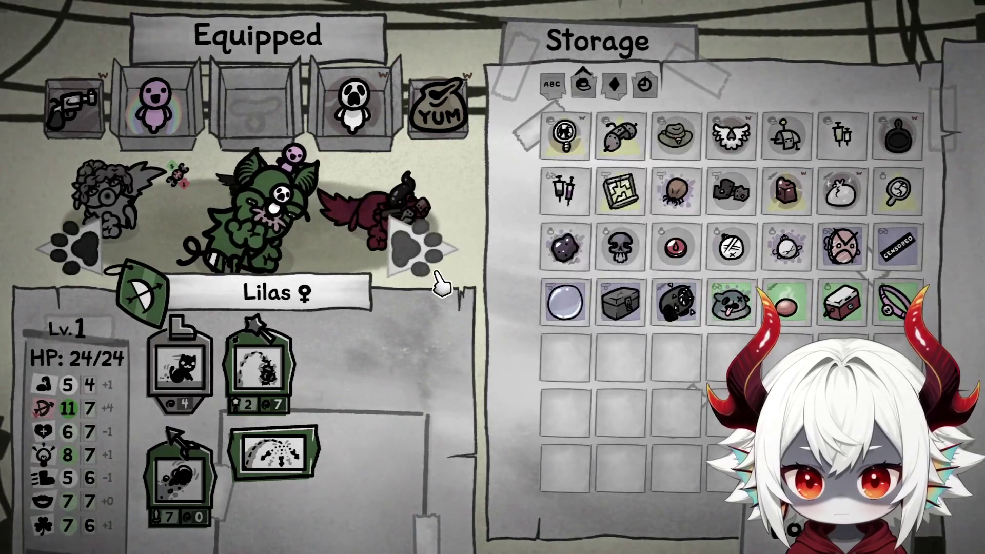
left_click(408, 268)
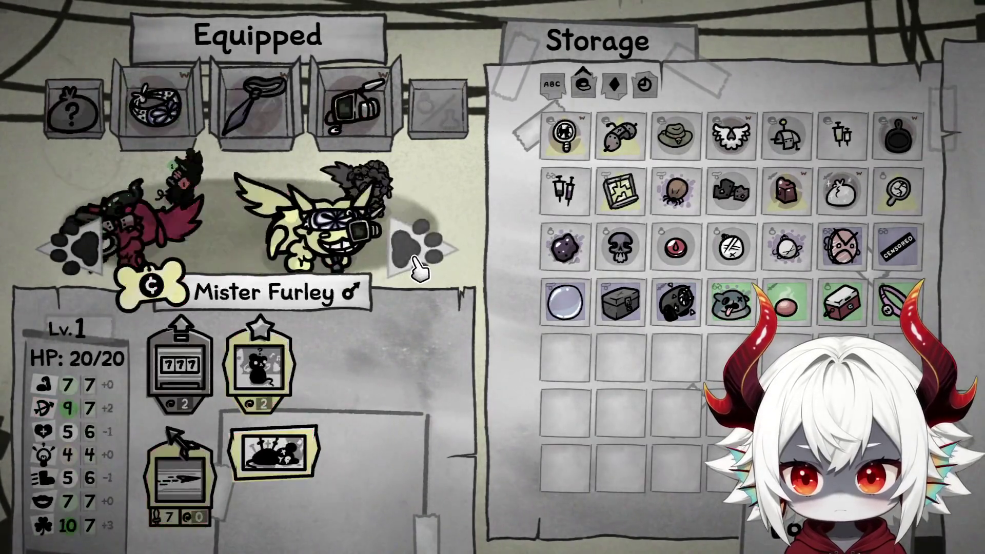
left_click(418, 265)
left_click(87, 254)
left_click(87, 254)
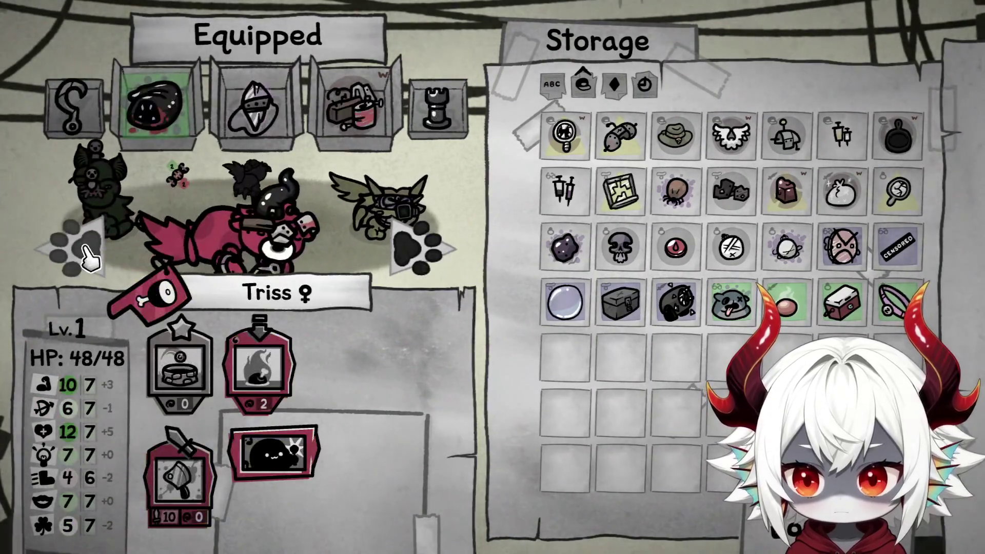
left_click(87, 254)
left_click(87, 254)
left_click(87, 254)
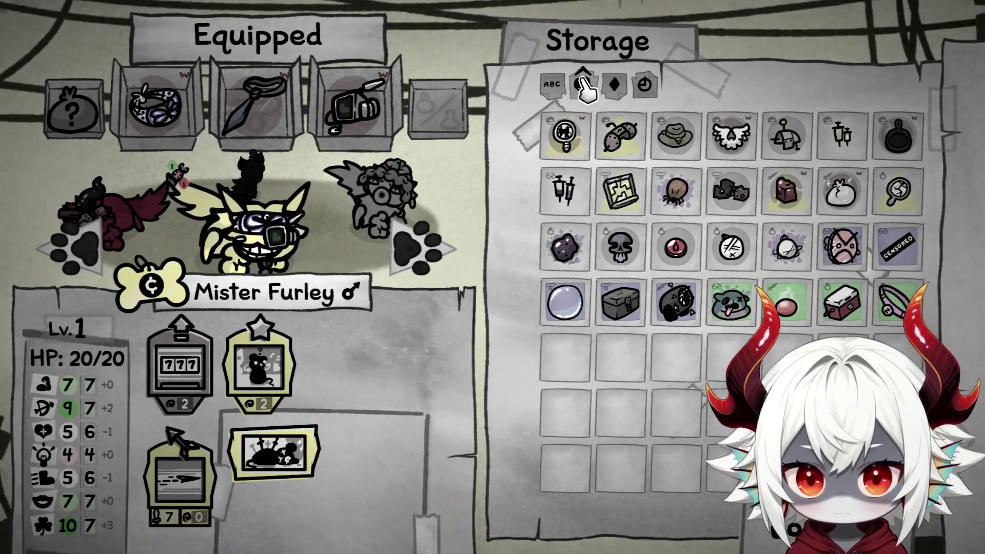
Re-sort Storage, equip the Bloody Coin on Mister Furley, and embark to the act map
left_click(585, 90)
left_click(585, 90)
left_click(584, 86)
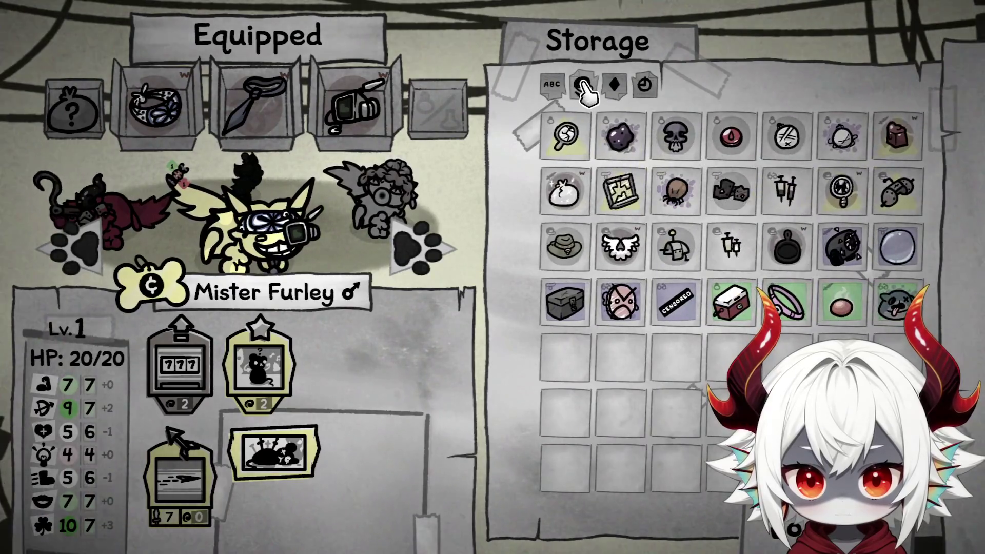
left_click(584, 87)
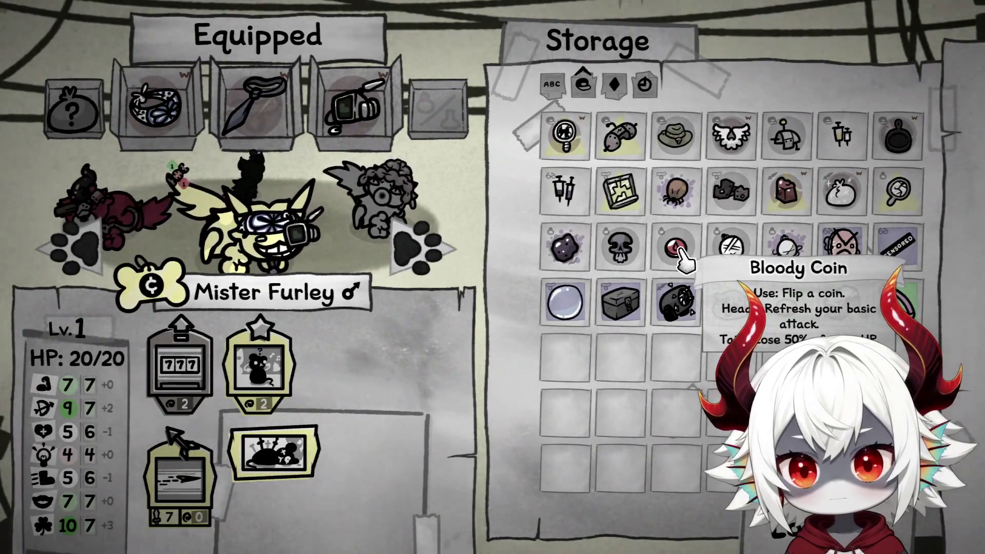
left_click(679, 251)
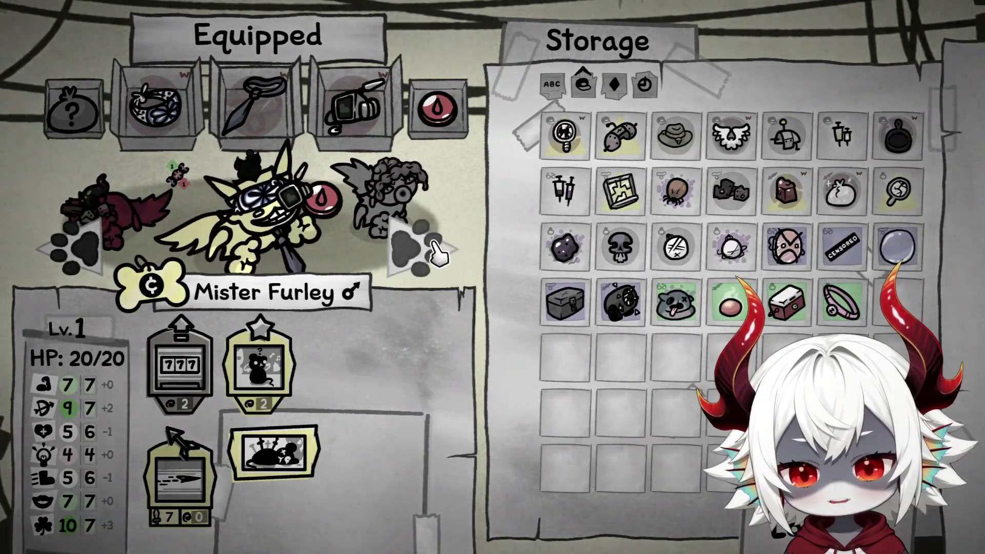
left_click(429, 259)
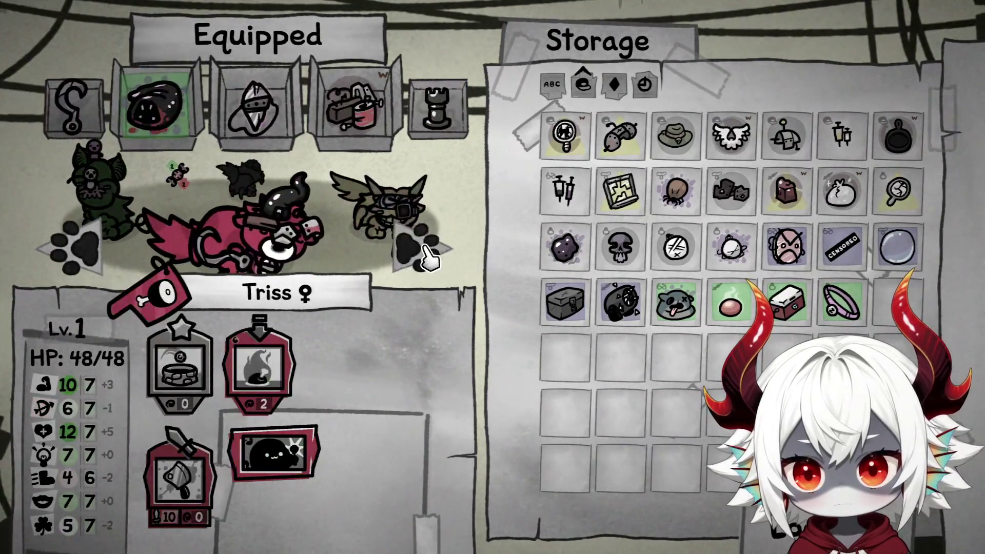
left_click(799, 530)
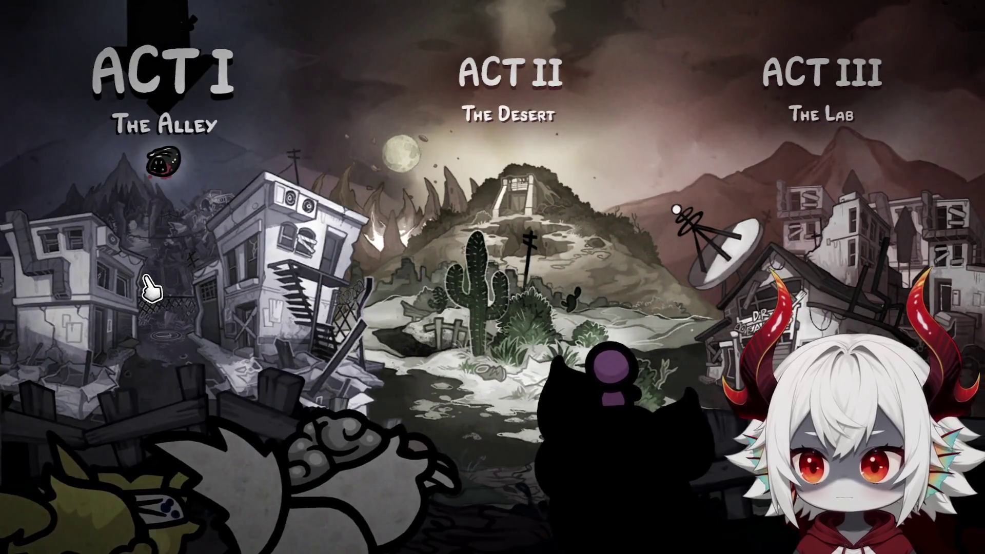
Choose Act I The Alley, skip the party intro, and enter the first skull-node battle
left_click(149, 288)
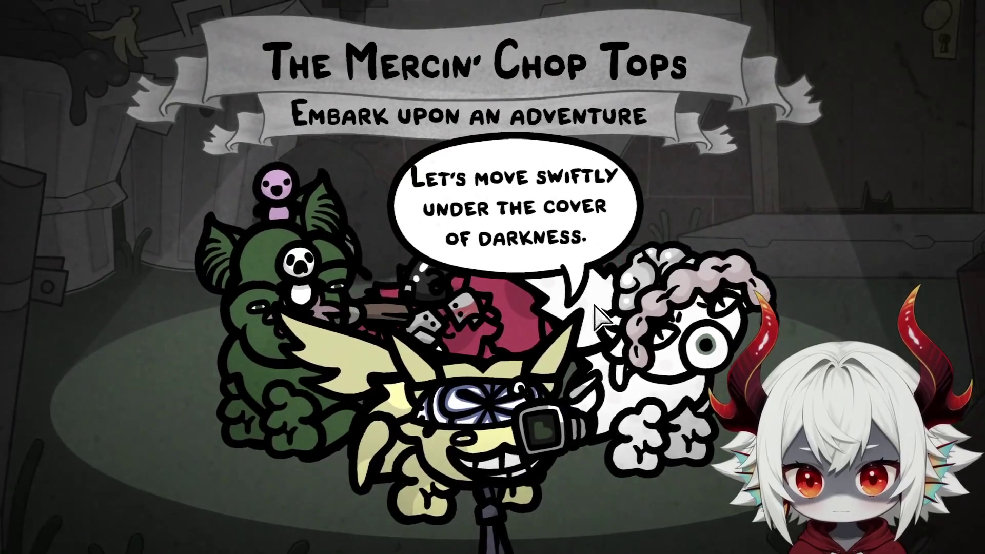
left_click(594, 318)
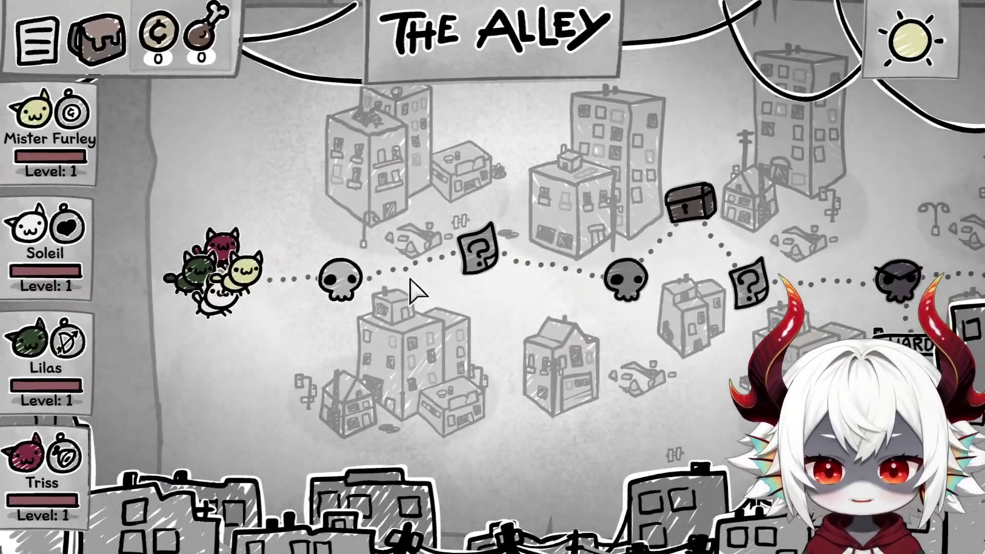
left_click(339, 279)
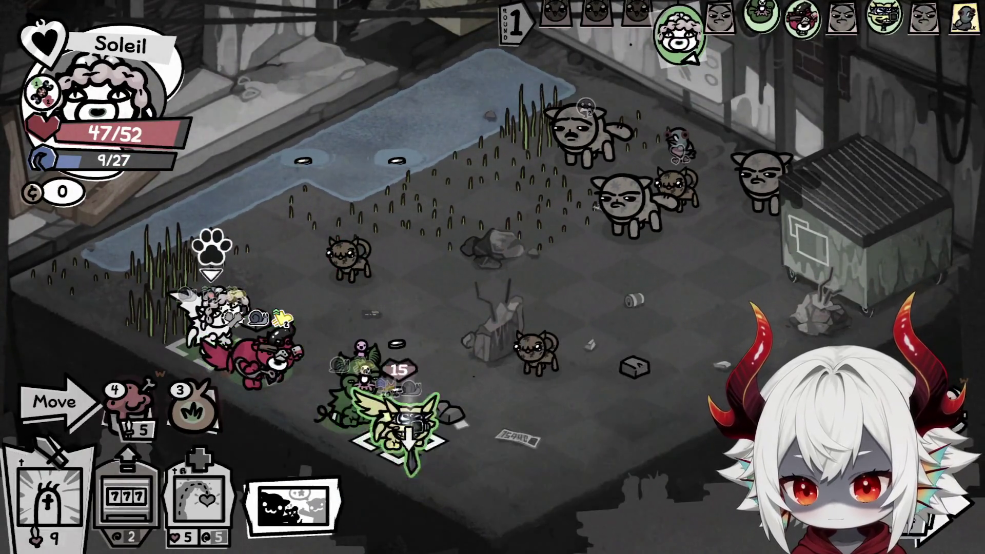
Have Soleil attack the adjacent kitten and preview her healing ability's range
mouse_move(308, 536)
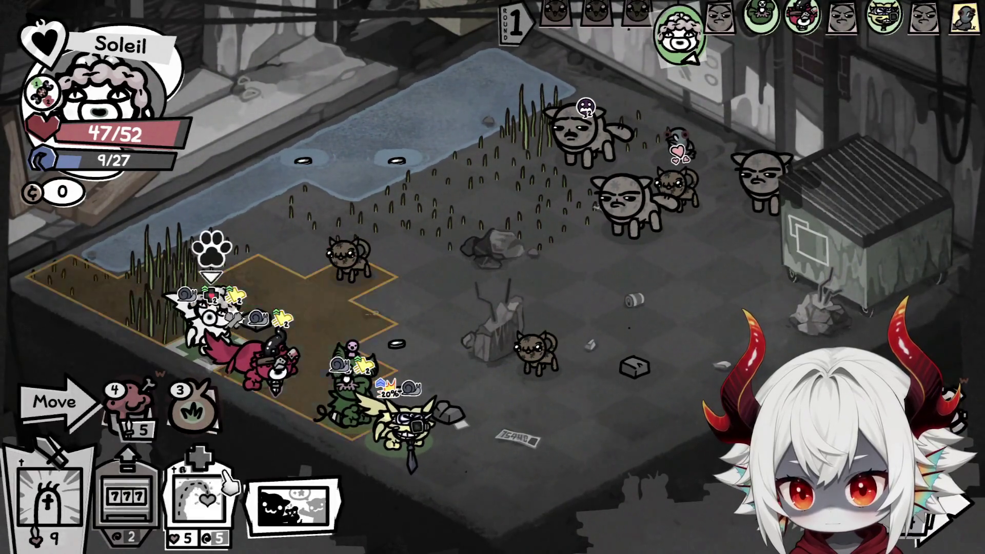
mouse_move(282, 513)
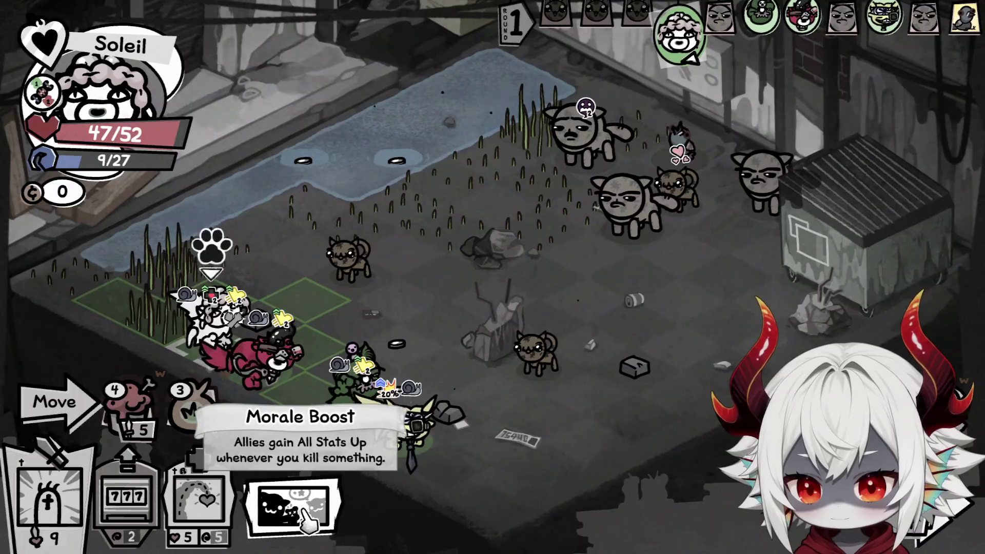
left_click(350, 277)
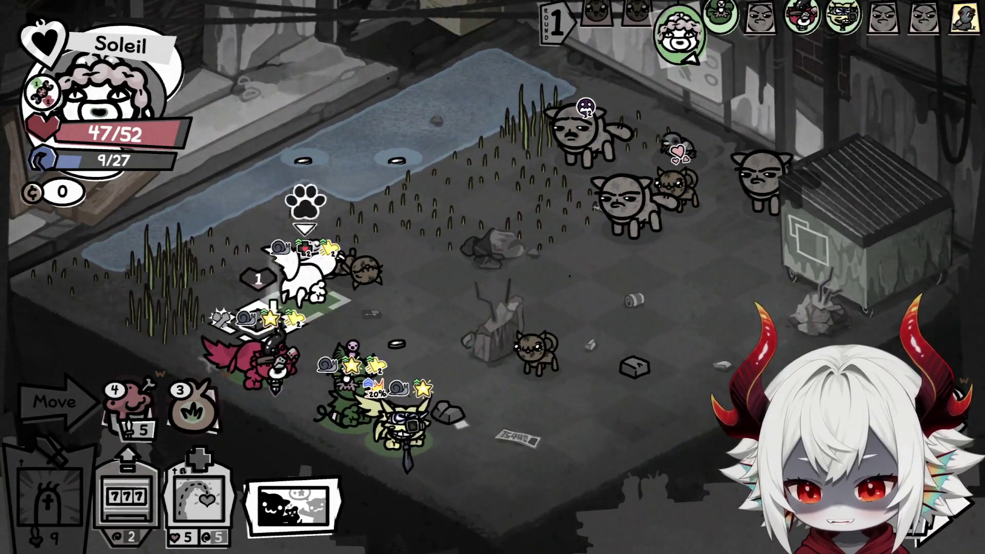
left_click(192, 513)
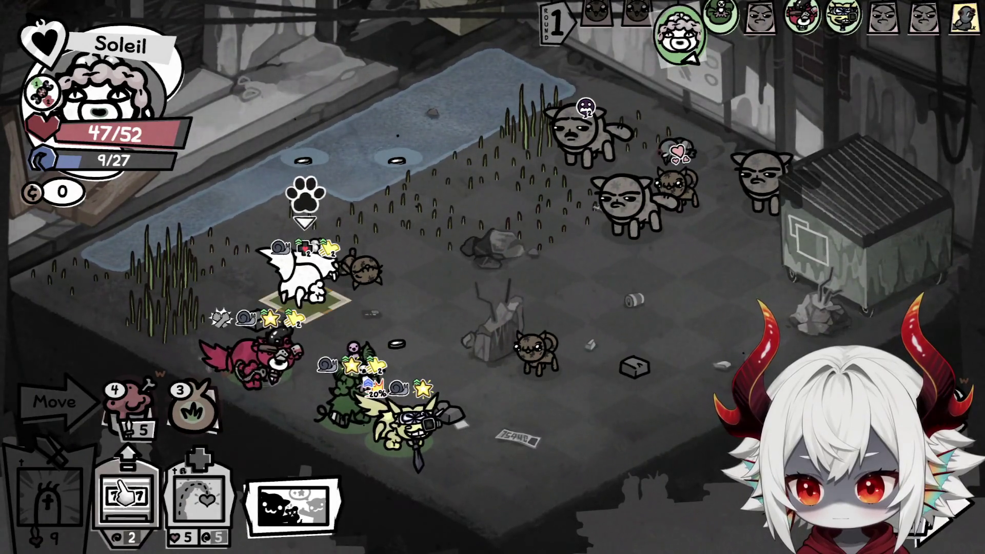
Cast Gamble four times to spend Soleil's mana, then end her turn
left_click(125, 496)
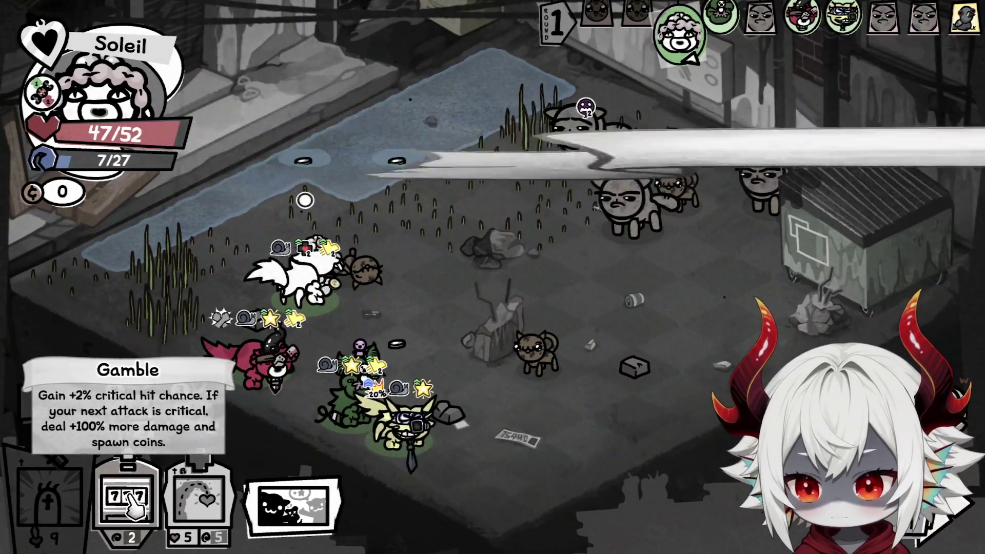
left_click(133, 497)
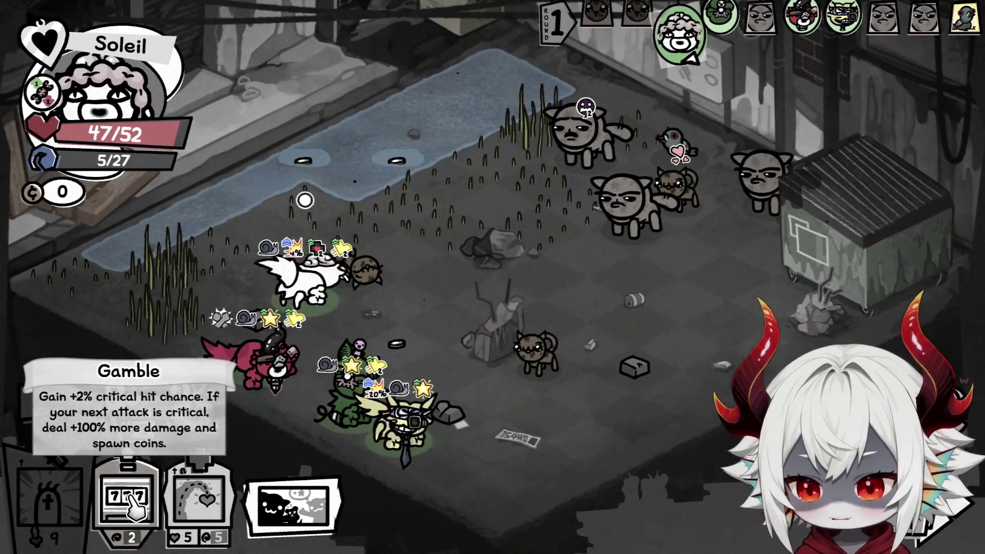
left_click(130, 496)
left_click(131, 497)
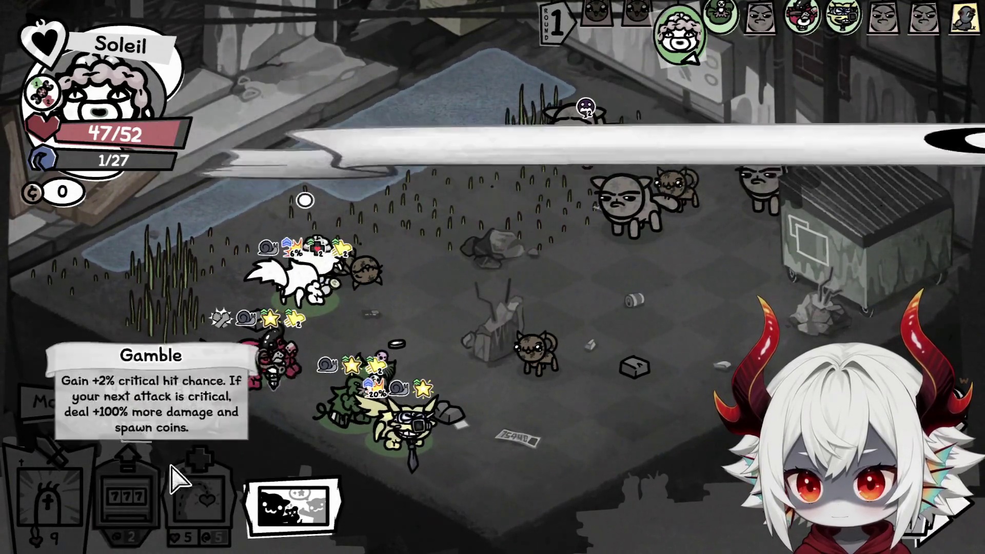
key("space")
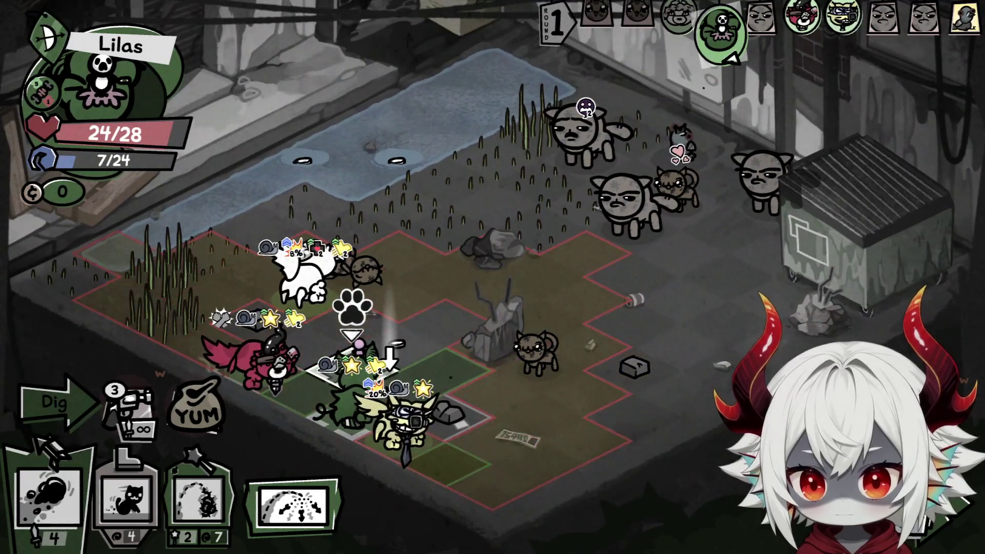
Have Lilas strike the grey kitten, then fire Bramble Shot at the grey Tom Tom cat
left_click(351, 319)
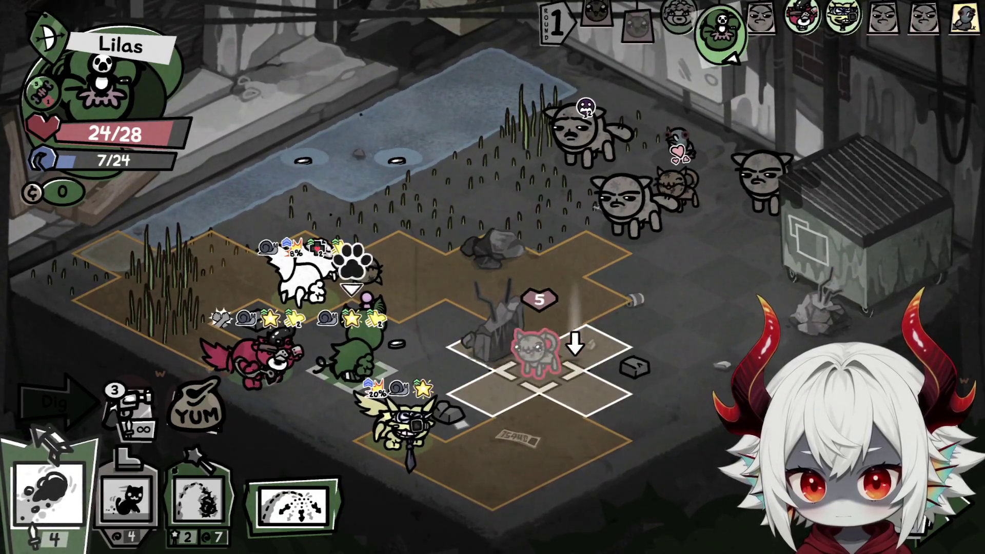
left_click(541, 348)
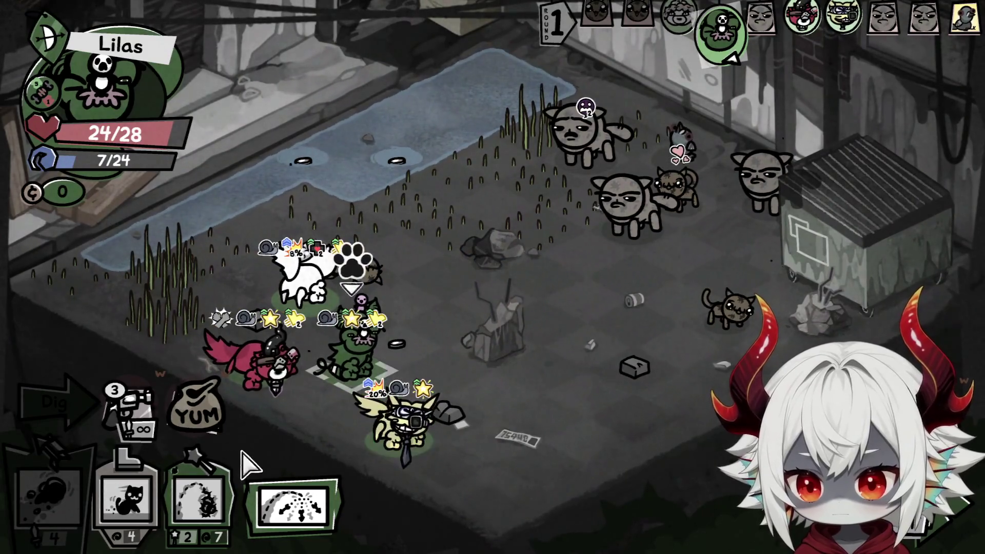
left_click(198, 500)
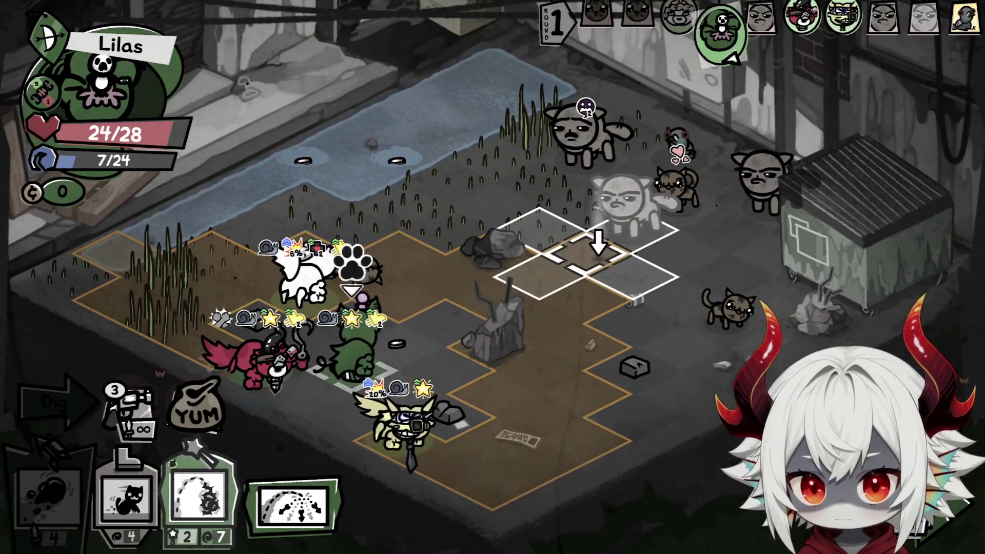
left_click(597, 251)
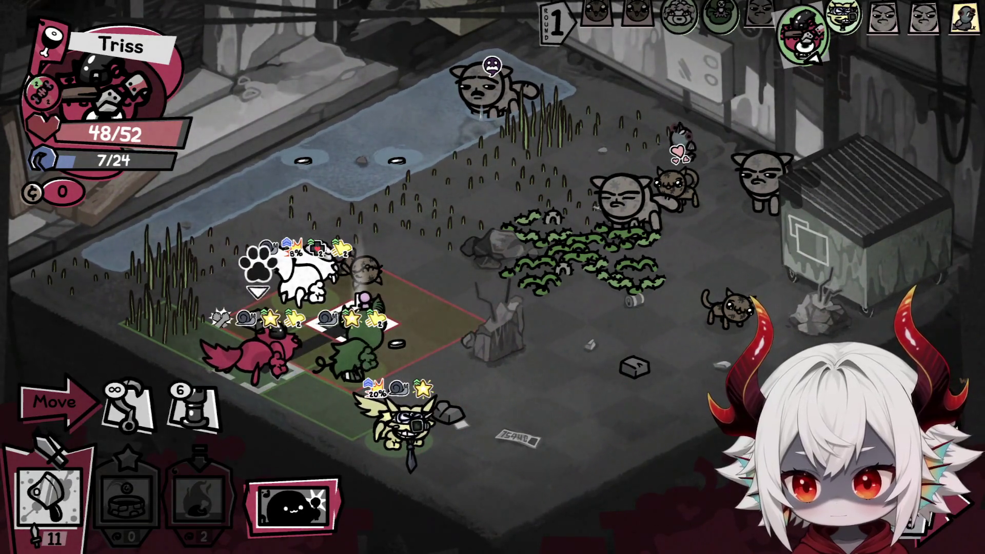
Move Triss up beside the white cat and hook the enemy cat in to kill it
left_click(205, 426)
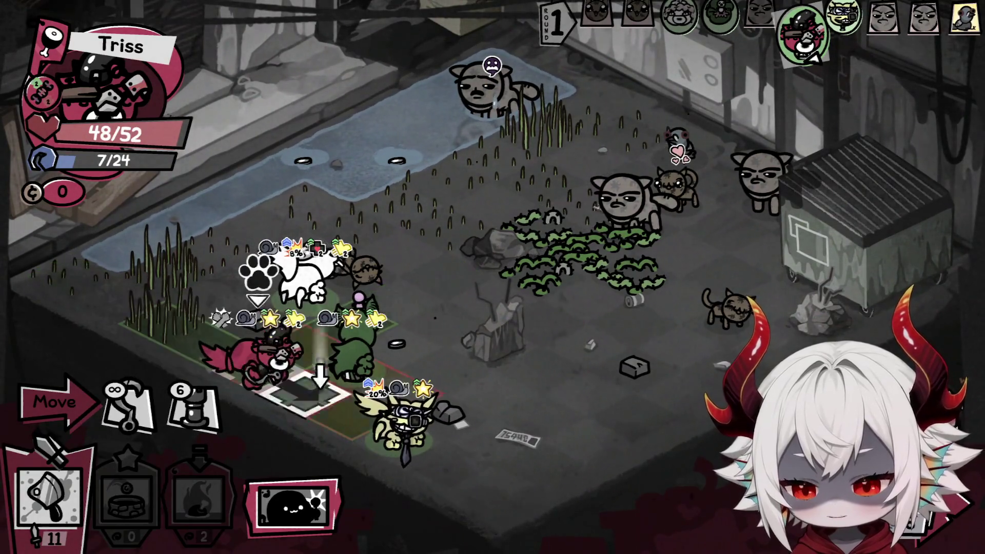
mouse_move(163, 320)
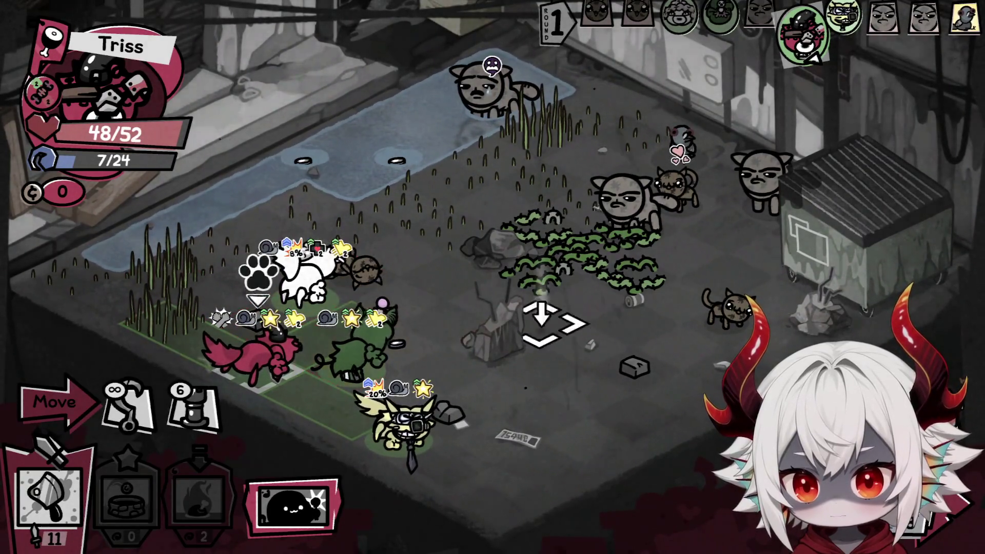
left_click(359, 294)
left_click(729, 311)
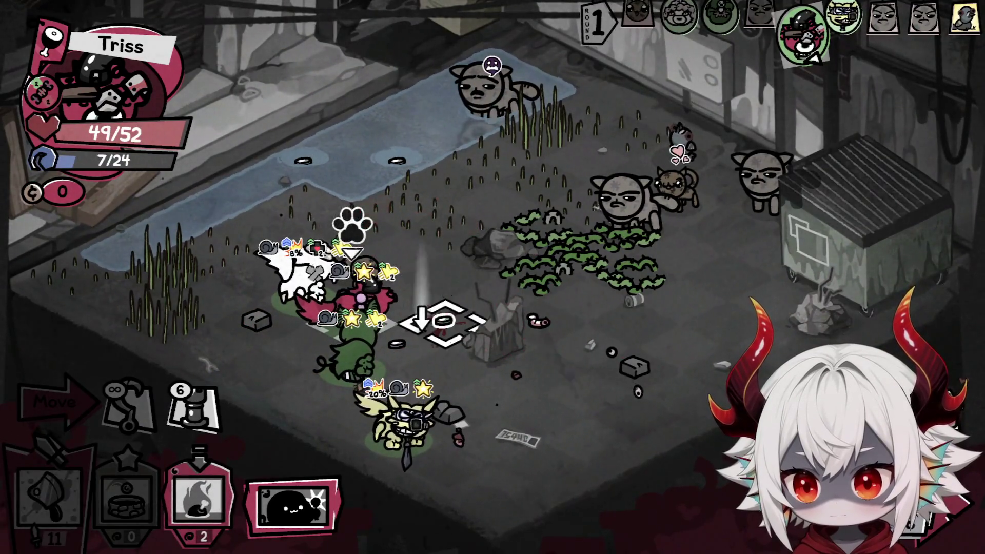
Cast Grill repeatedly to leave Cooked Food on a fire tile, then end Triss's turn
key("3")
left_click(536, 321)
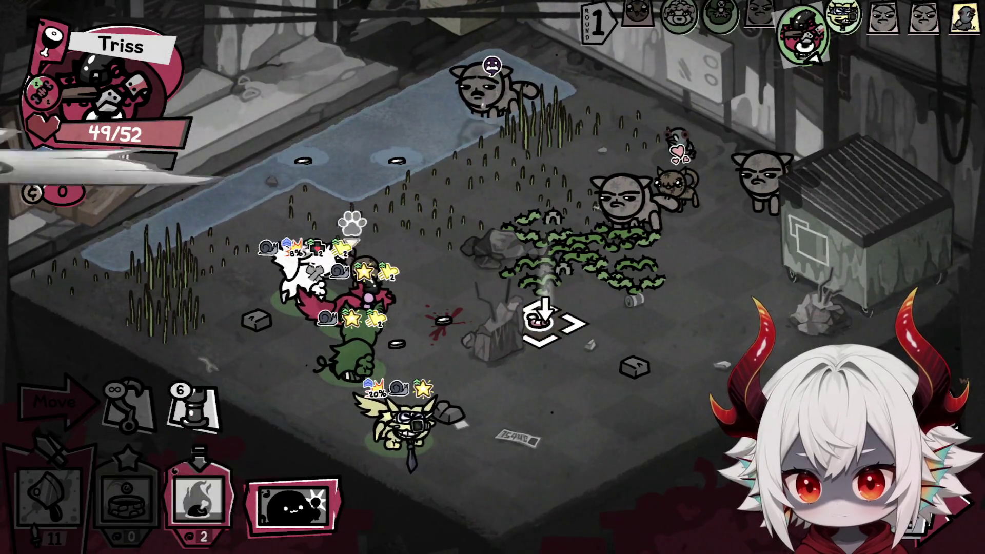
key("3")
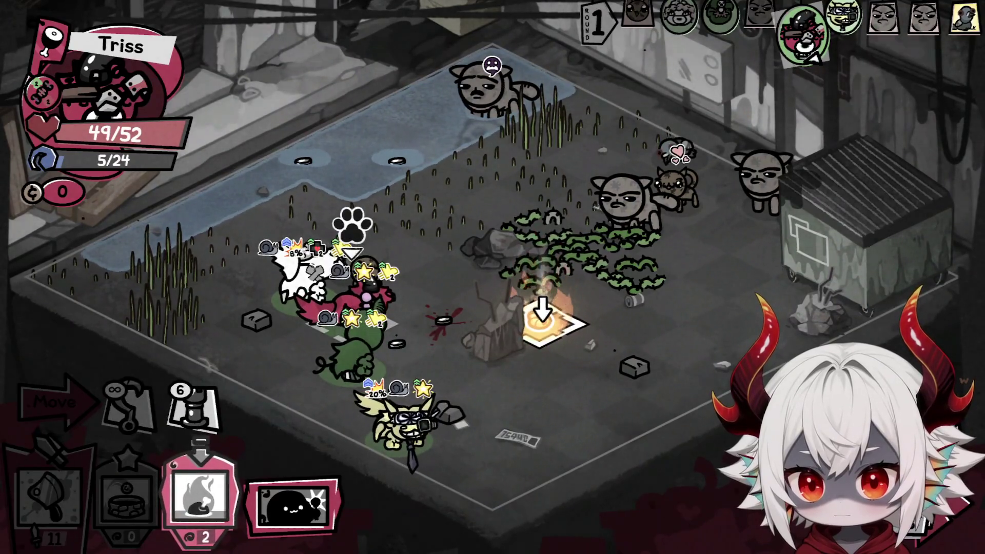
mouse_move(543, 313)
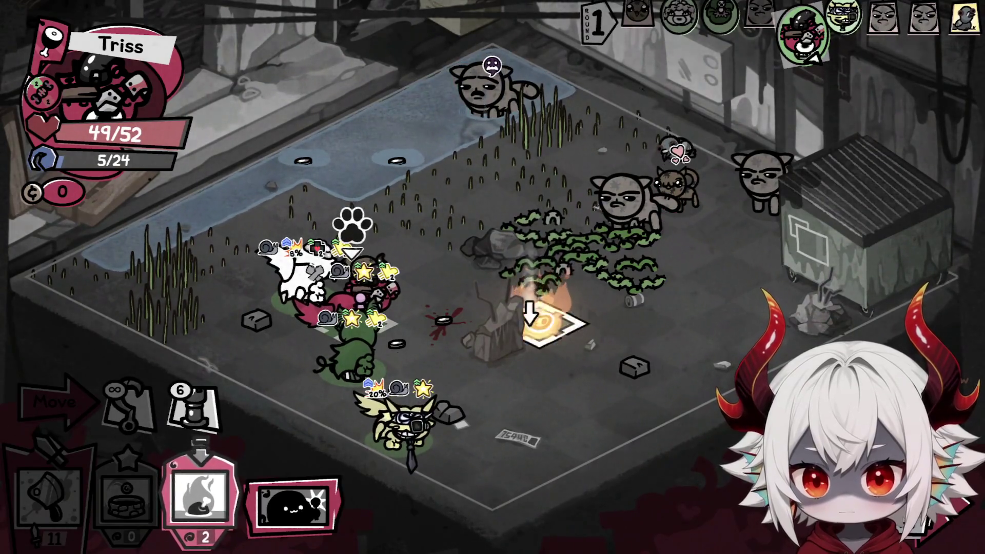
left_click(542, 318)
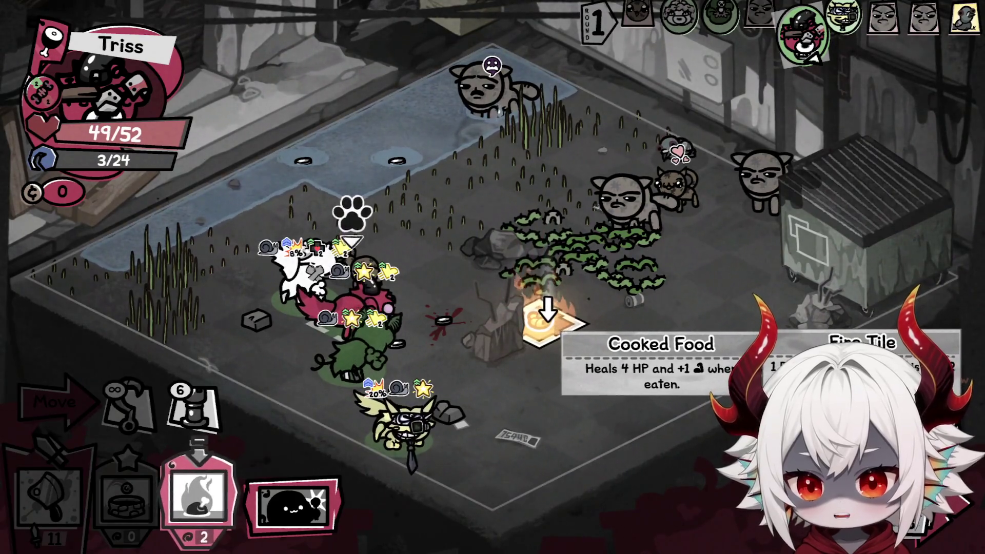
left_click(544, 313)
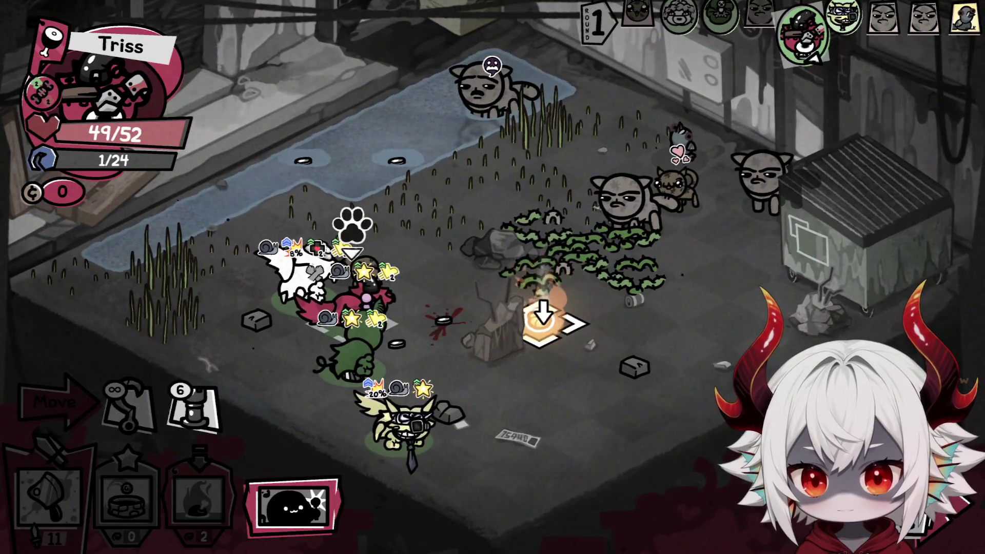
key("space")
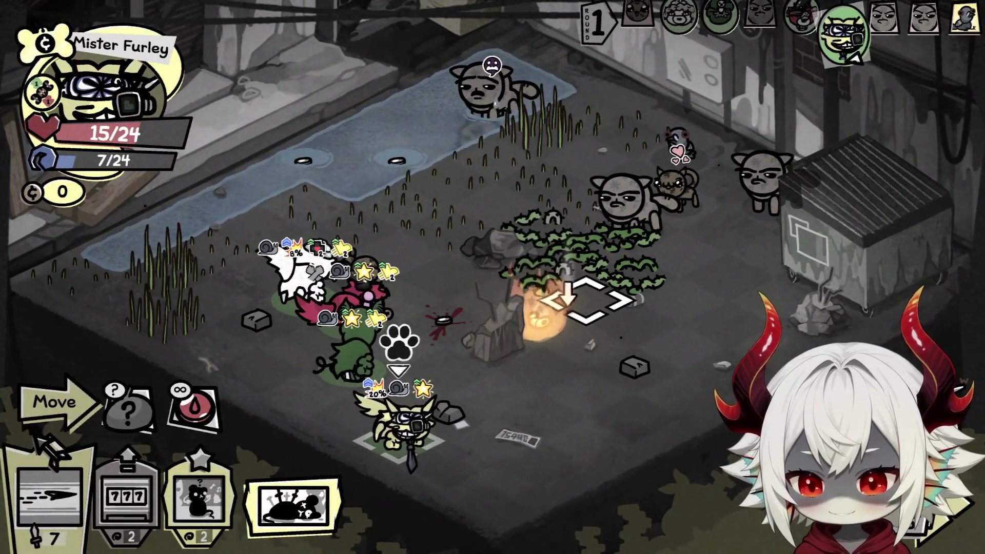
Cast Gamble three times with Mister Furley, then move him in to attack the enemies
left_click(125, 495)
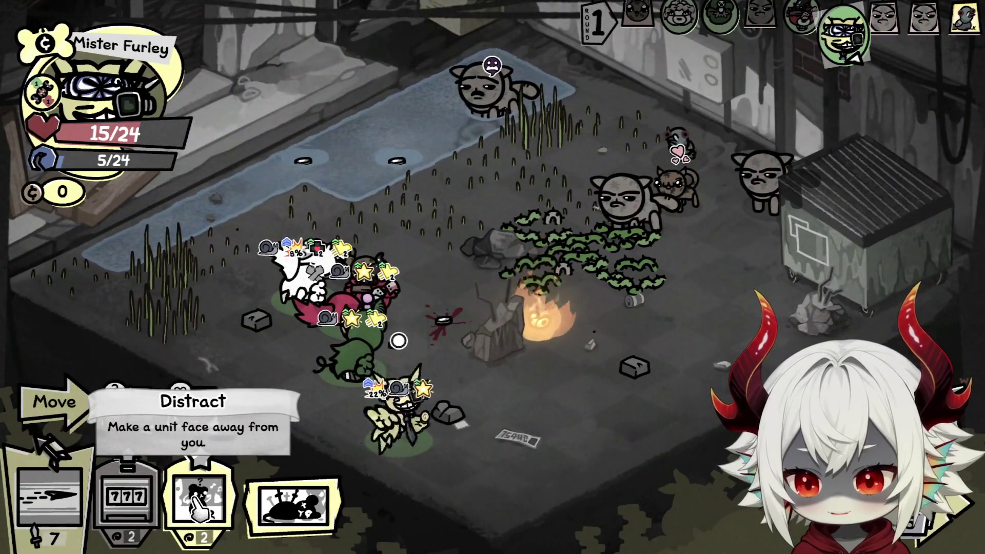
left_click(134, 505)
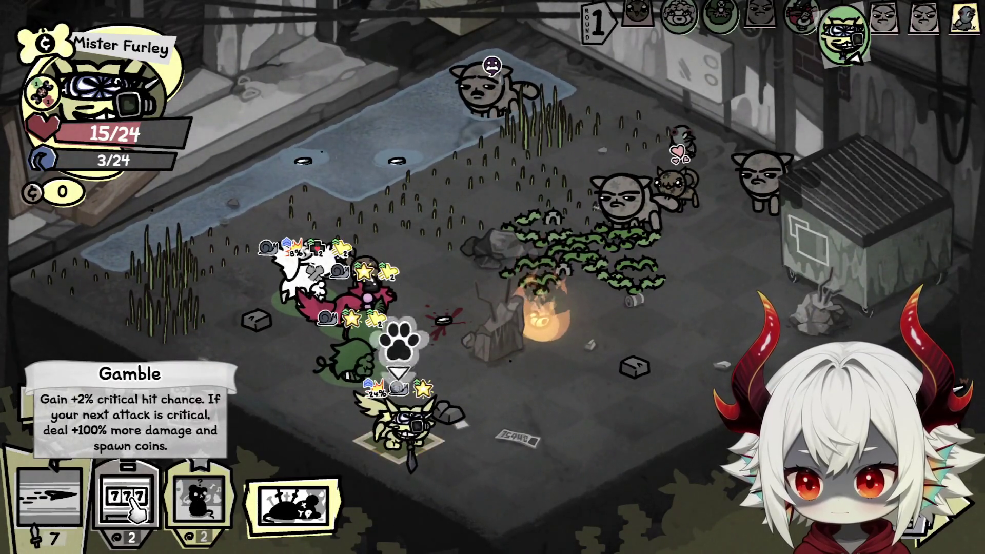
left_click(135, 505)
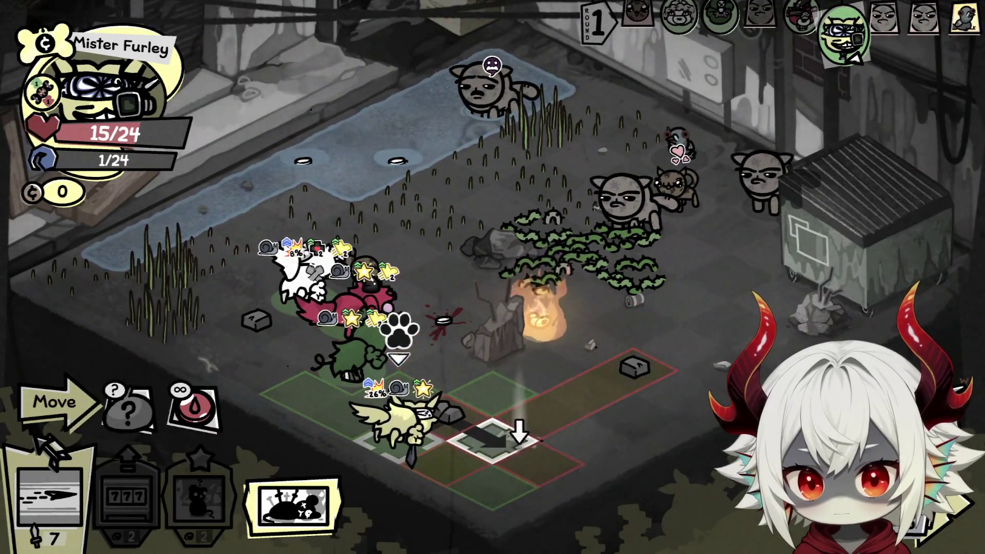
left_click(494, 433)
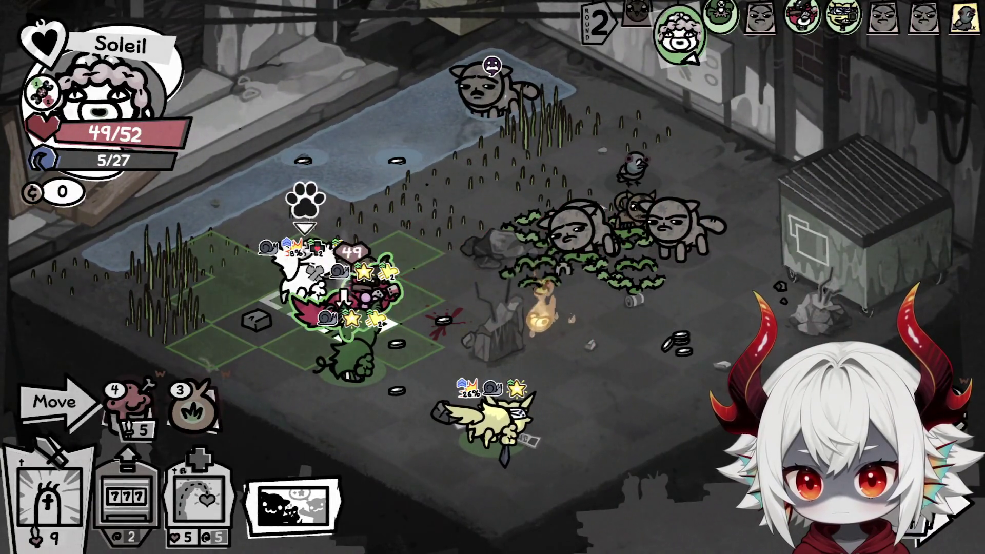
With Soleil, buff-strike Triss, cast Healing Word on the green ally, and move onto the coin
key("1")
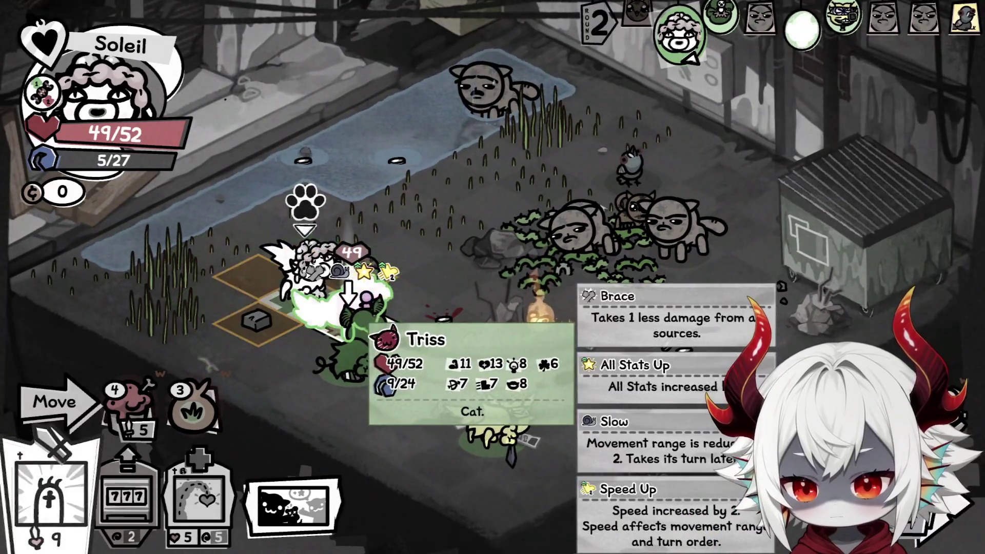
key("Return")
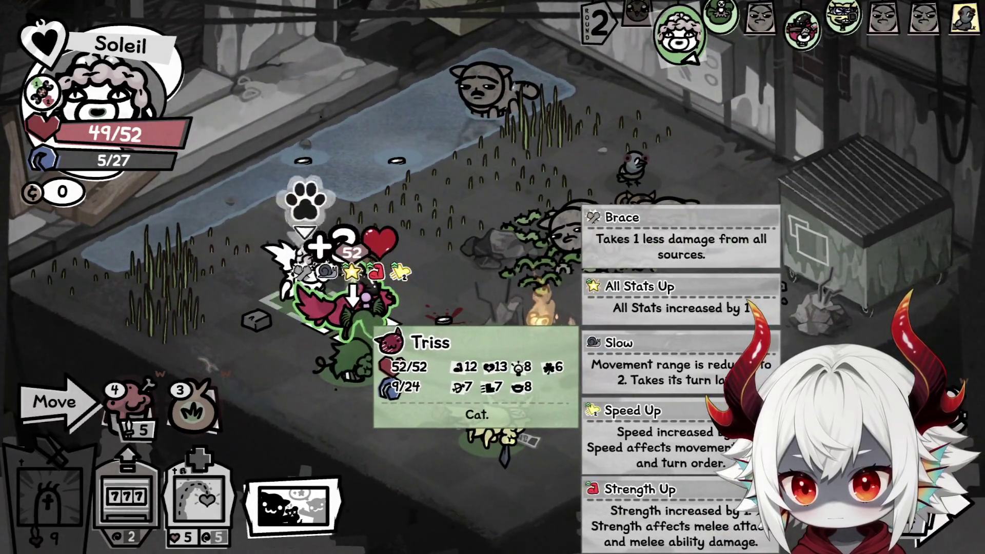
key("3")
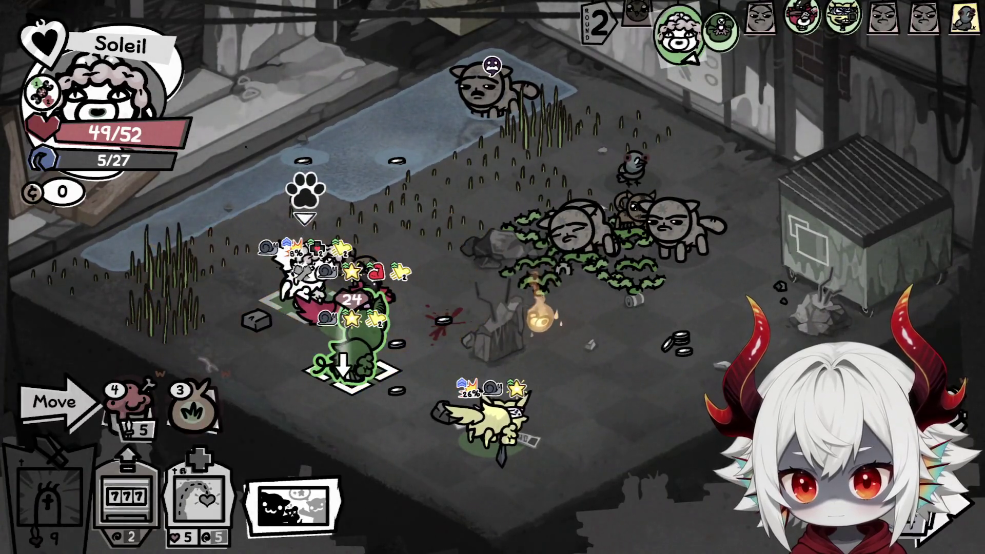
key("Return")
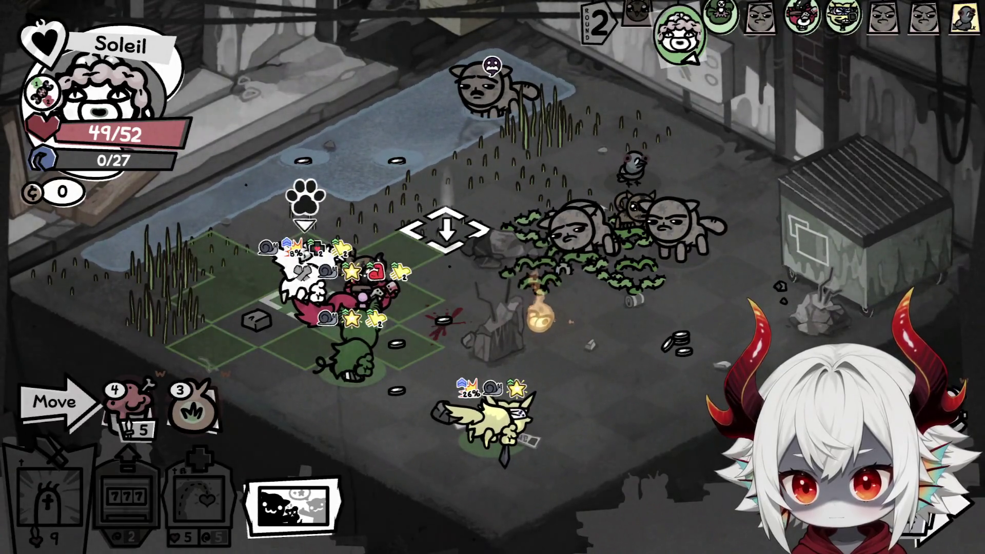
key("Right")
key("Return")
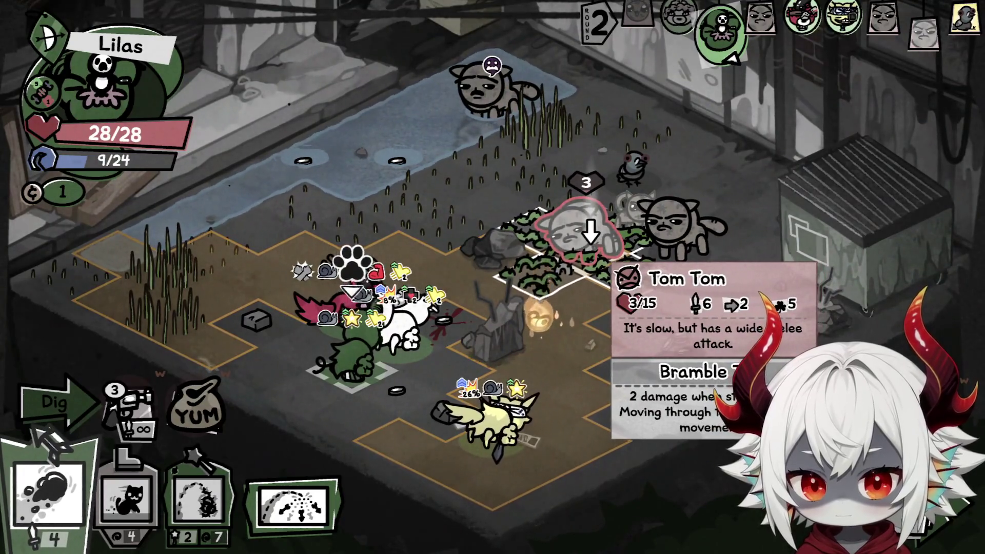
With Lilas, Bramble Shot the Tom Tom, move onto the coin, and Bramble Shot again
key("Left")
key("Right")
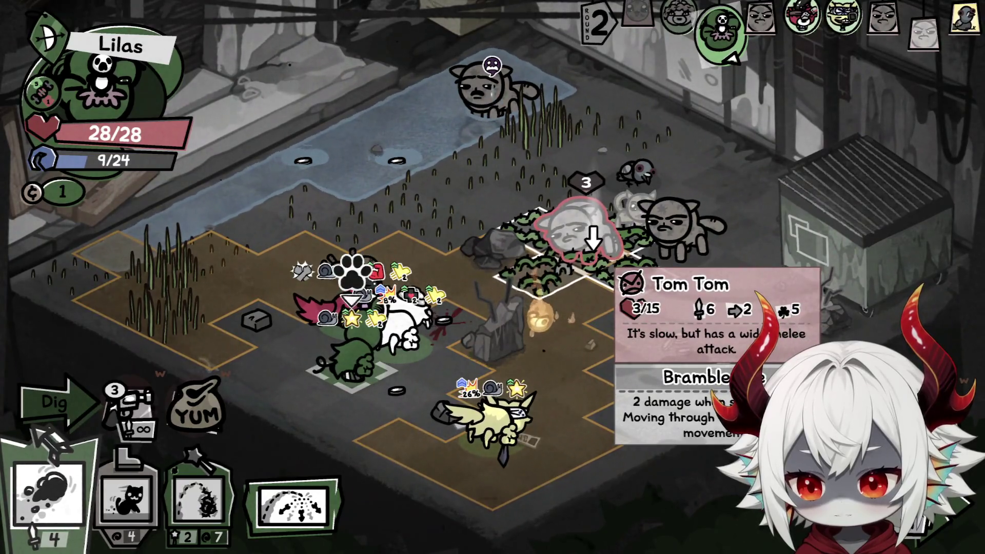
key("Return")
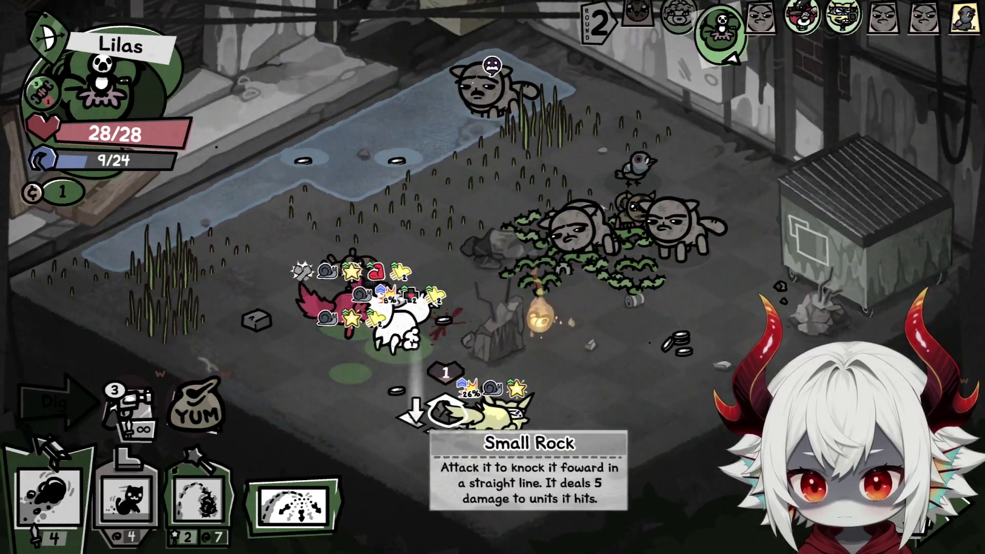
key("Return")
key("3")
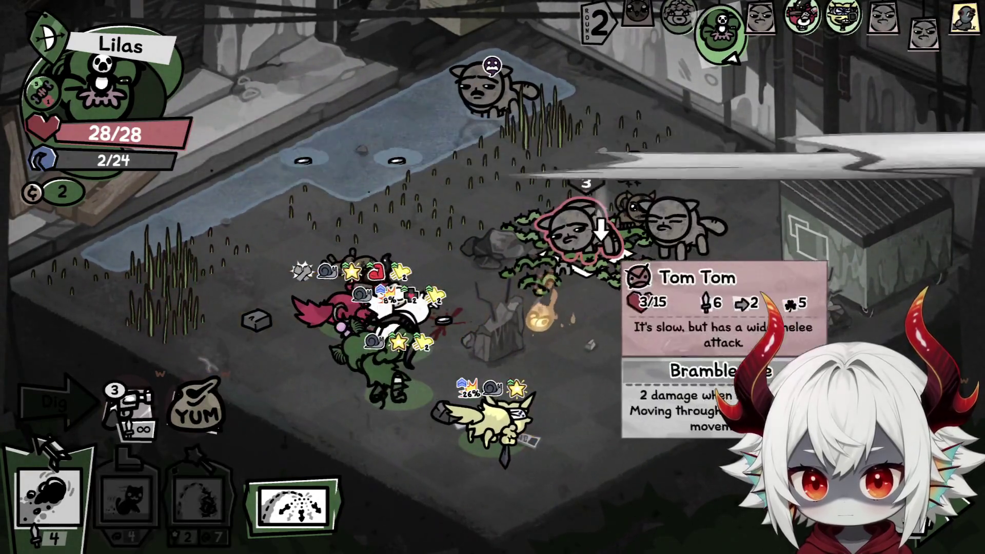
key("Return")
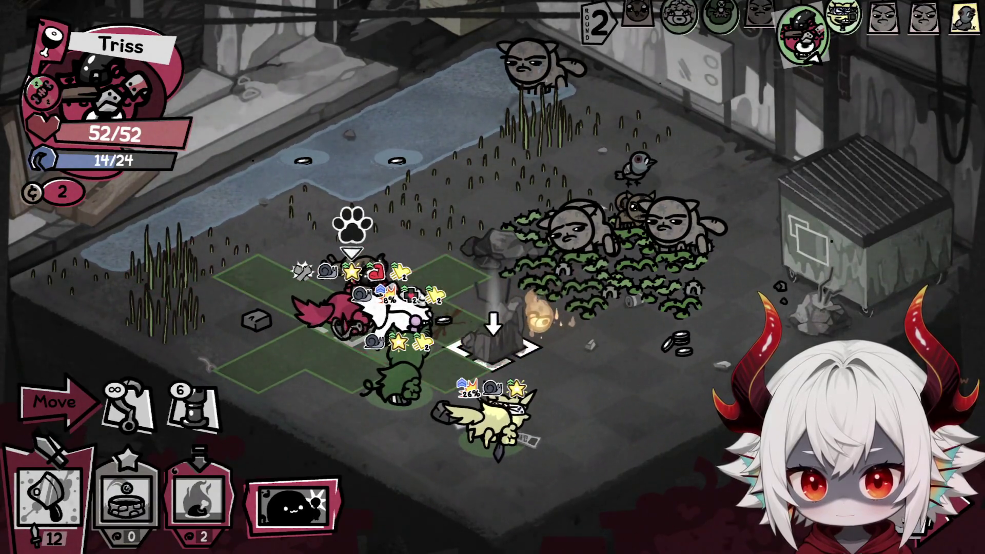
Move Triss up-left, Meat Hook the Tom Tom closer, and cast Grill near the plant cat
left_click(453, 310)
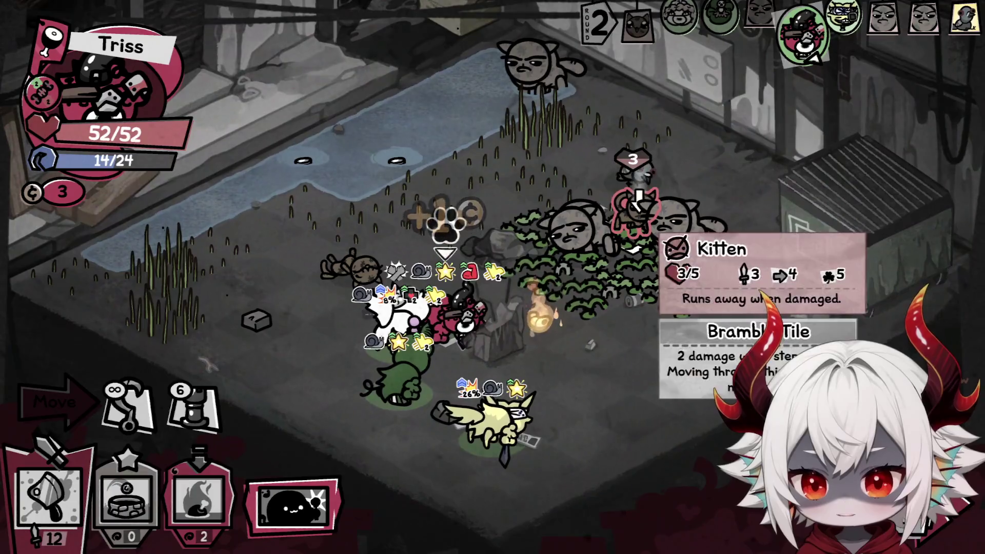
mouse_move(594, 228)
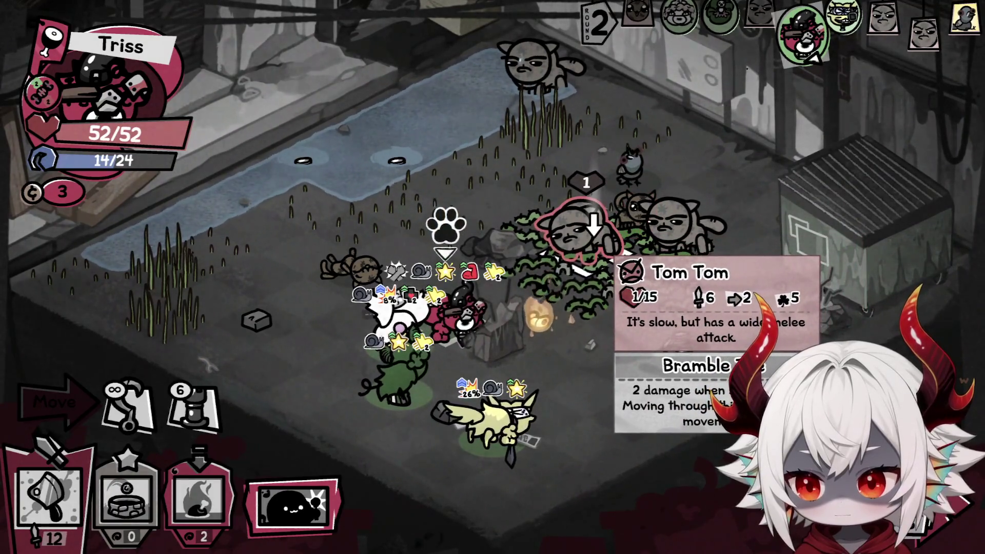
key("2")
left_click(594, 229)
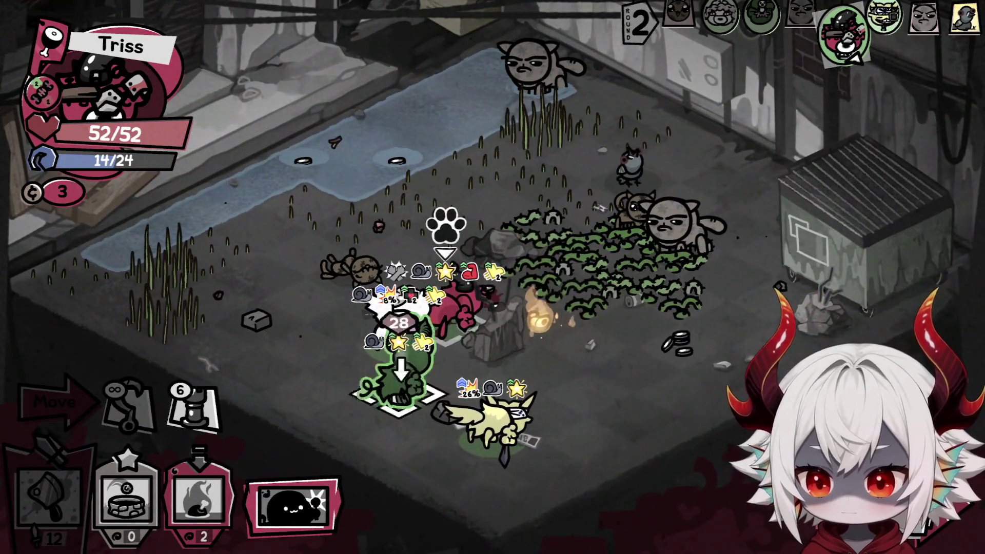
left_click(198, 495)
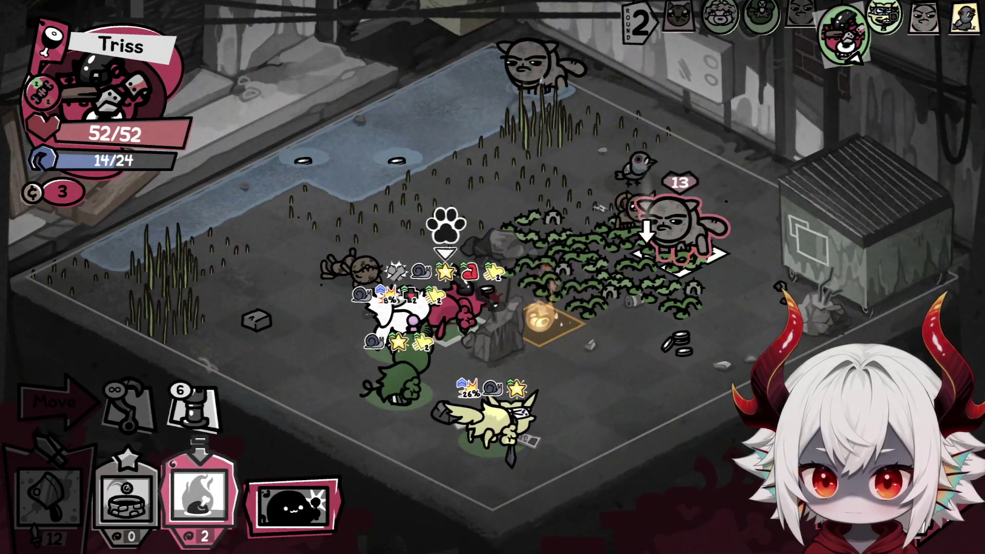
left_click(694, 205)
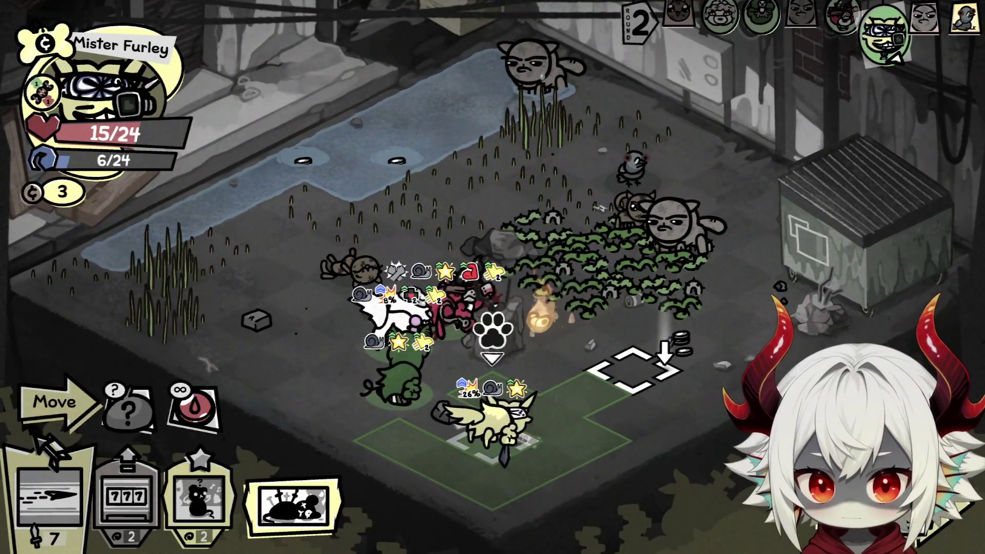
Have Mister Furley use Gamble three times for 32% crit chance, then end his turn
left_click(126, 494)
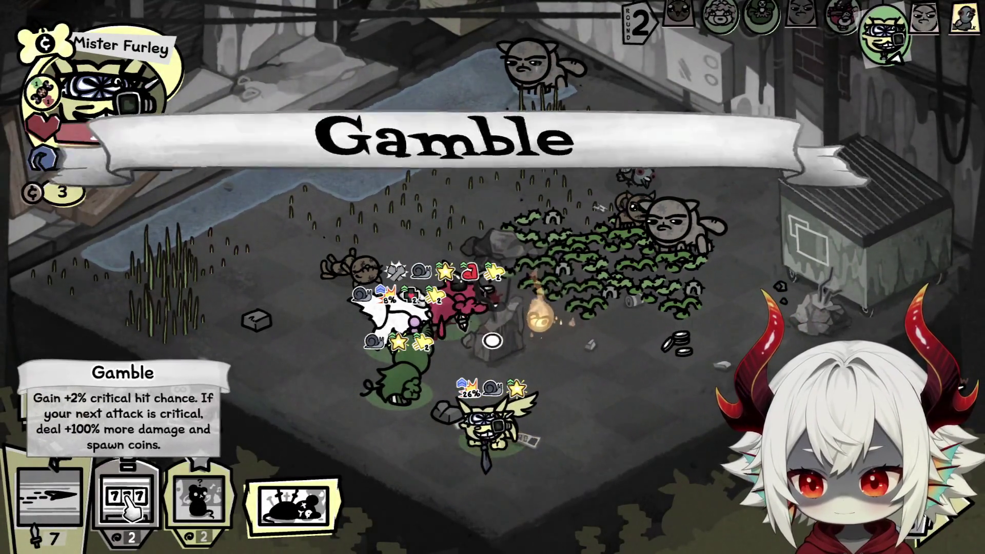
left_click(135, 500)
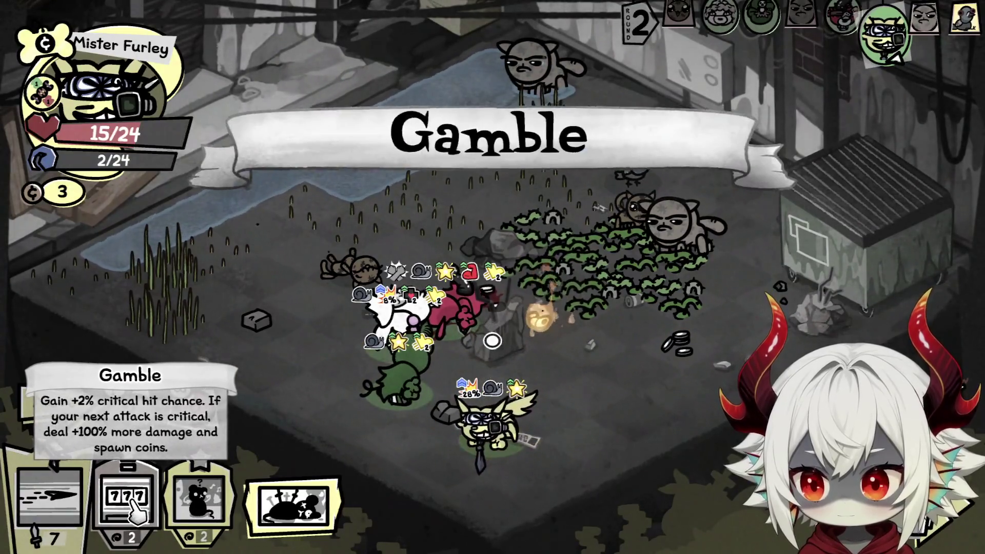
left_click(134, 500)
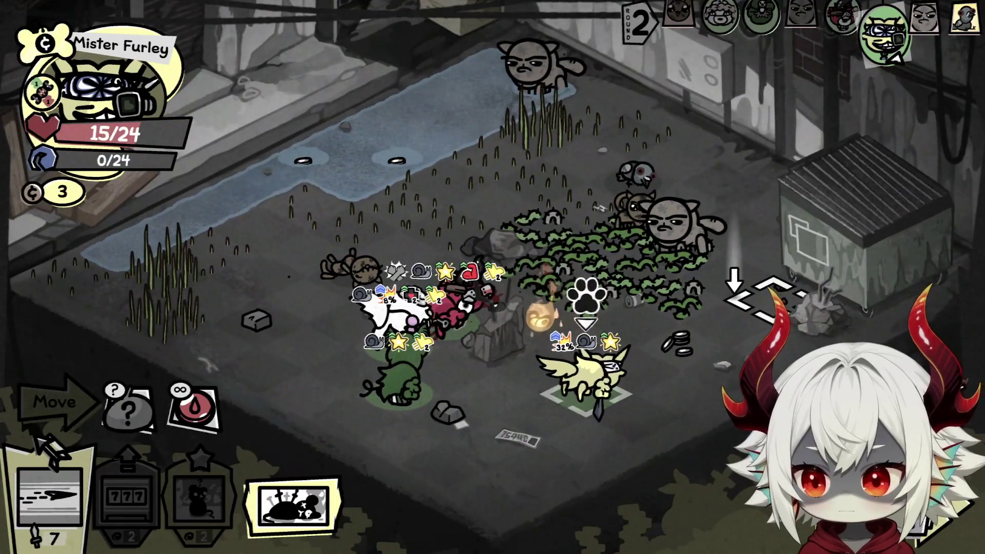
key("space")
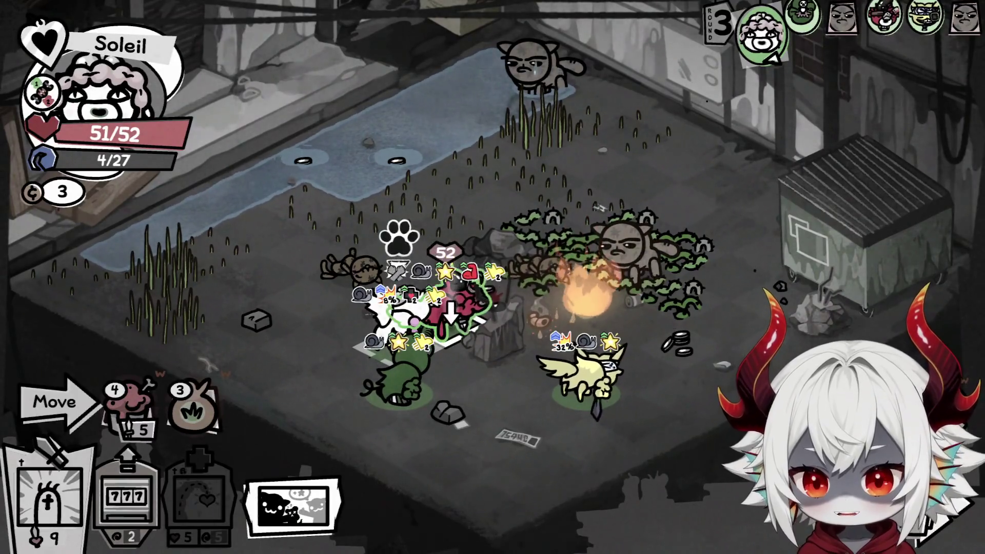
Move Soleil onto the coin tile, raising coins from 3 to 5, and use Gamble
mouse_move(461, 308)
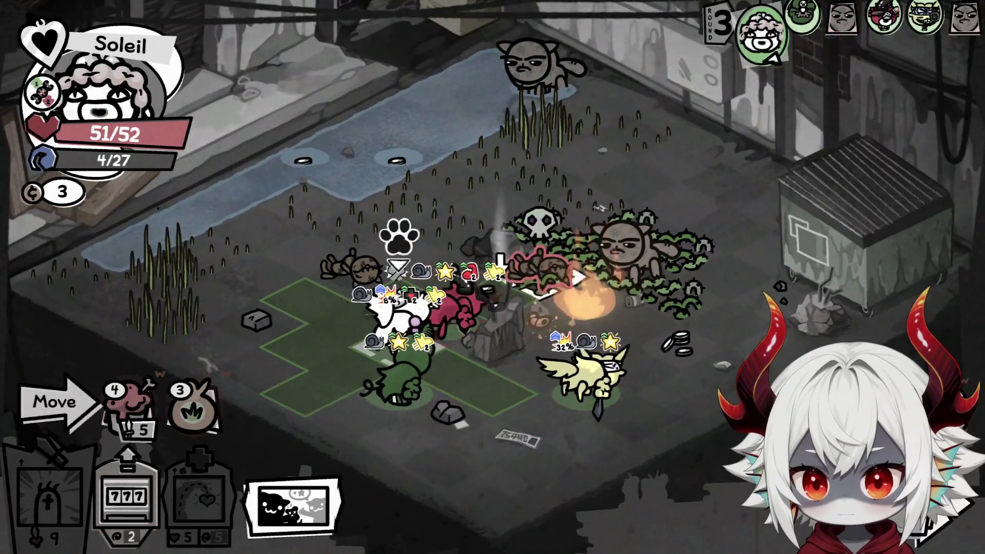
left_click(579, 277)
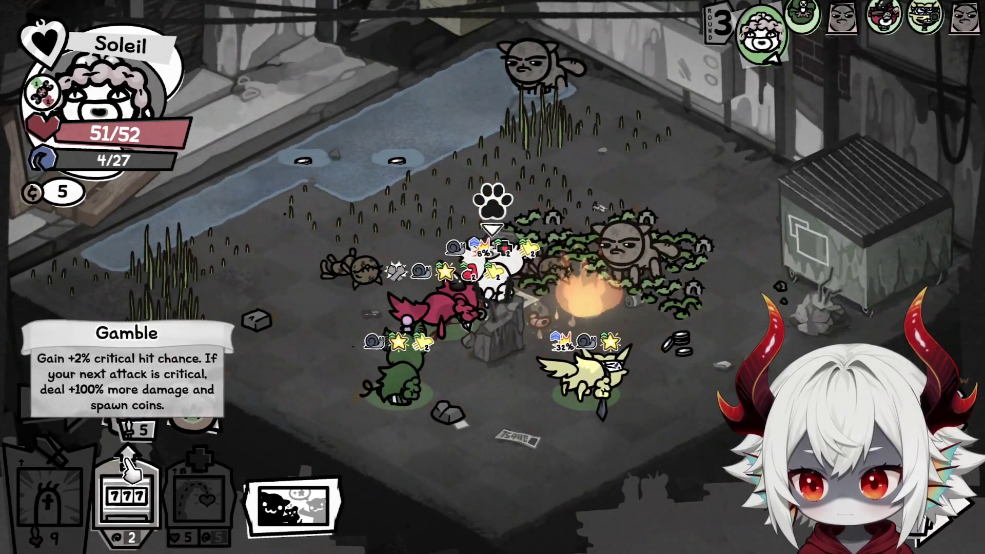
left_click(129, 467)
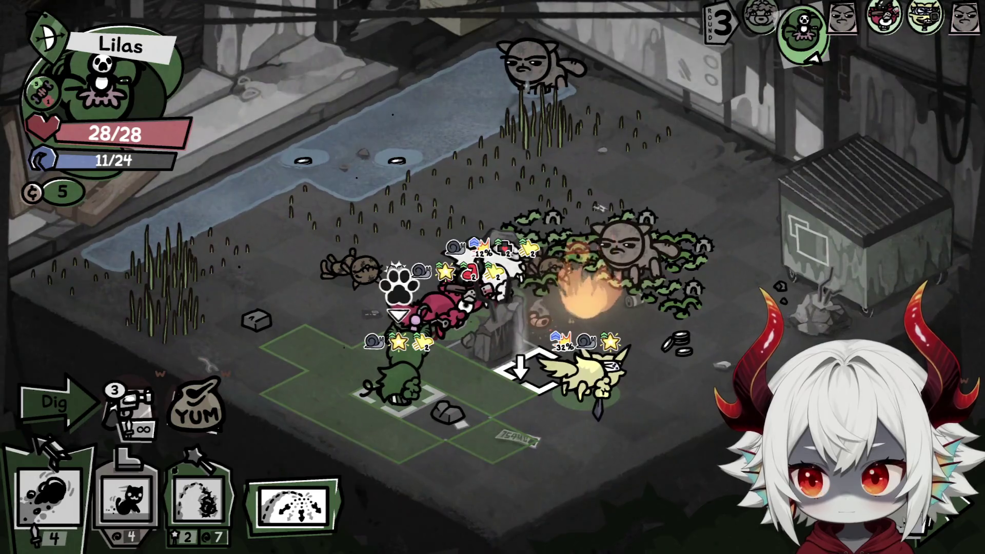
Move Lilas, basic-attack Tom Tom, fire Bramble Shot at it, and end her turn
mouse_move(45, 92)
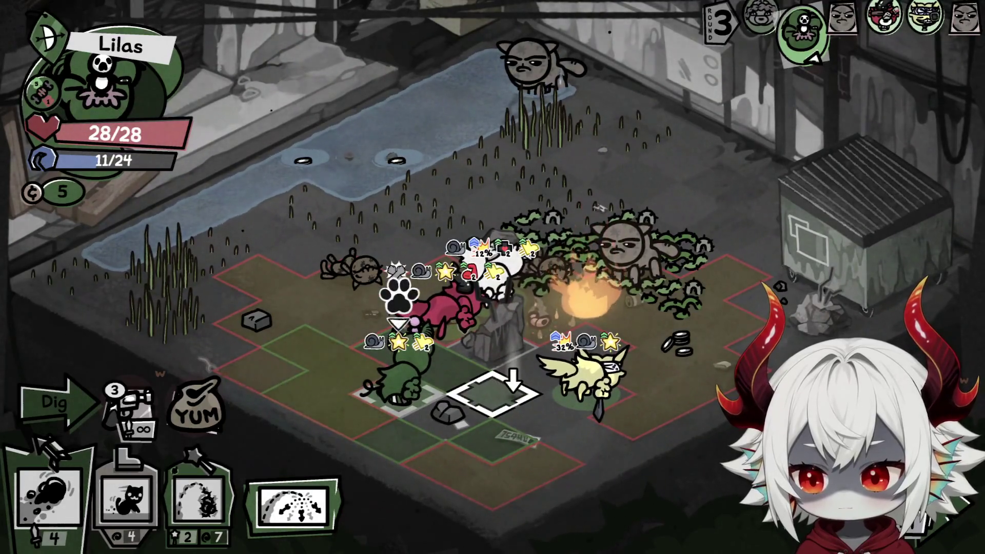
left_click(492, 395)
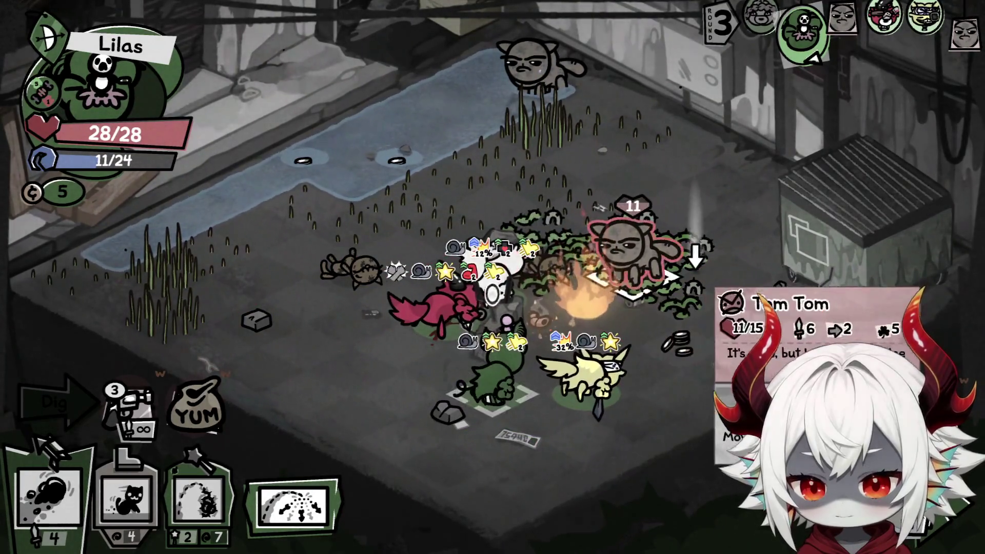
key("1")
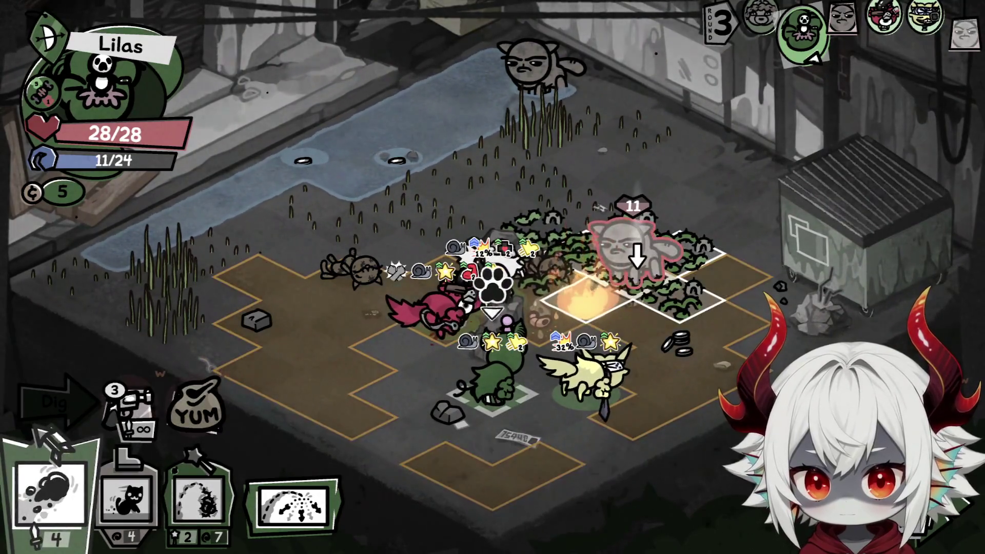
key("Return")
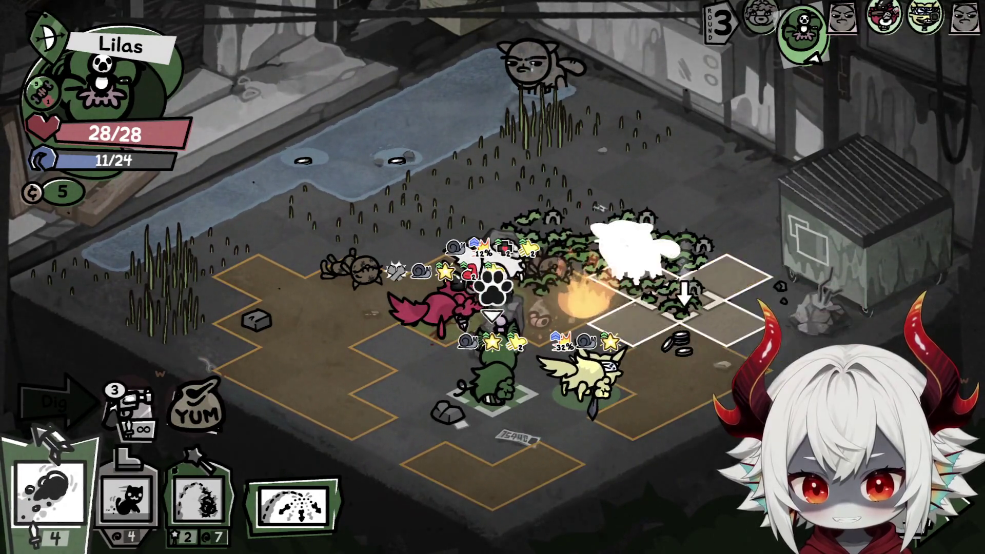
key("3")
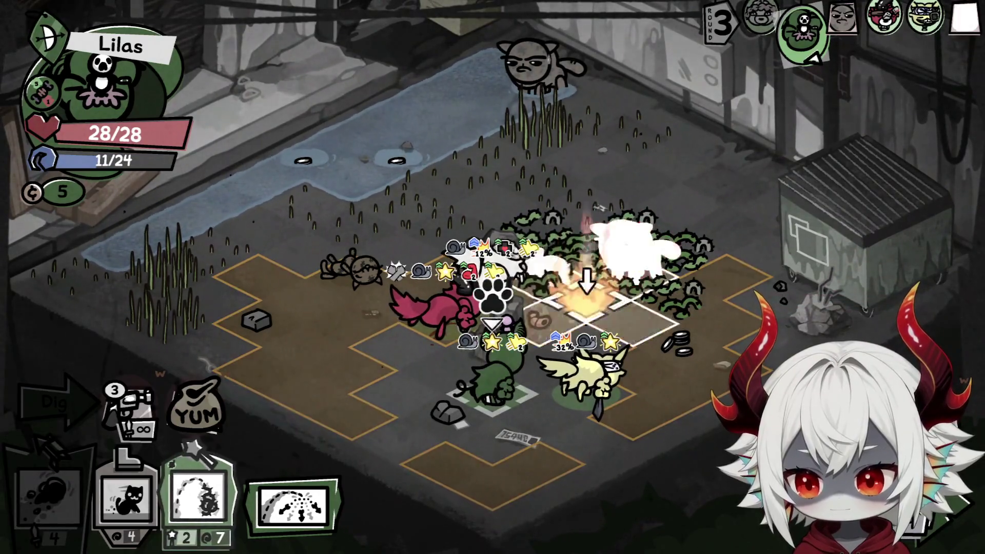
key("Return")
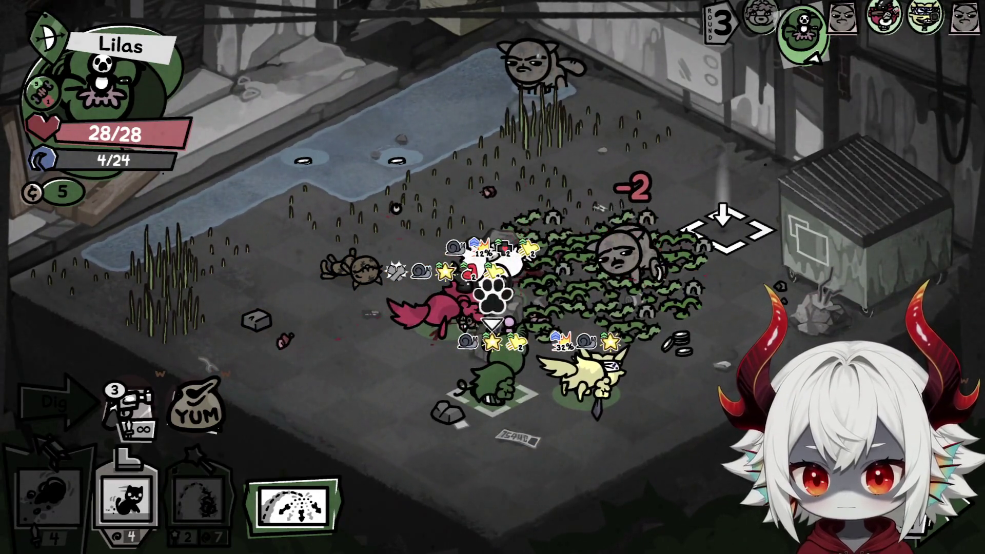
mouse_move(713, 252)
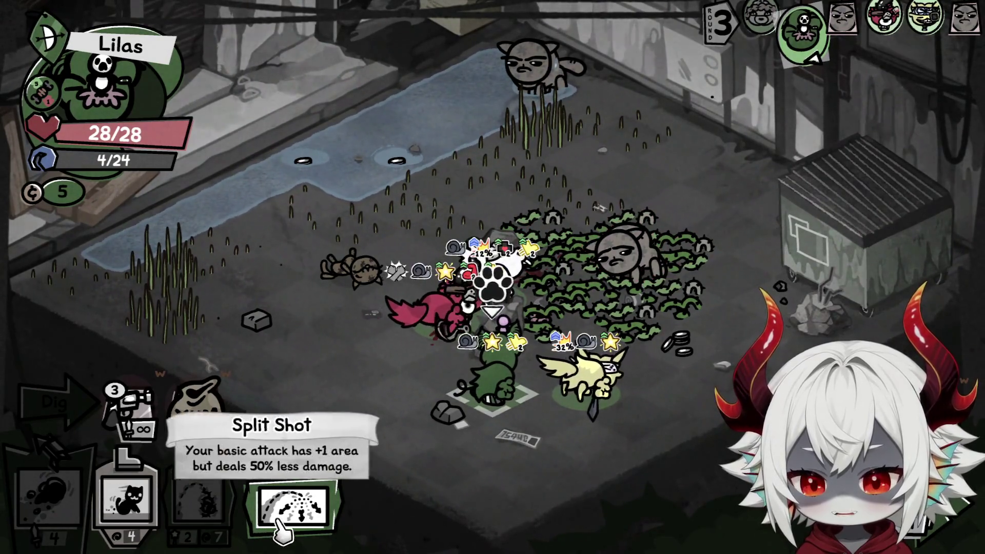
key("space")
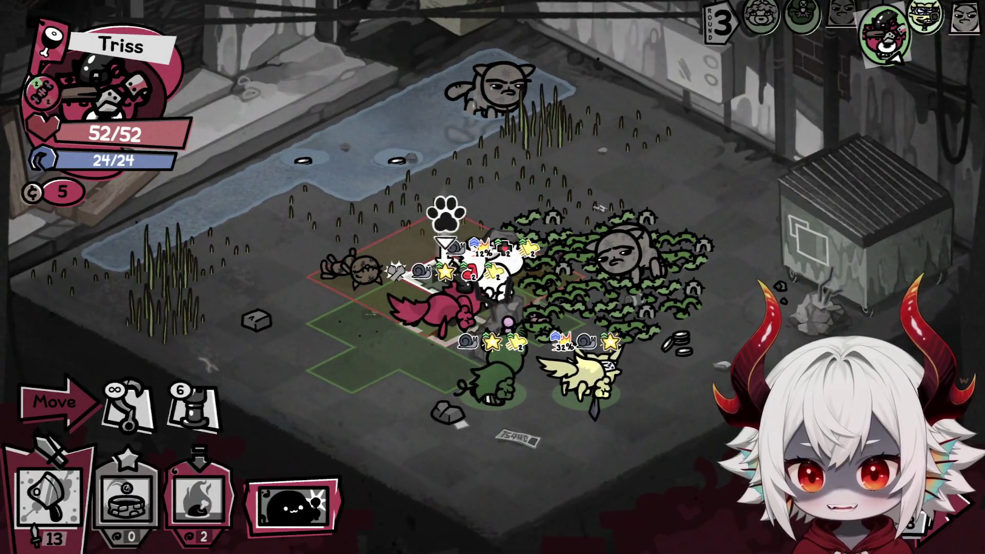
Move Triss one tile forward and Meat Hook Tom Tom to pull it beside her
left_click(123, 410)
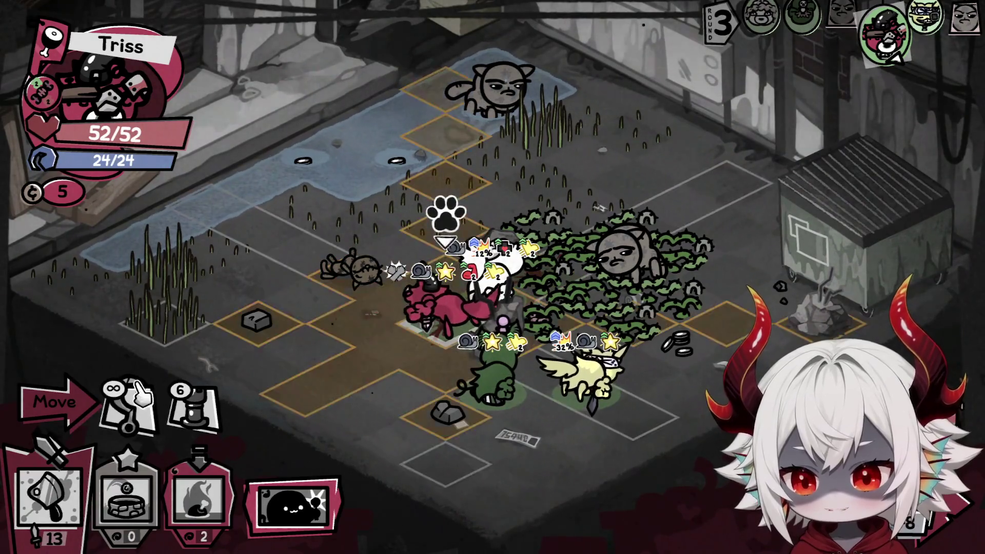
left_click(124, 410)
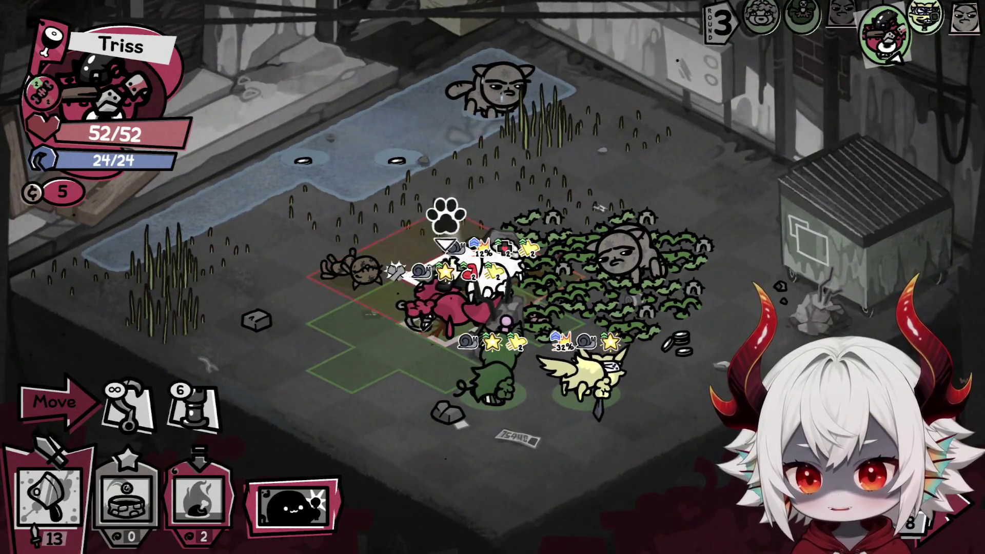
left_click(430, 272)
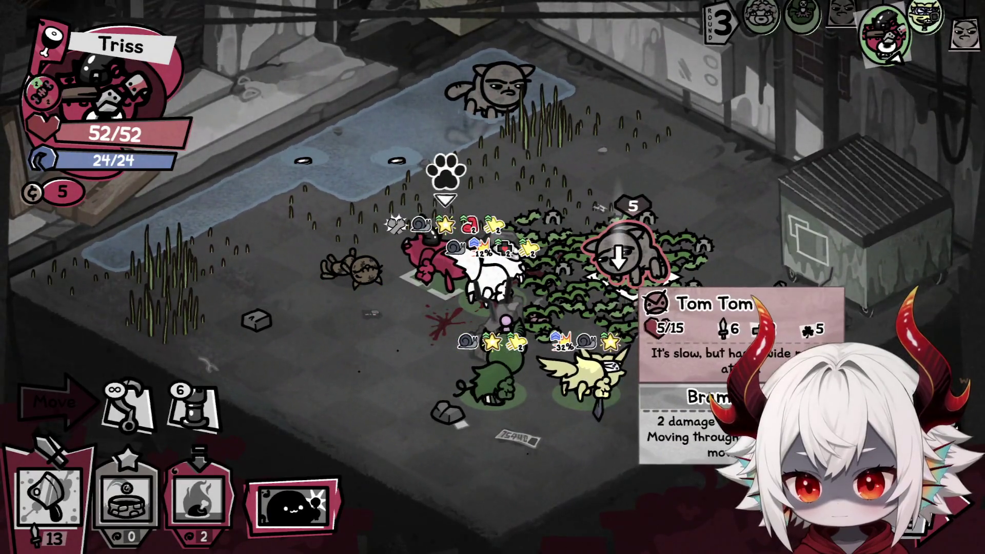
key("1")
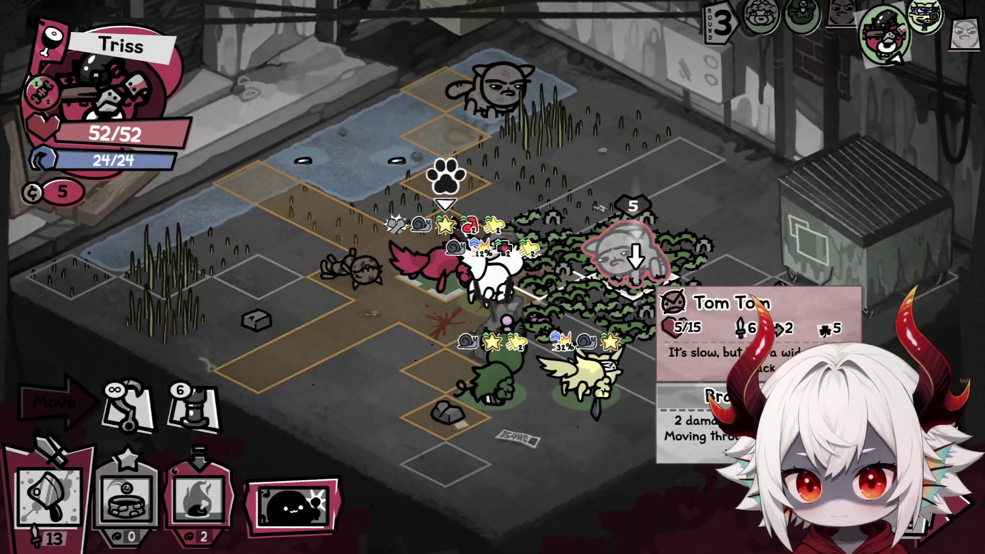
left_click(622, 255)
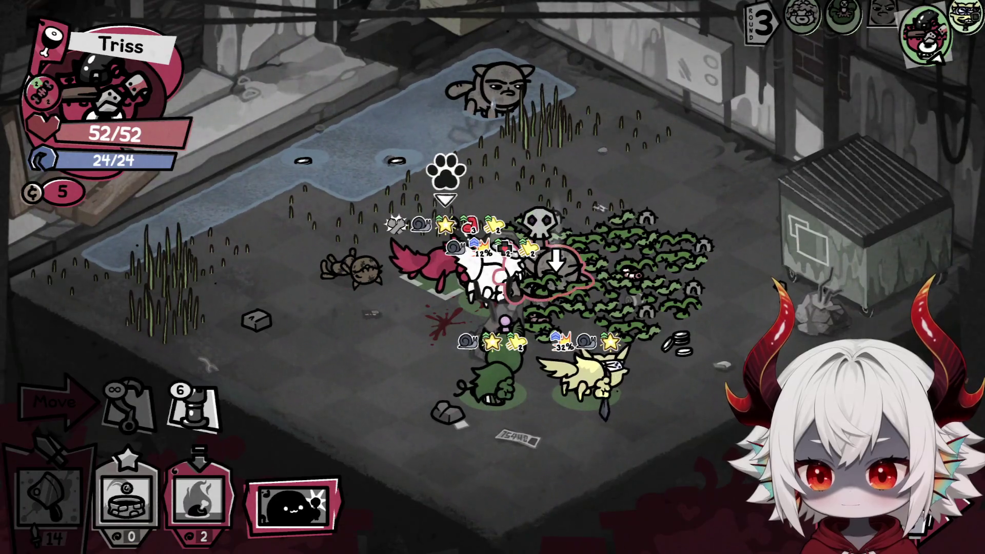
Place two flaming grills, then move Mister Furley onto coins (5 to 9) to start round 4
left_click(200, 495)
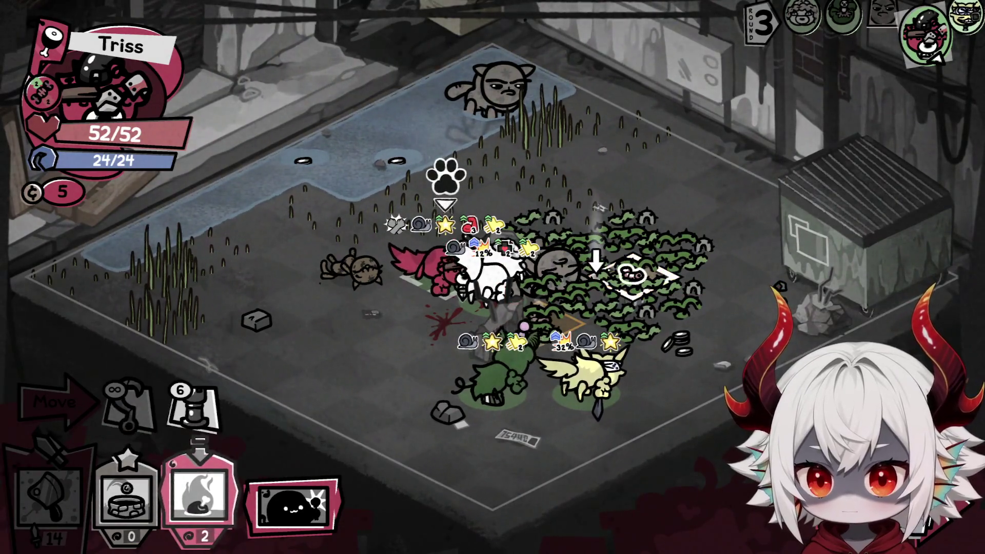
left_click(630, 269)
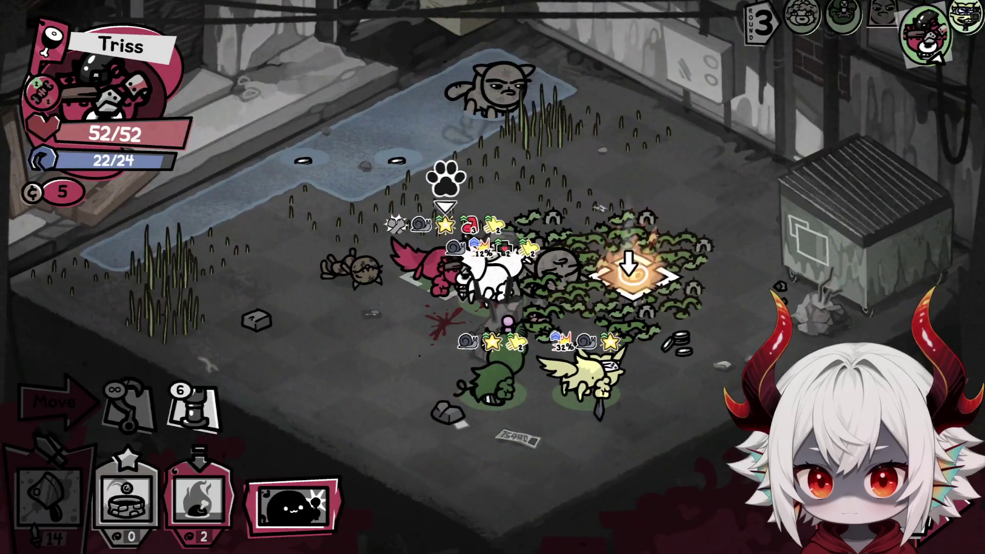
left_click(200, 495)
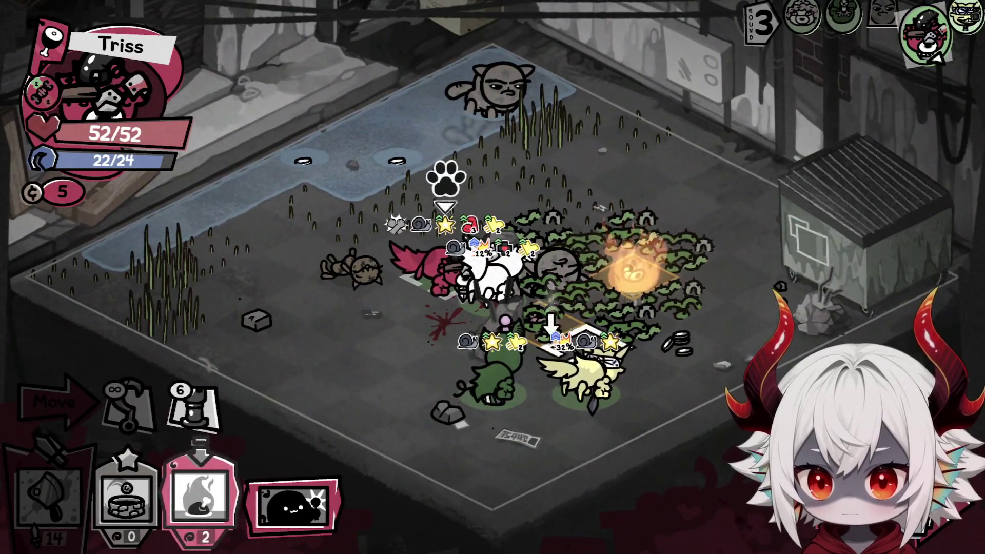
left_click(538, 314)
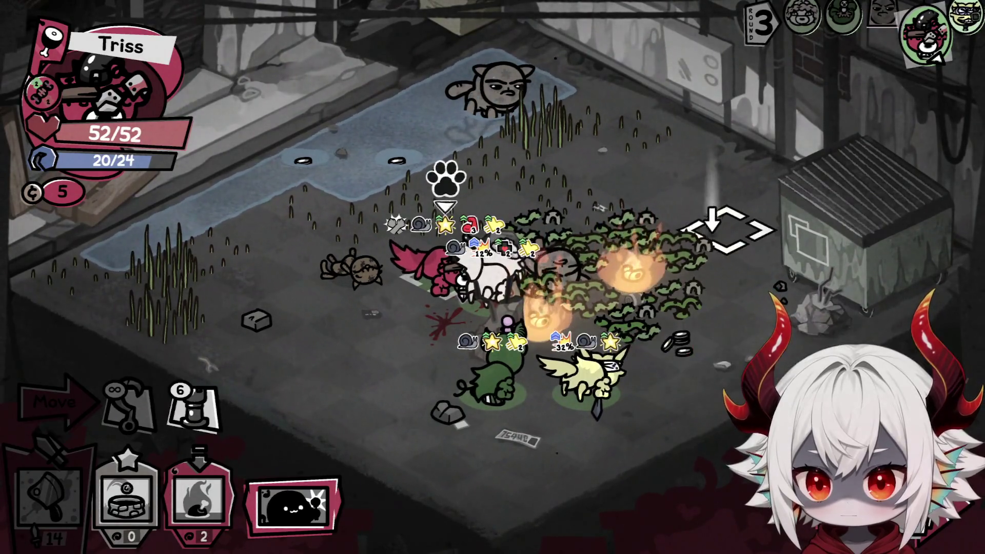
key("space")
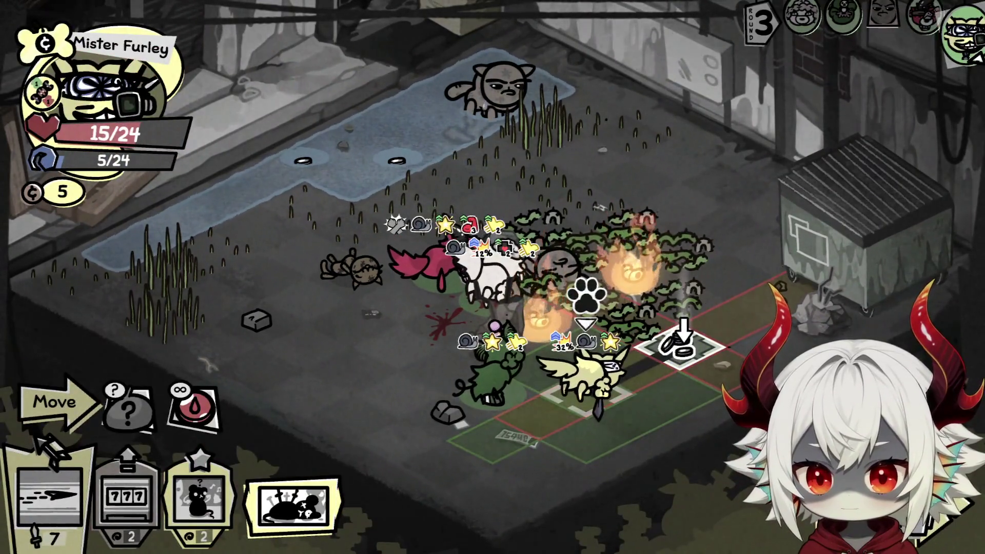
left_click(682, 339)
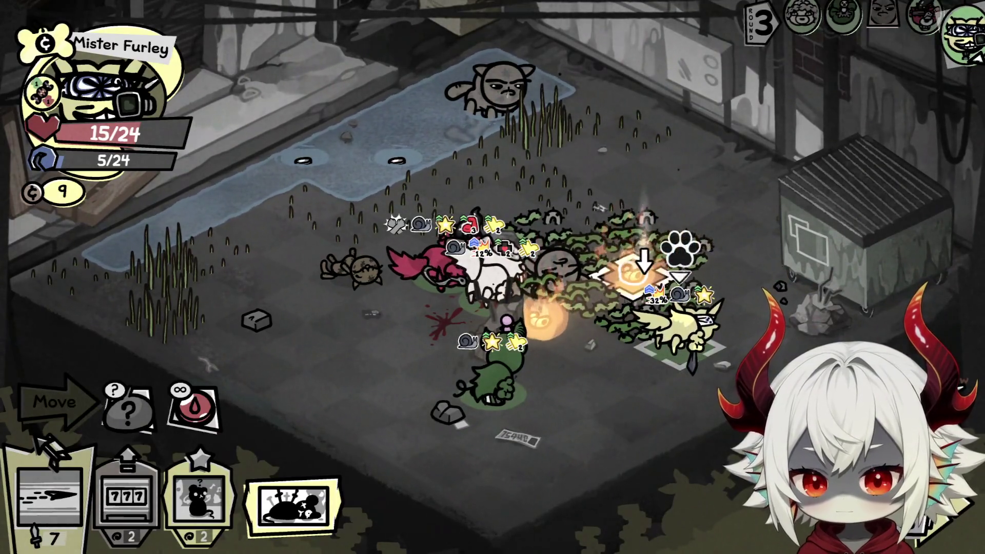
key("space")
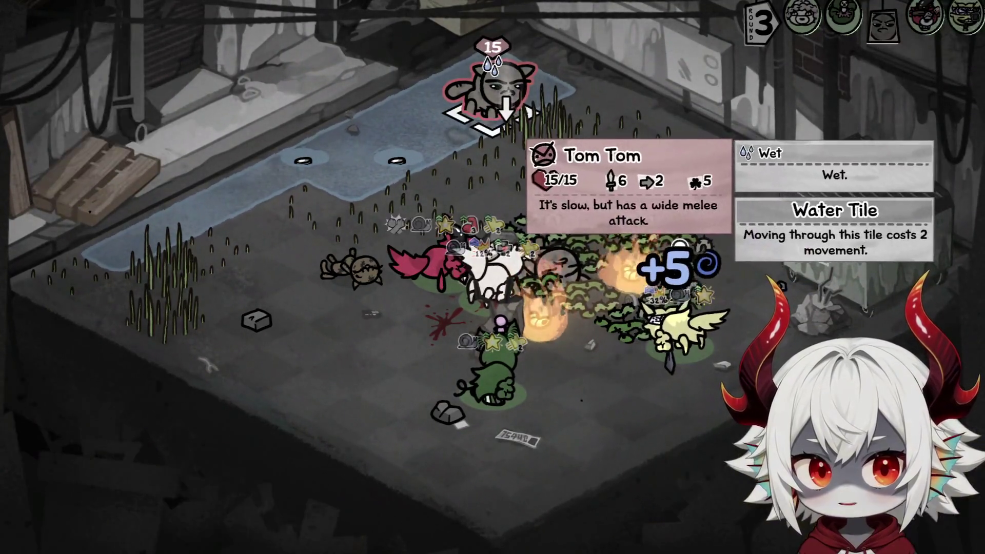